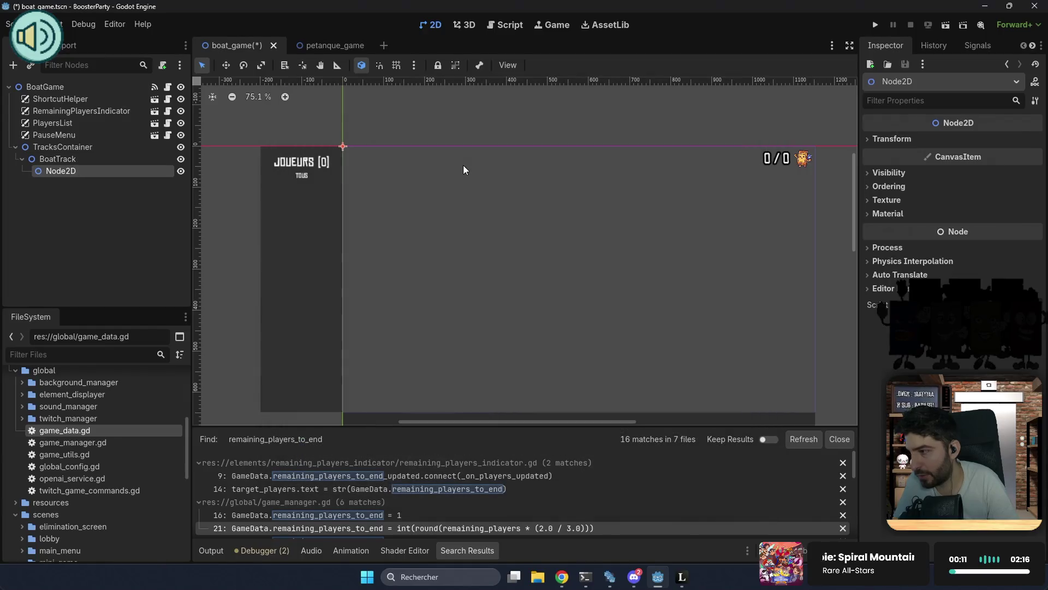
Step: Rename the node to TrackLines and add a Line2D child under it
type("TrackL")
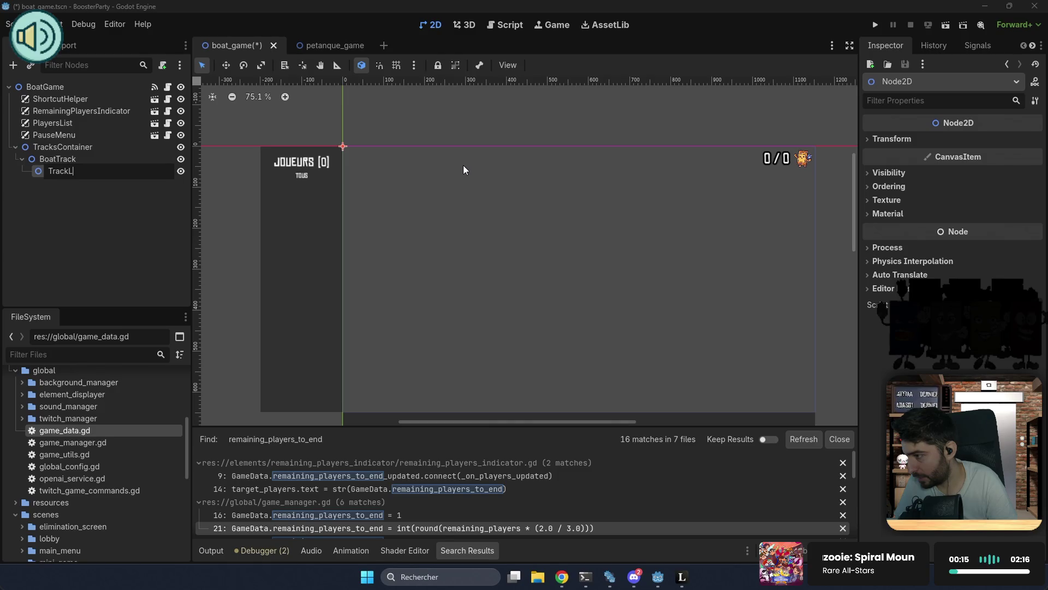
type("ines")
key("Return")
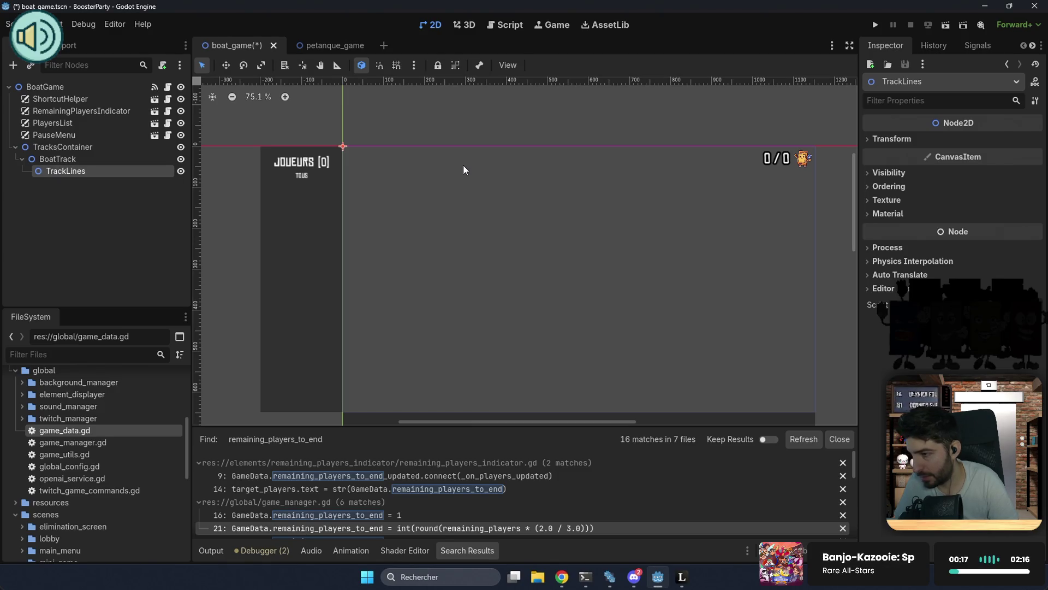
key("ctrl+a")
type("line")
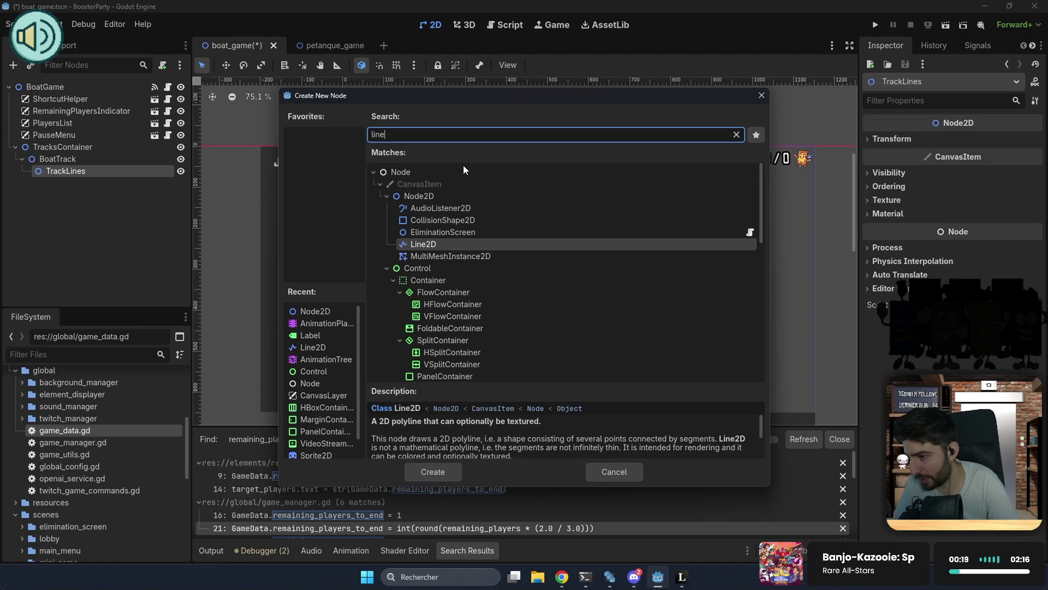
key("Return")
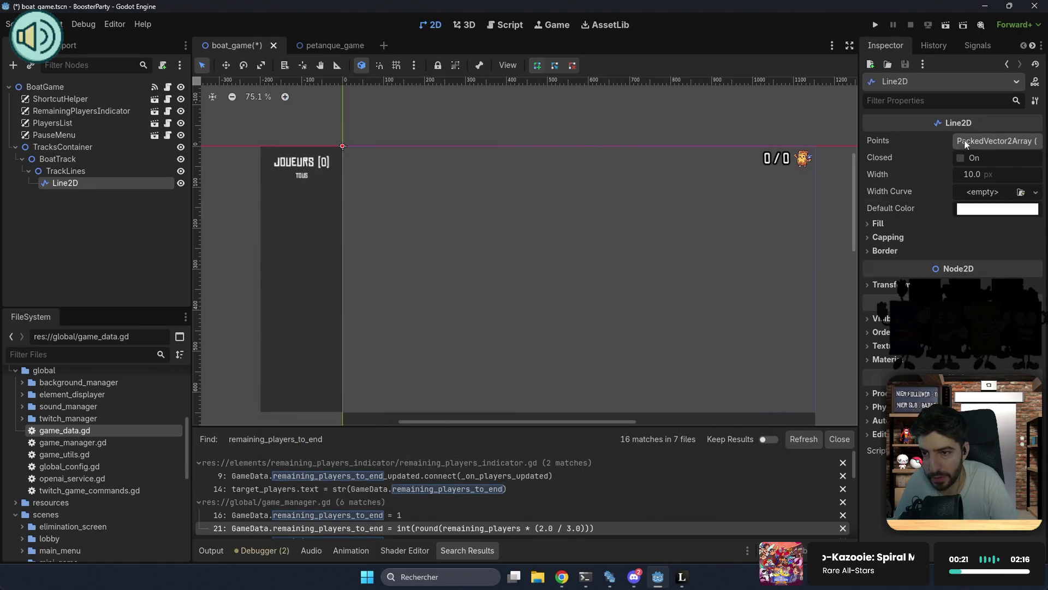
Step: Give the Line2D two points, (0,0) and (1152,0), spanning the scene
left_click(964, 139)
left_click(972, 174)
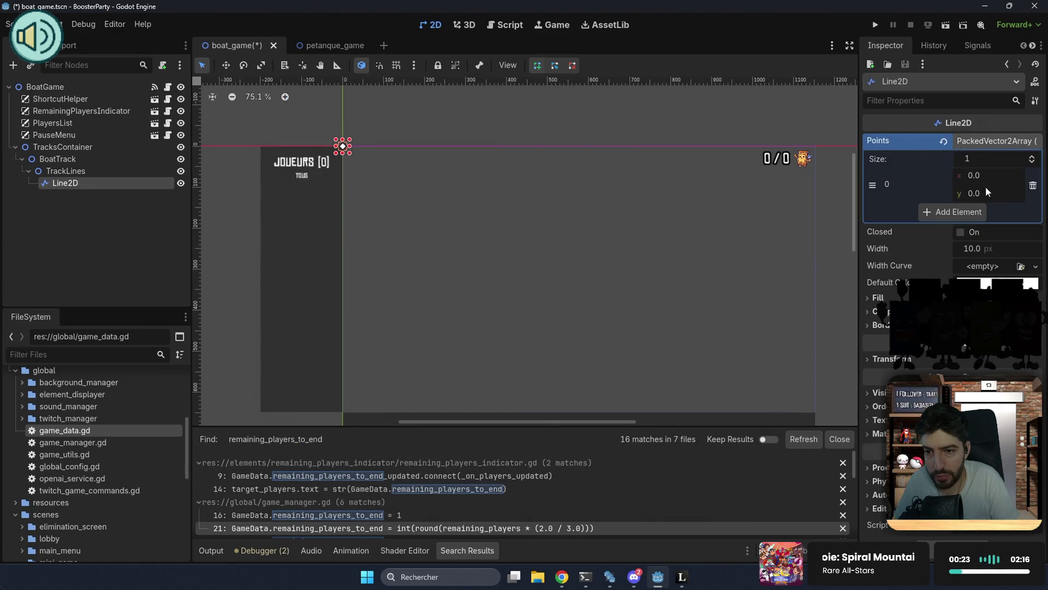
left_click(966, 211)
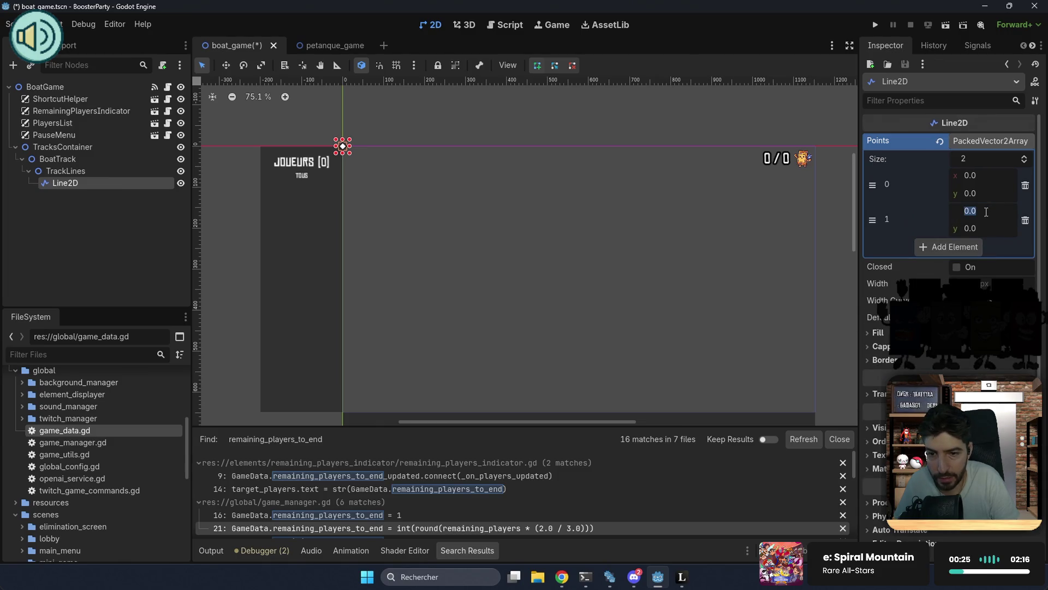
type("1152")
key("Return")
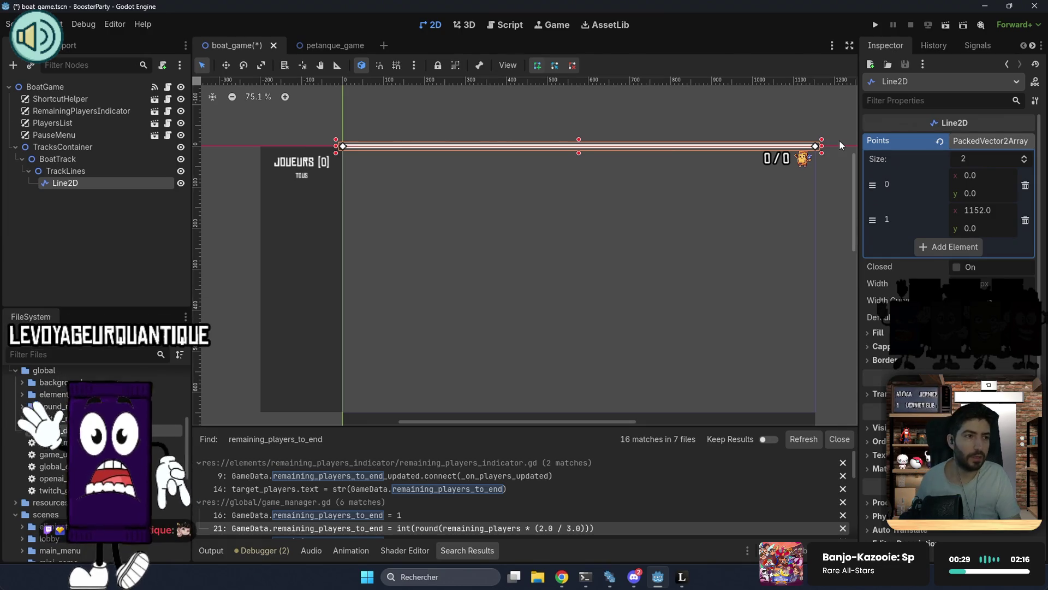
Step: Rename the Line2D node to TopTrackLine
left_click(150, 230)
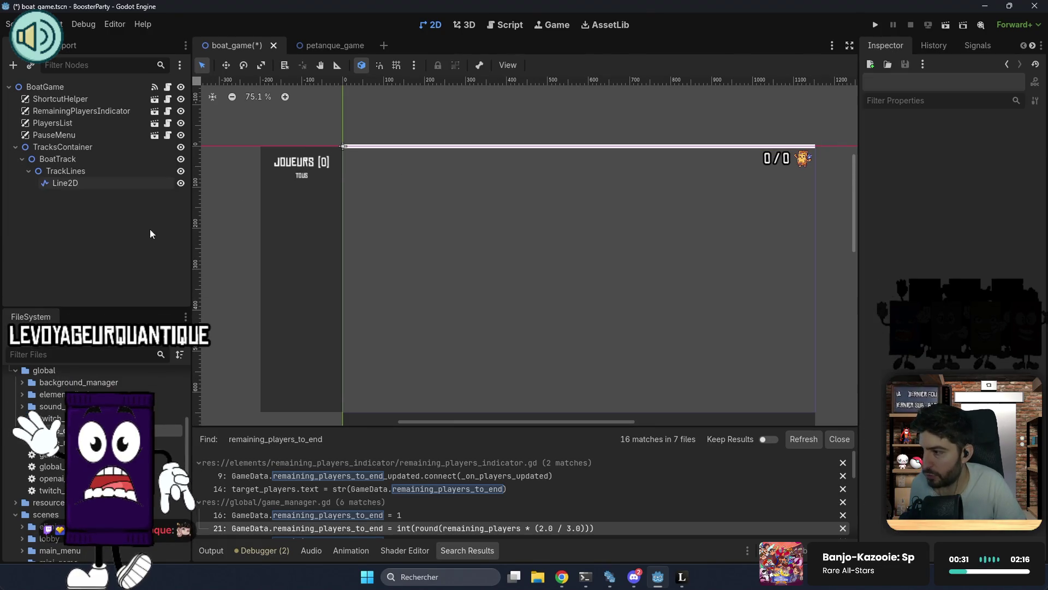
left_click(109, 181)
left_click(109, 182)
type("Top")
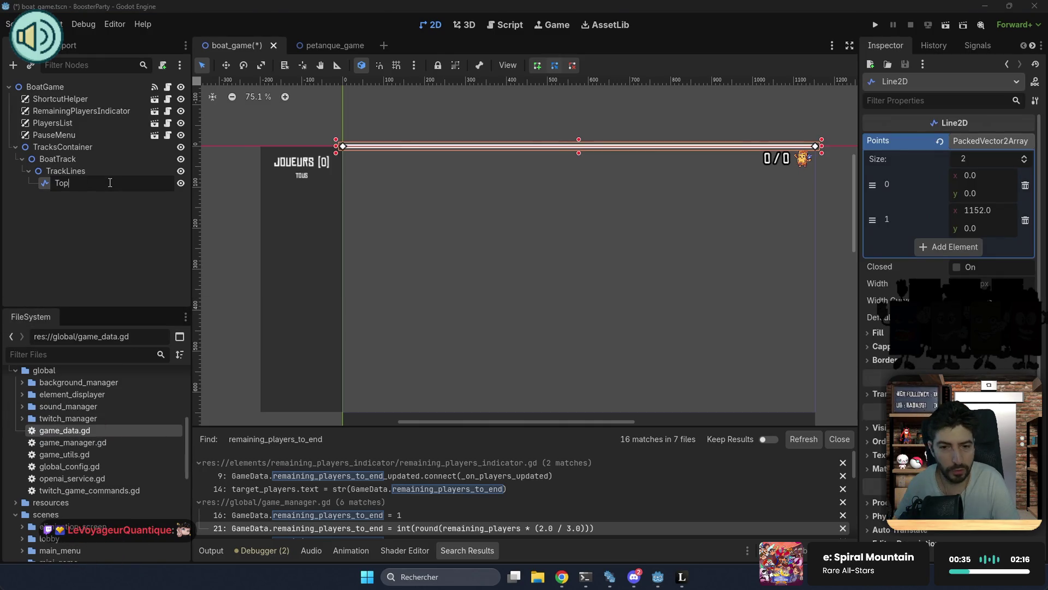
key("Return")
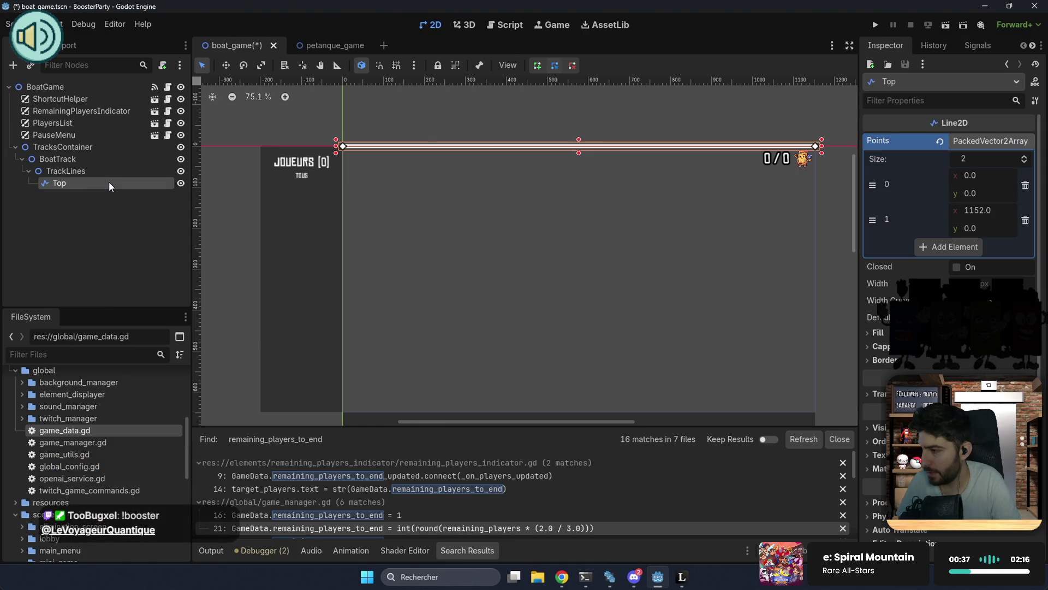
left_click(109, 182)
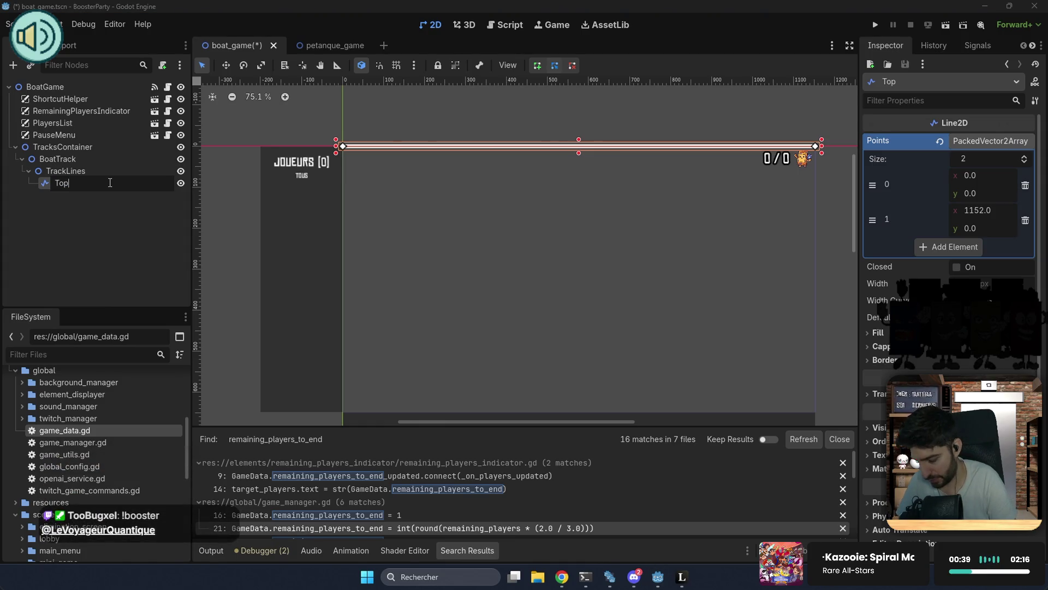
type("TrackLine")
key("Return")
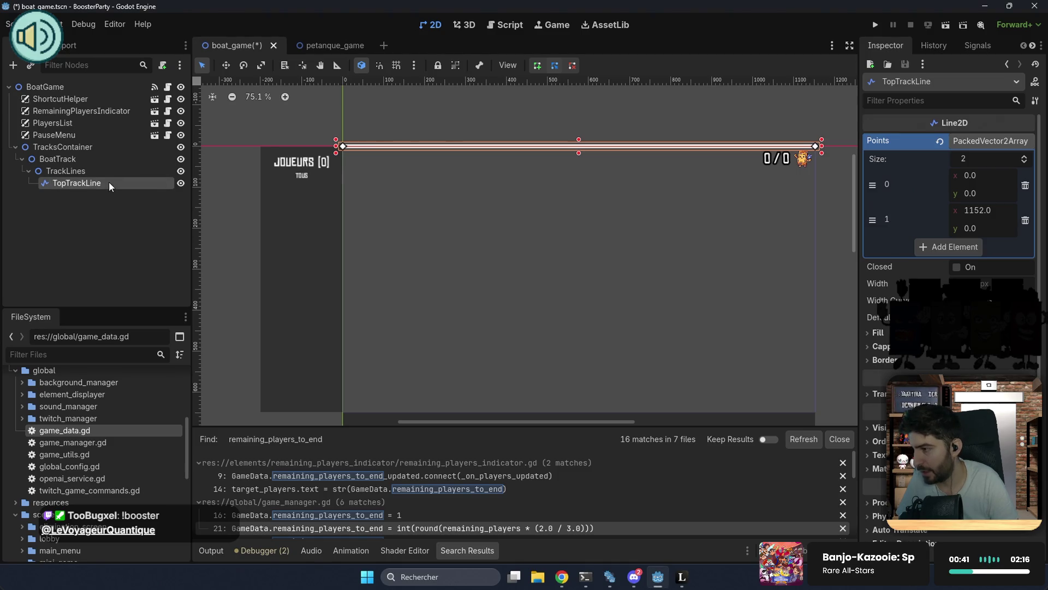
Step: Duplicate TopTrackLine as BottomTrackLine and save the boat_game scene
key("ctrl+d")
key("F2")
key("BackSpace")
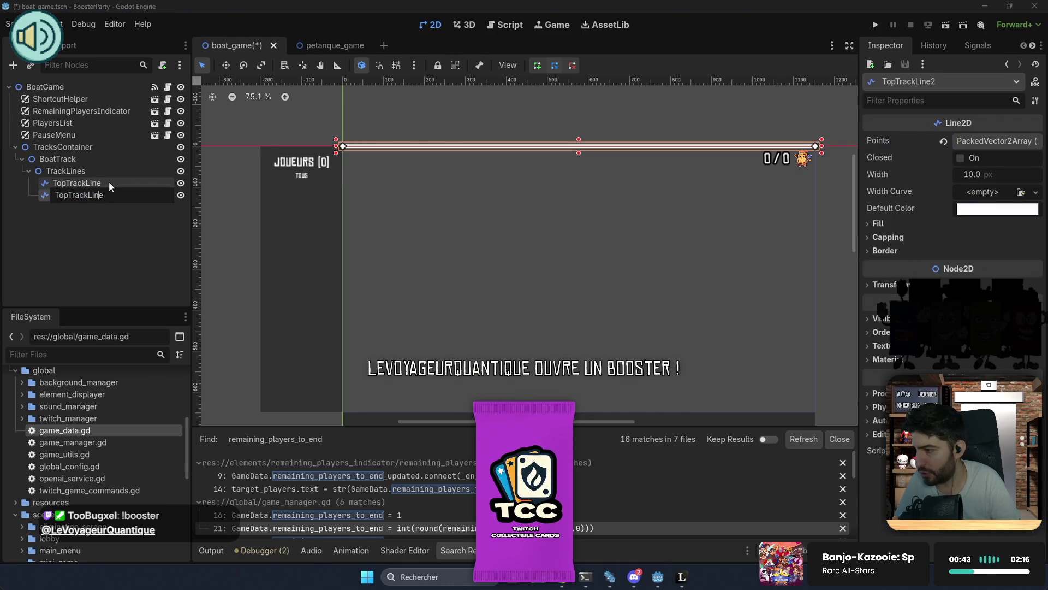
key("BackSpace")
key("BackSpace")
type("Boo")
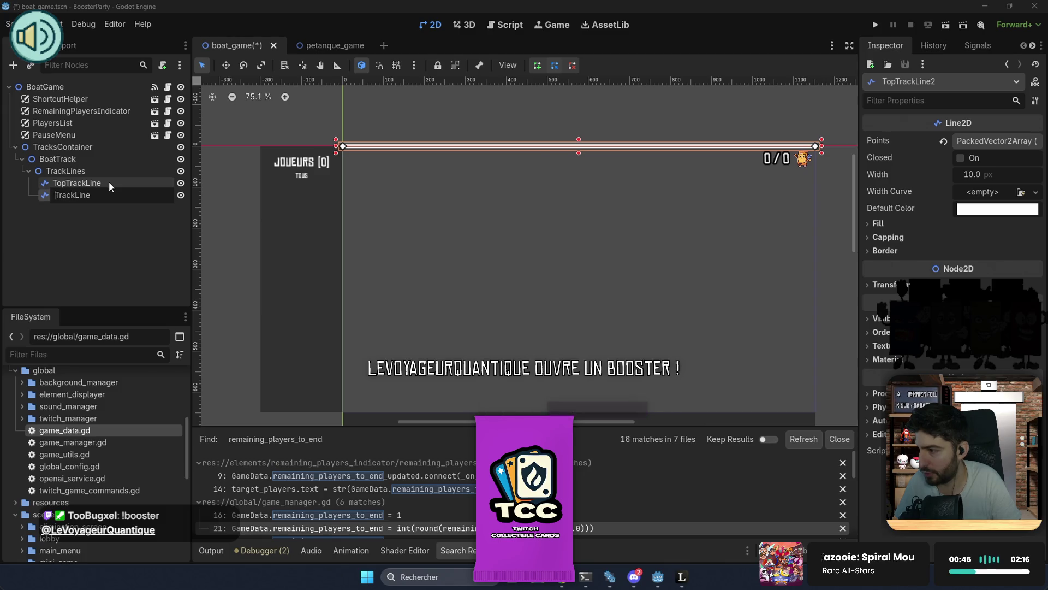
key("BackSpace")
type("ttom")
key("Return")
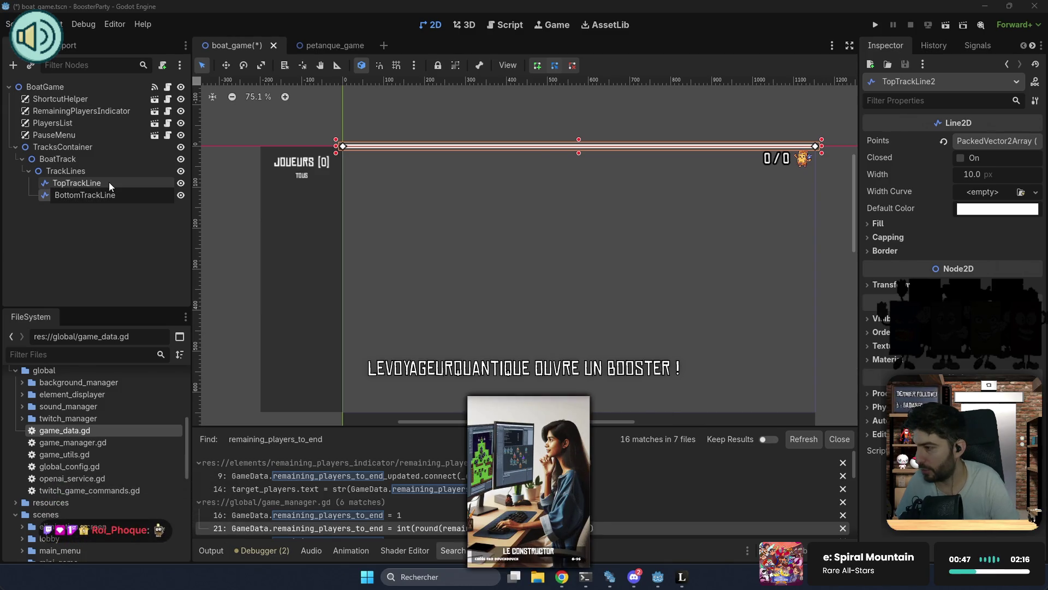
key("ctrl+s")
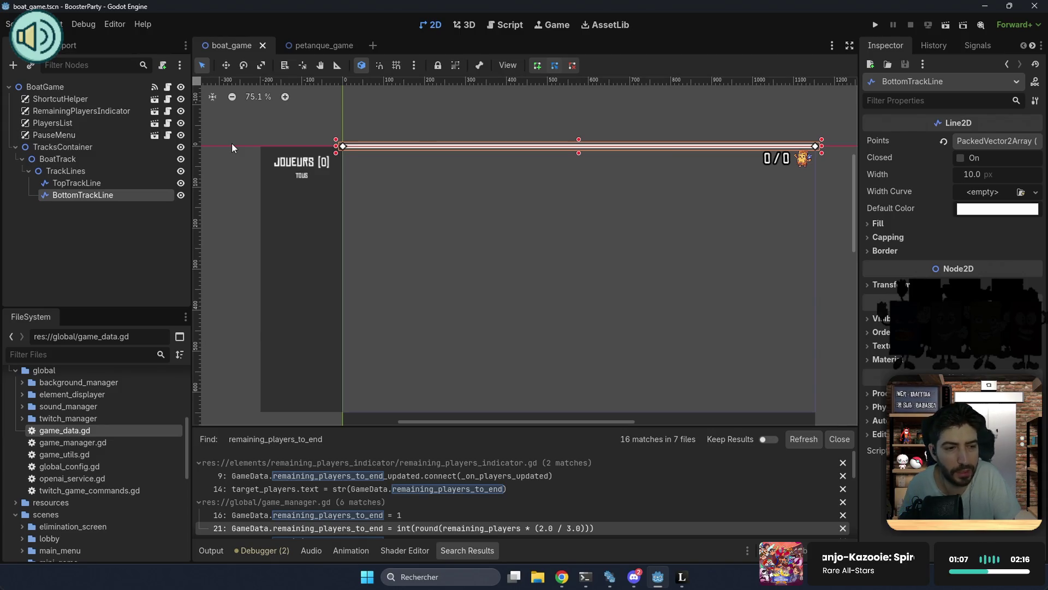
Step: Raise BottomTrackLine's Transform position y so it runs below TopTrackLine
left_click(176, 205)
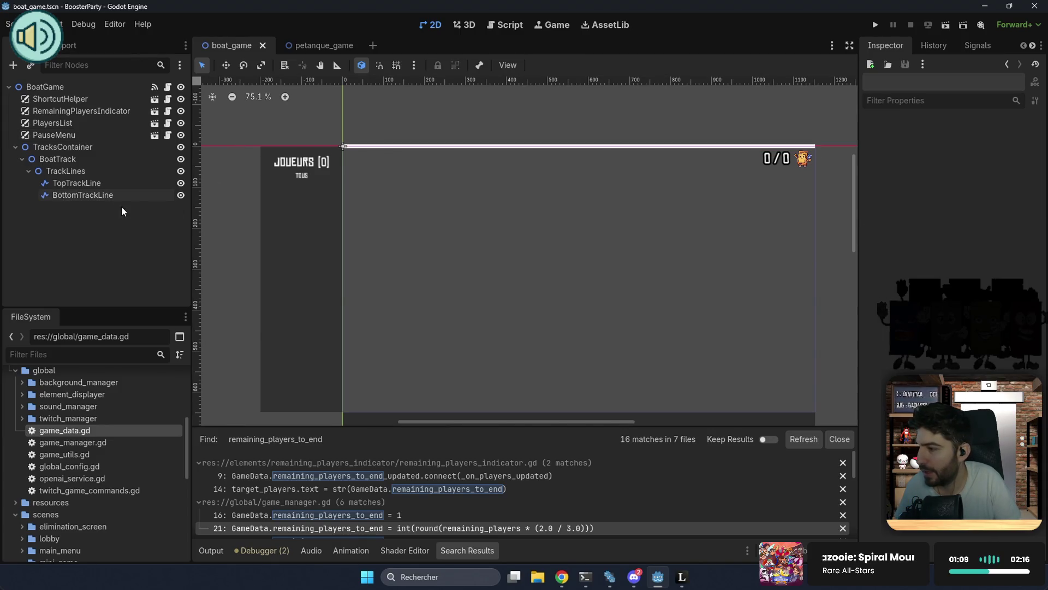
left_click(79, 195)
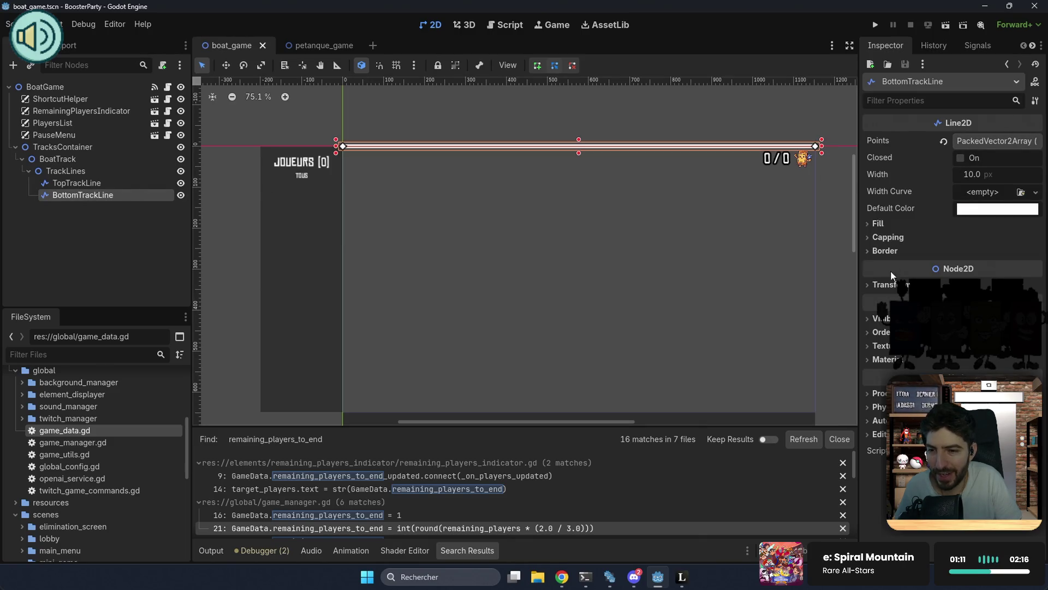
left_click(885, 284)
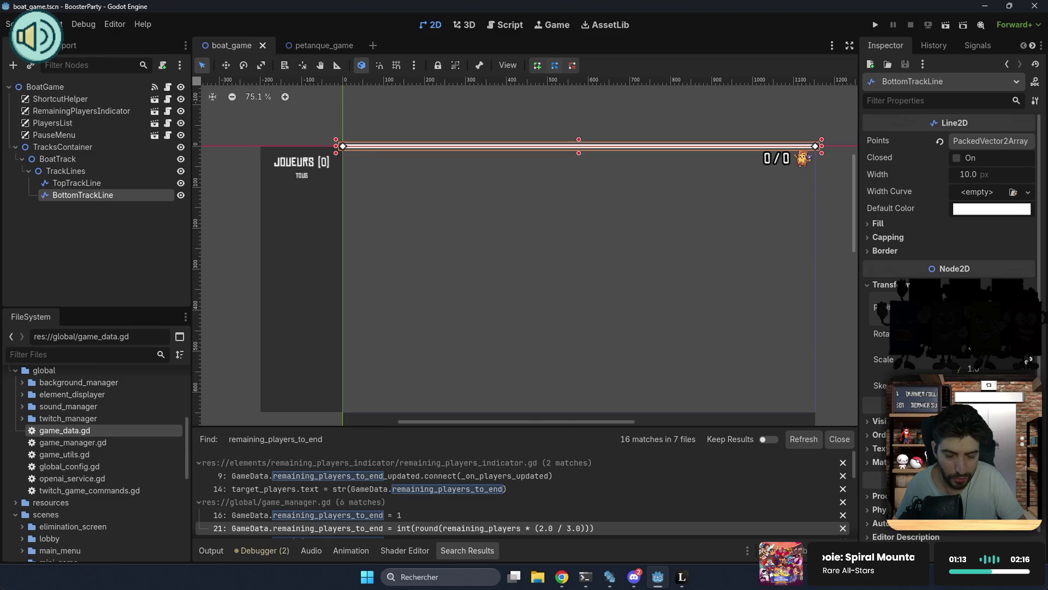
key("Return")
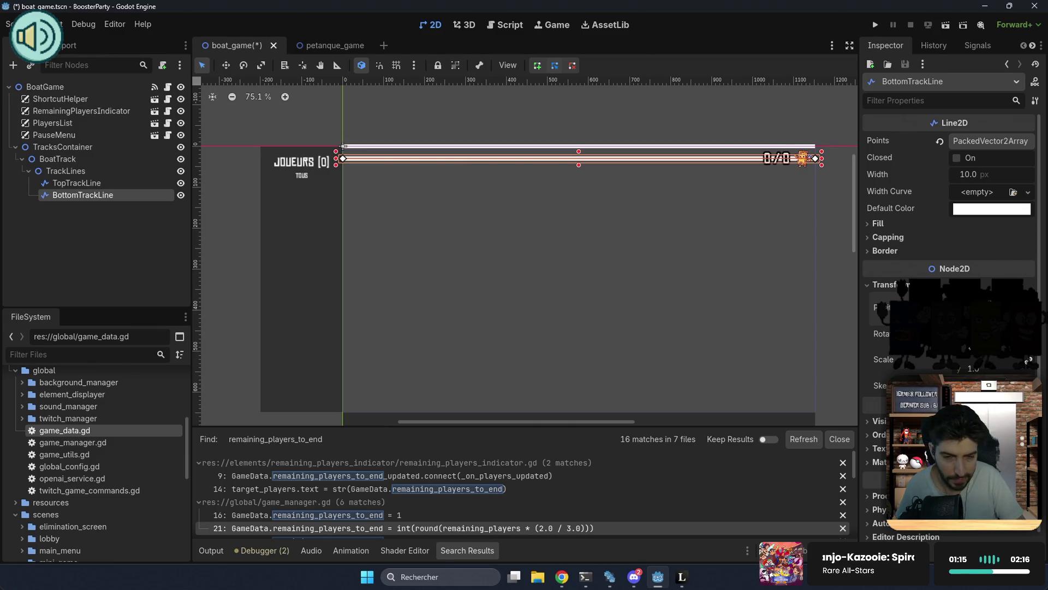
key("Return")
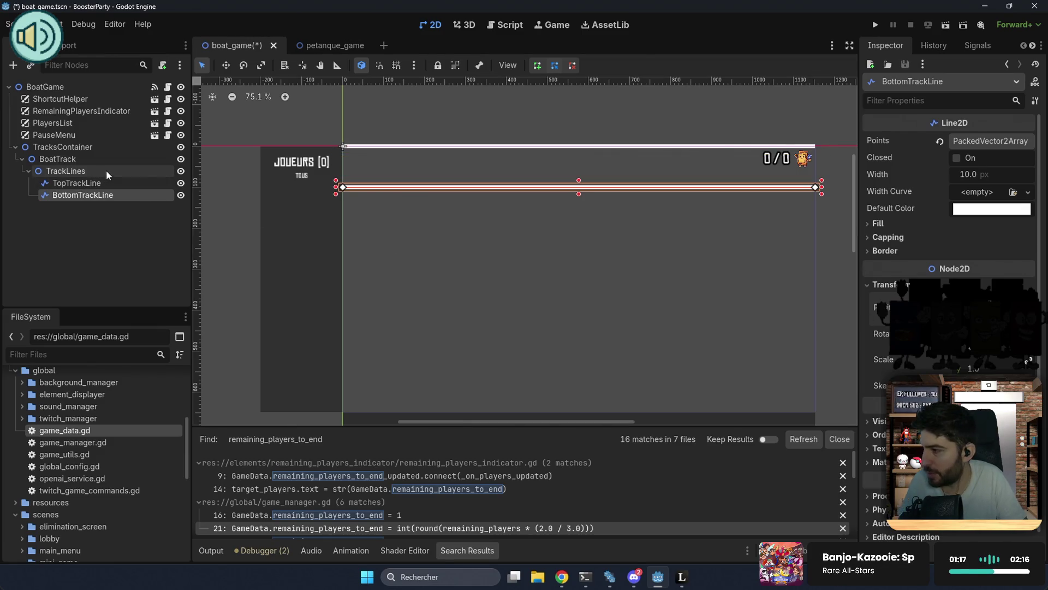
left_click(396, 281)
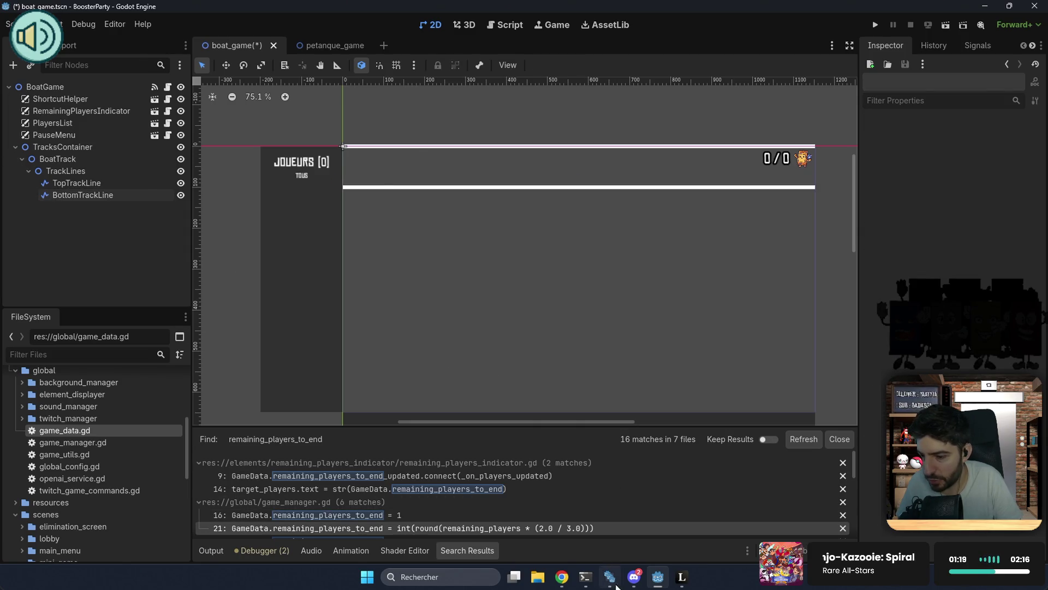
Step: Switch to LazPaint and pan the canvas to the stacked-lane boat race sketch
mouse_move(611, 579)
left_click(682, 577)
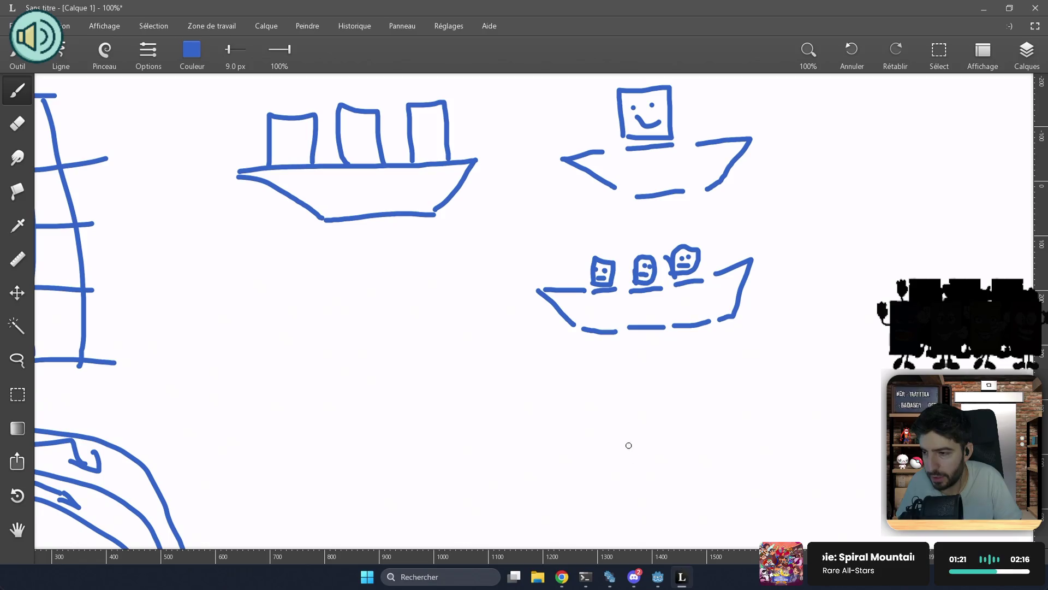
left_click_drag(515, 278, 1046, 295)
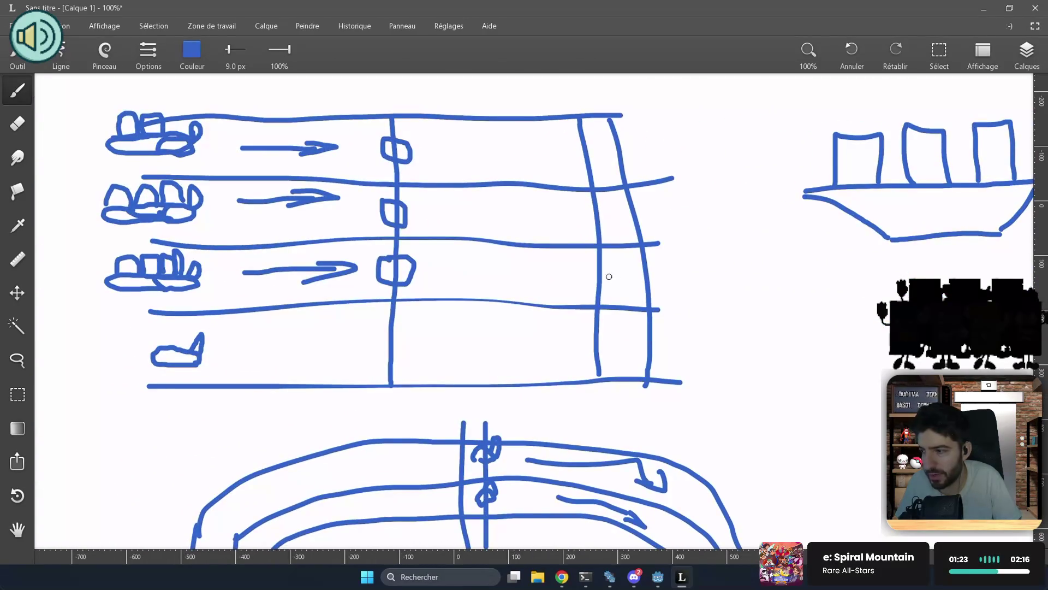
left_click_drag(574, 260, 693, 276)
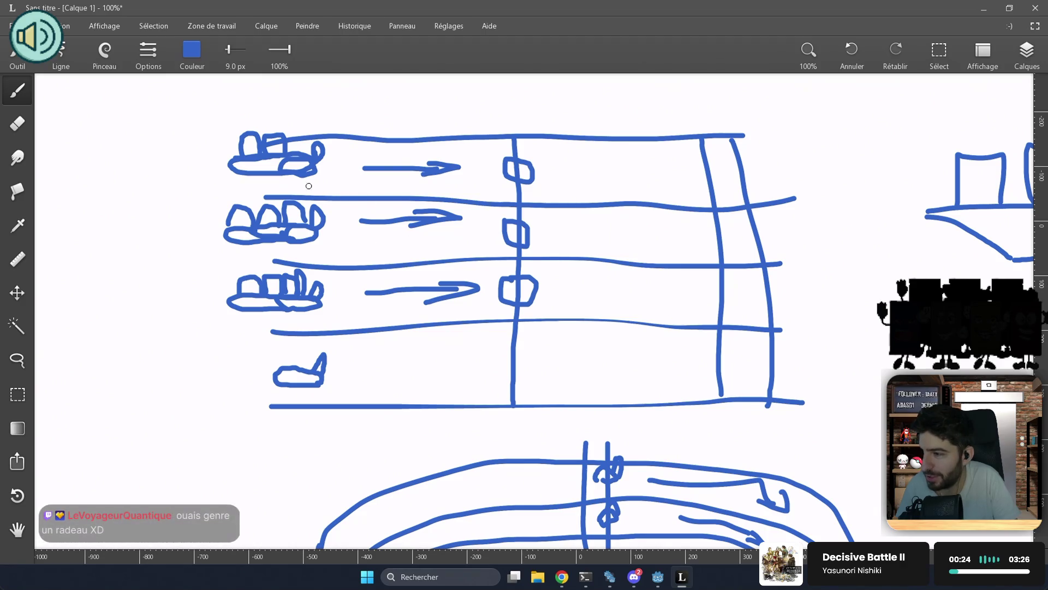
Step: Pan the LazPaint canvas to the ship sketches, undoing a stray diagonal stroke
scroll(660, 442, "down", 5)
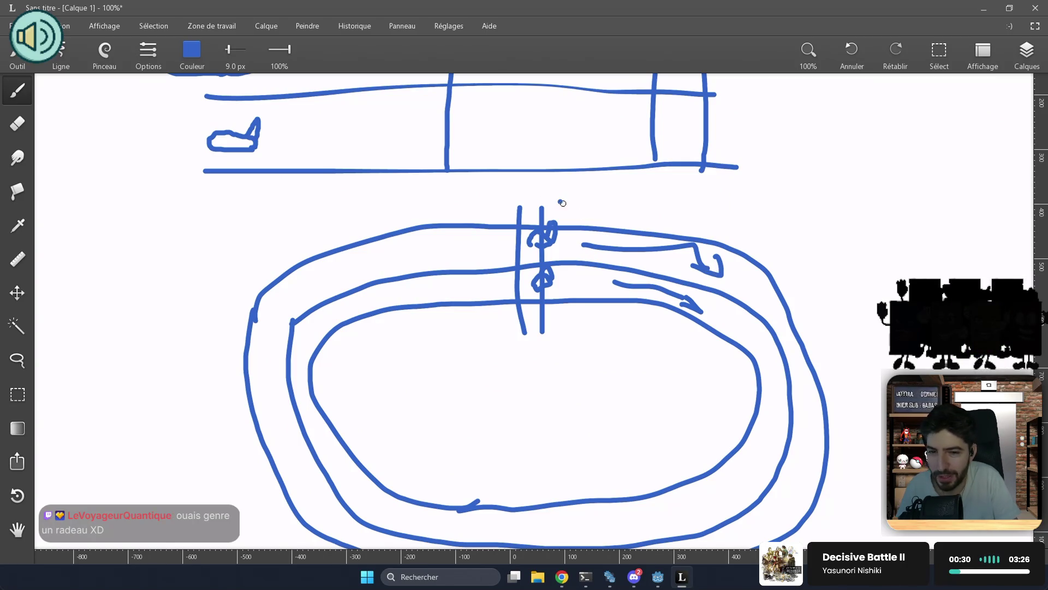
left_click_drag(559, 200, 663, 275)
key("ctrl+z")
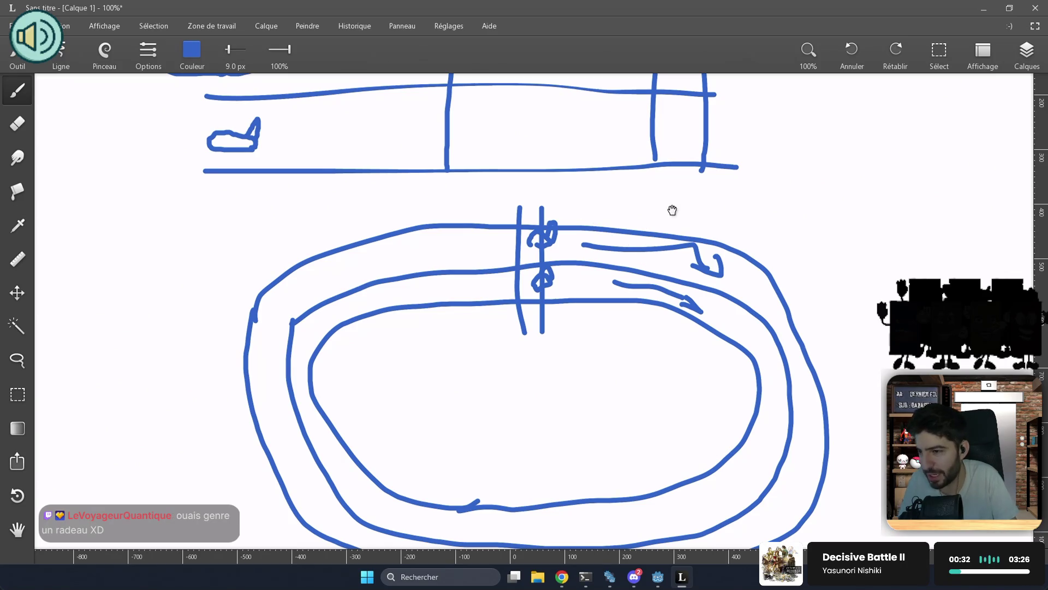
left_click_drag(672, 209, 487, 462)
mouse_move(755, 381)
left_mouse_down()
mouse_move(589, 378)
mouse_move(530, 391)
left_mouse_up()
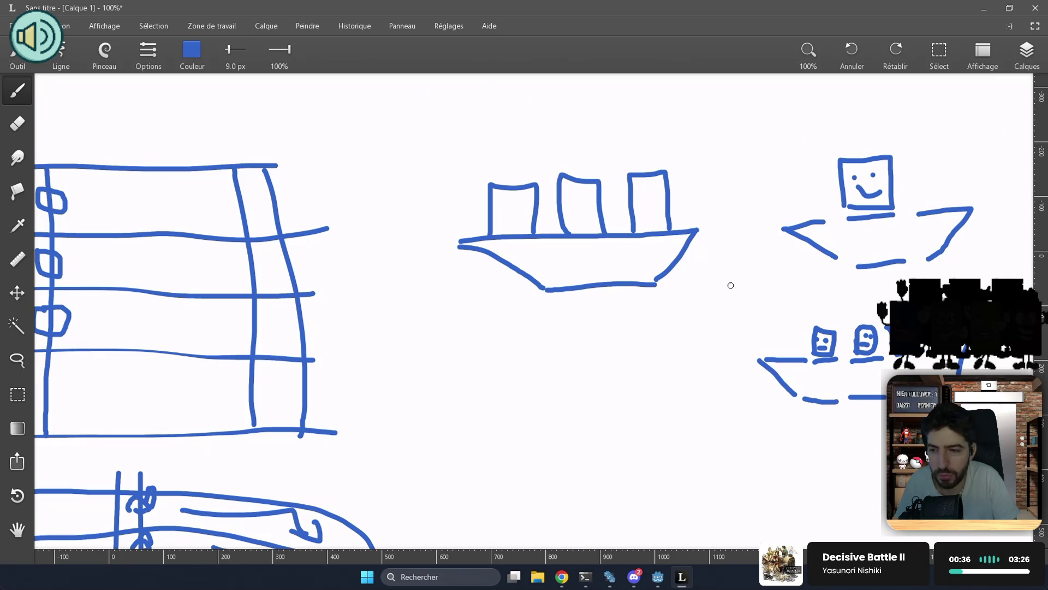
mouse_move(730, 285)
left_mouse_down()
mouse_move(496, 240)
mouse_move(482, 252)
mouse_move(466, 234)
left_mouse_up()
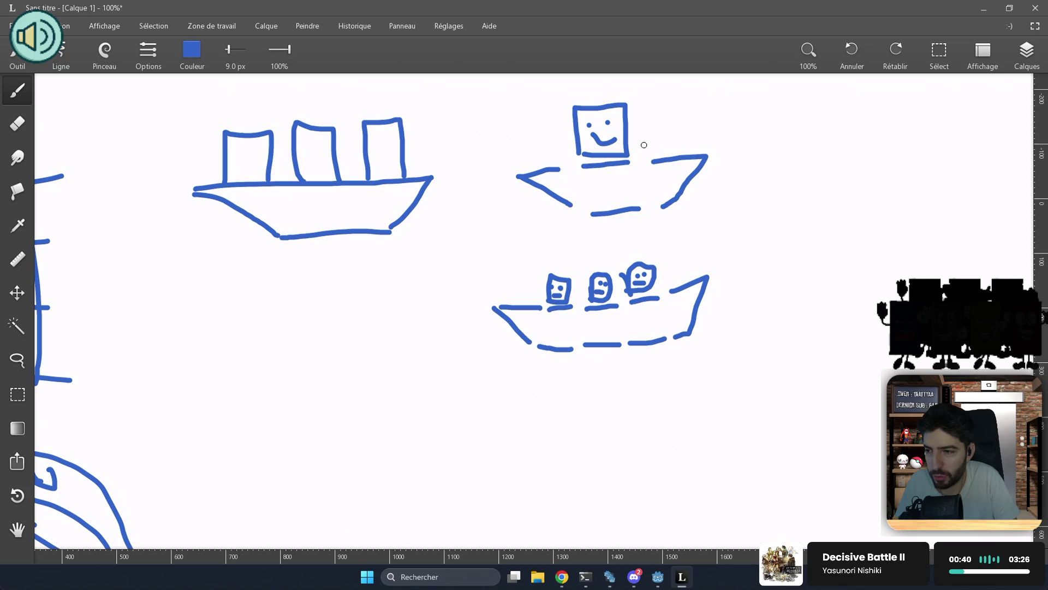
Step: Draw a mast, sail and box body sides on the upper-right ship, then return to Godot
left_click_drag(643, 141, 659, 214)
left_click_drag(557, 146, 567, 218)
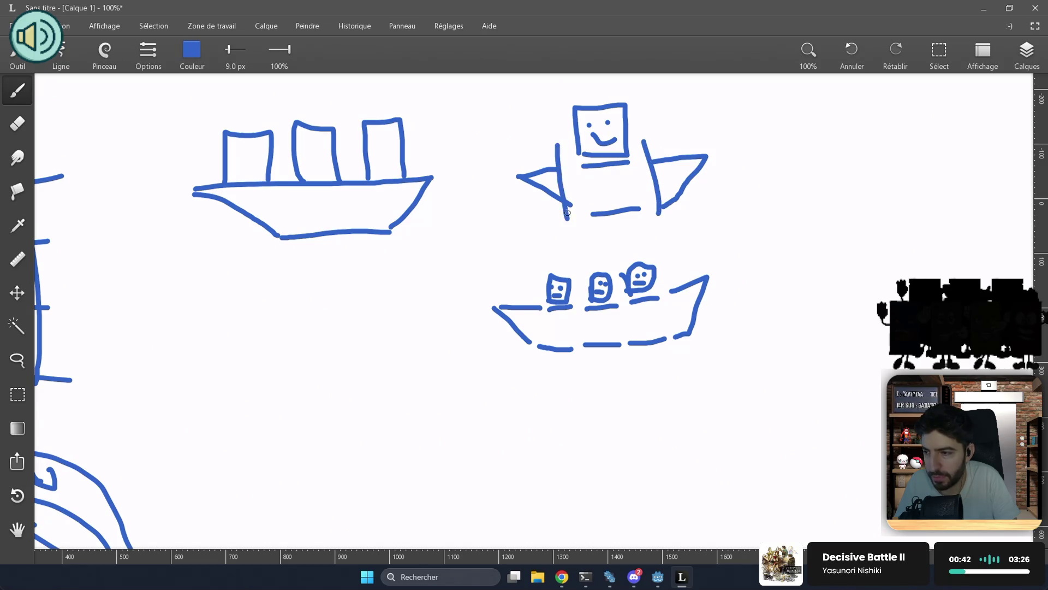
left_click_drag(577, 165, 588, 218)
left_click_drag(633, 158, 645, 210)
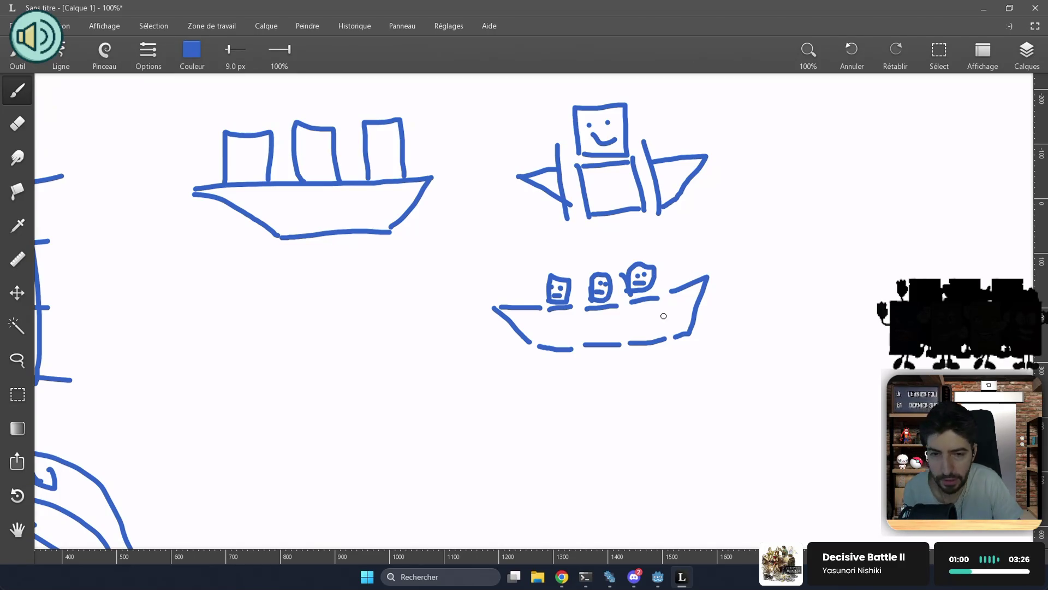
left_click(658, 576)
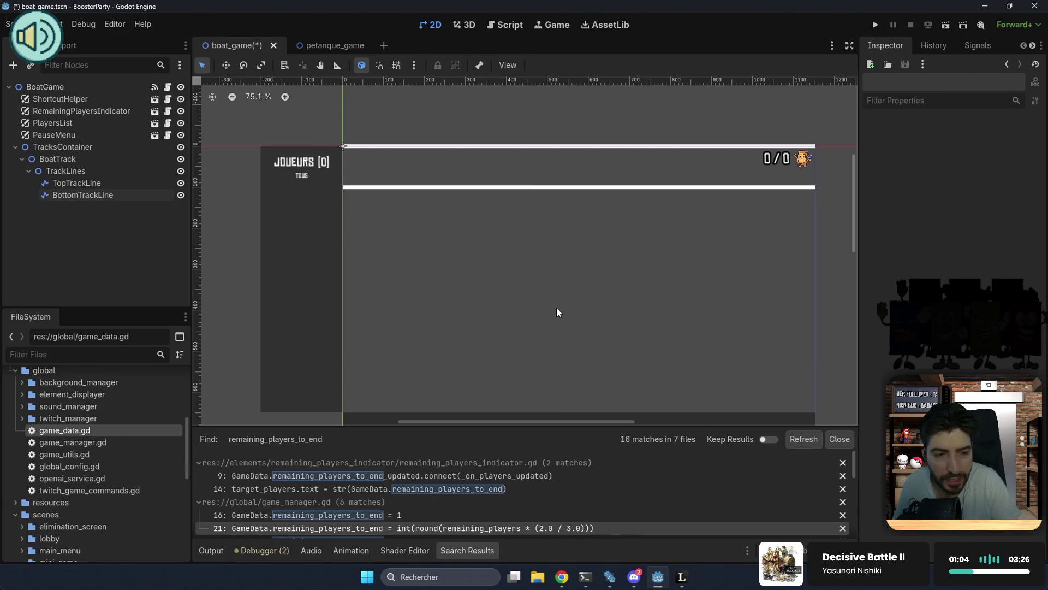
left_click(169, 89)
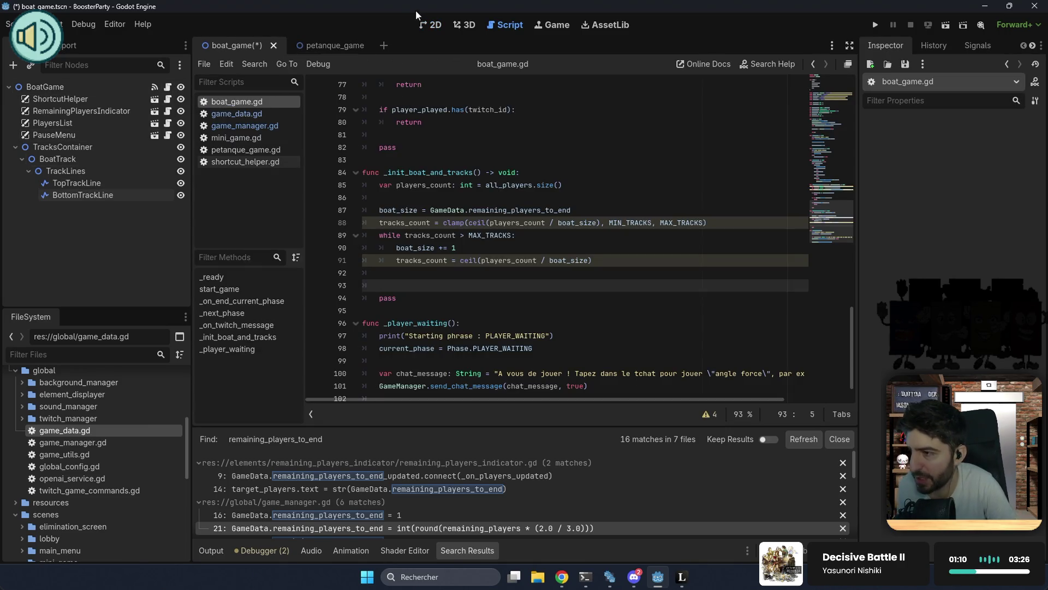
left_click(429, 26)
left_click(87, 172)
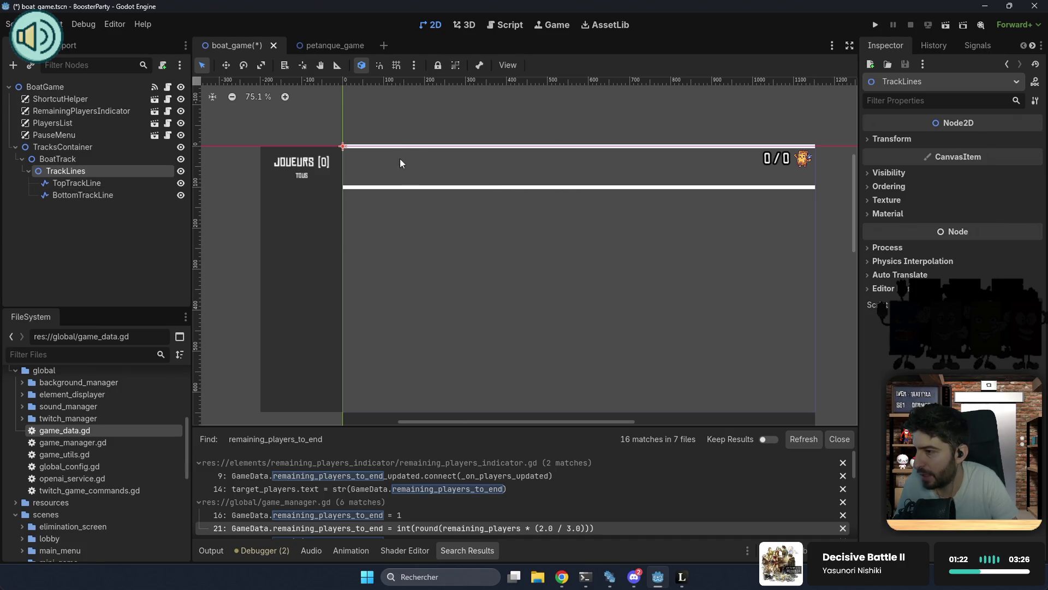
Step: Collapse TrackLines, frame BoatTrack, and start adding a new child node to BoatTrack
left_click(110, 162)
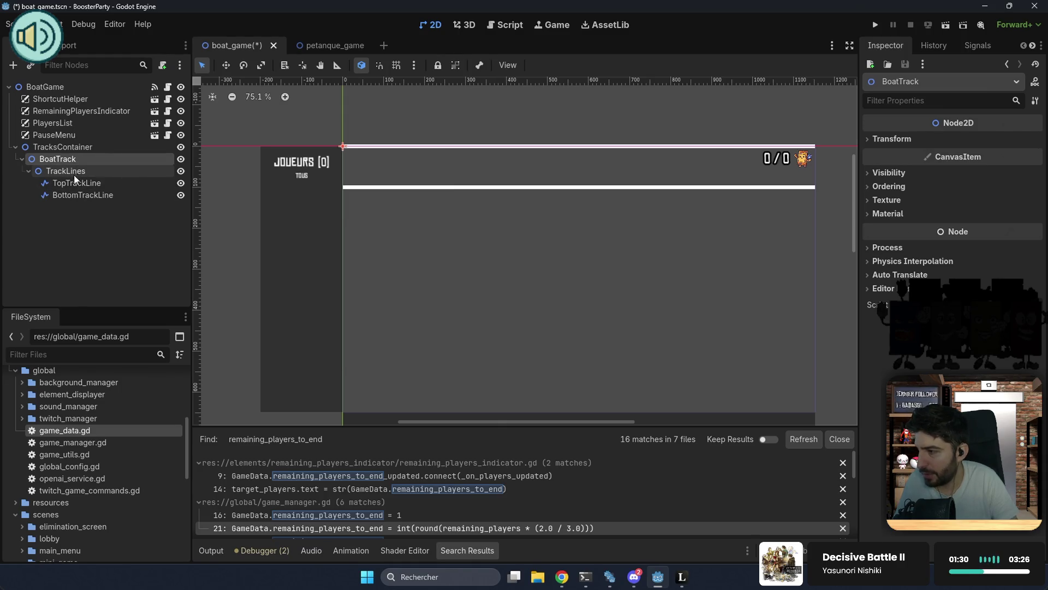
left_click(27, 171)
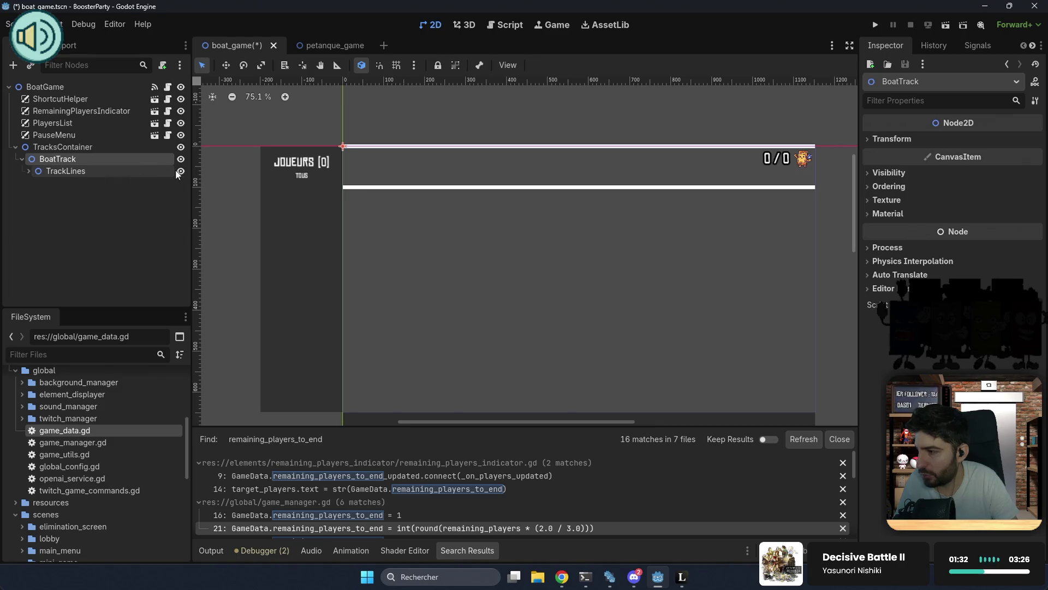
key("f")
scroll(543, 267, "down", 3)
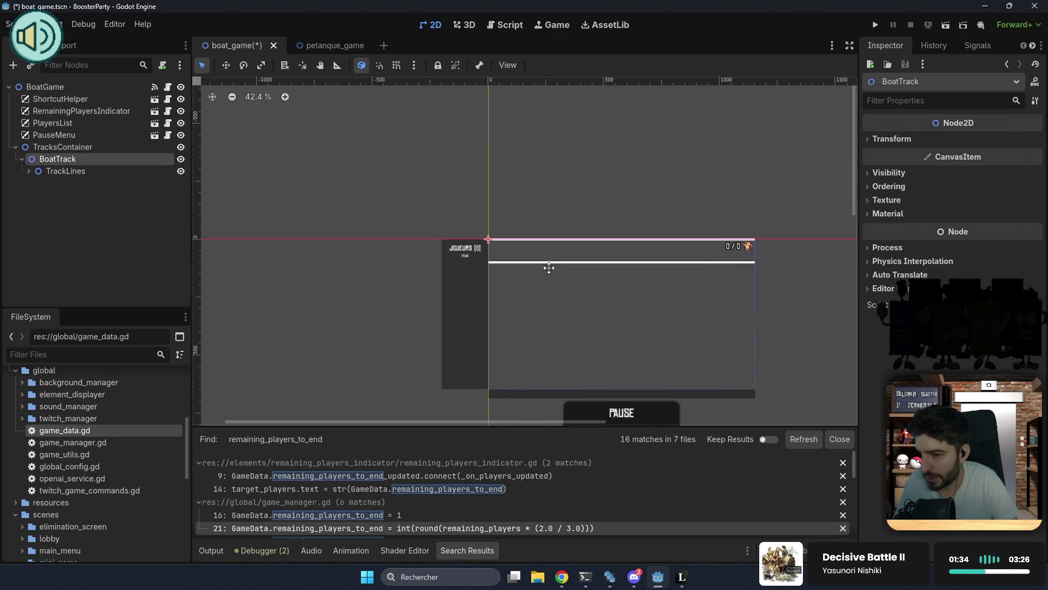
left_click(97, 148)
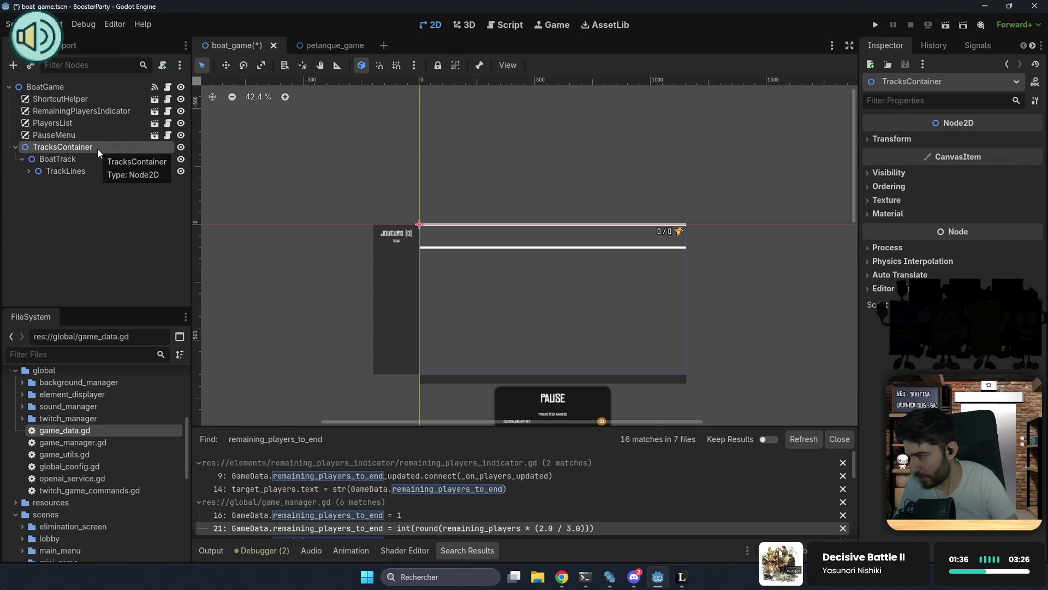
key("Down")
key("ctrl+a")
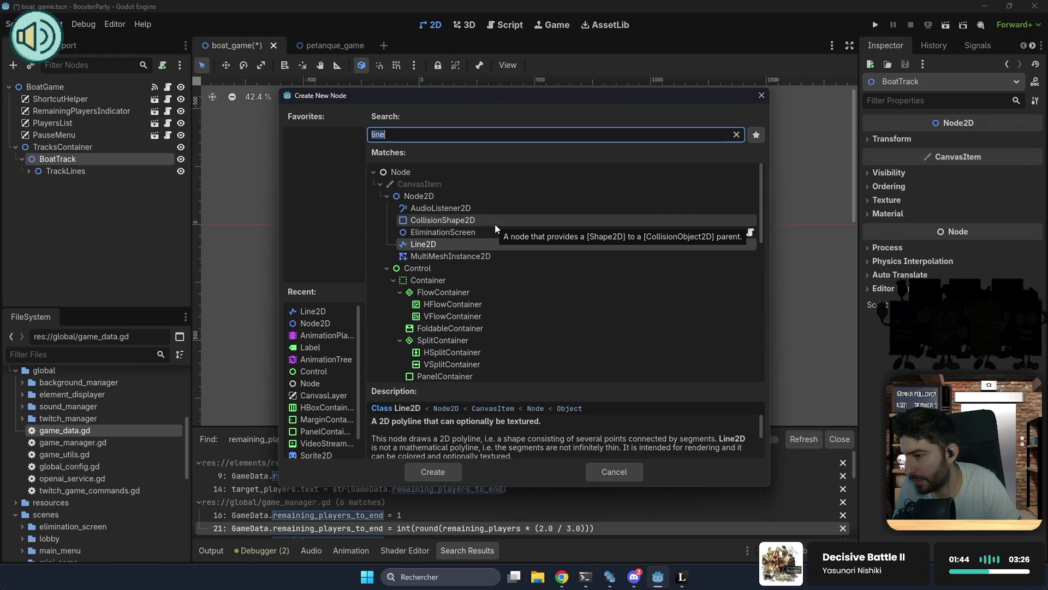
Step: Search 'path' and add a Path2D child under BoatTrack, then select it
scroll(495, 224, "down", 10)
scroll(494, 224, "up", 10)
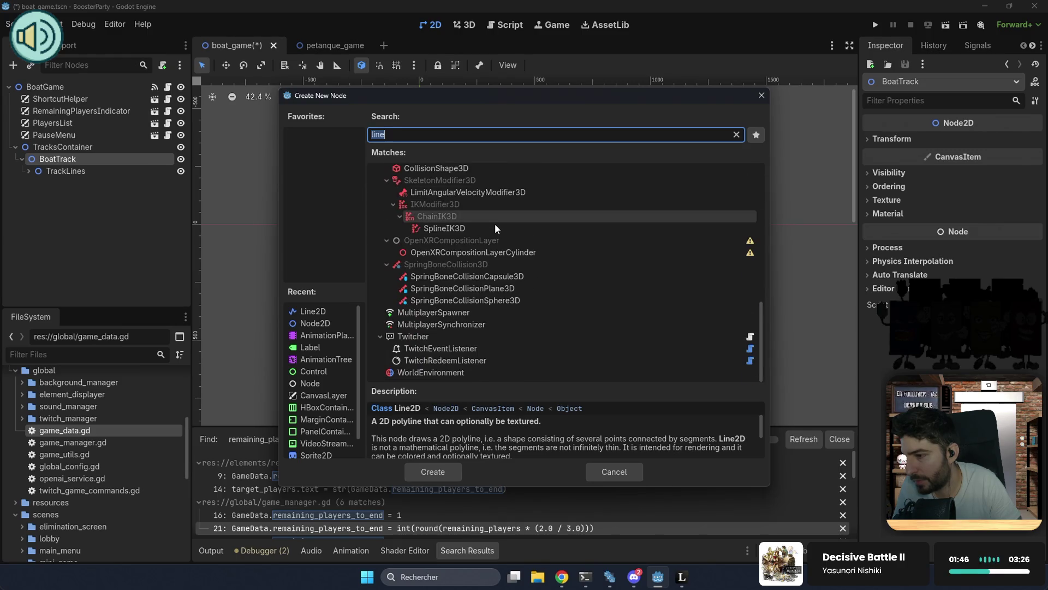
key("BackSpace")
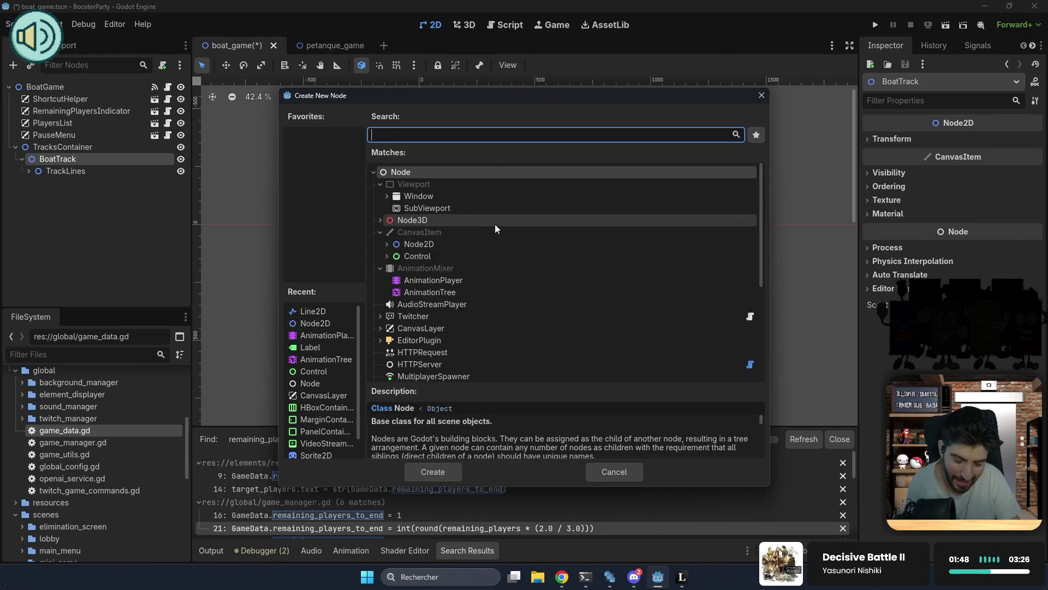
type("prog")
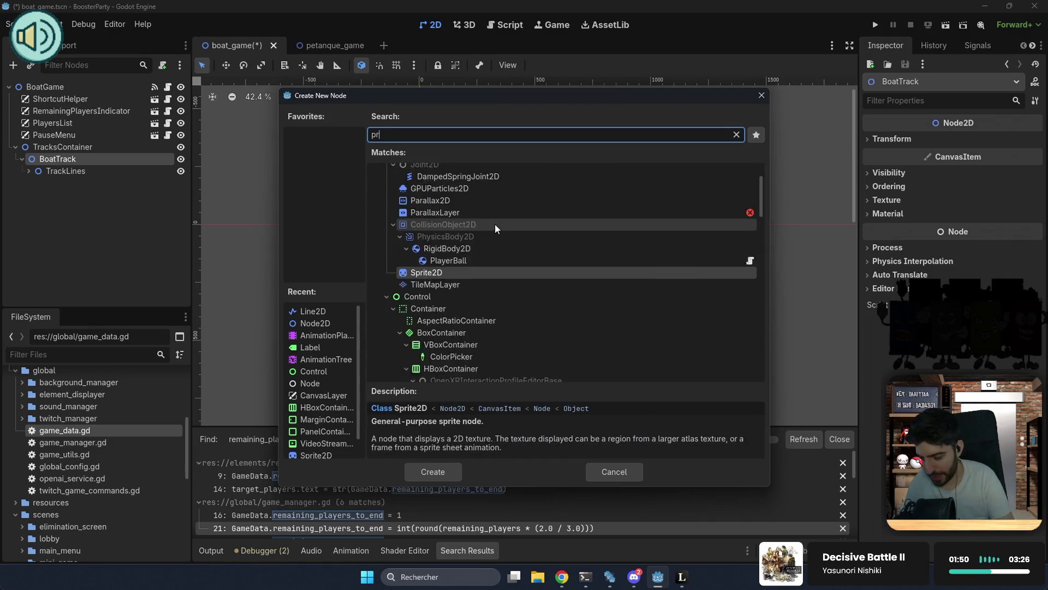
key("BackSpace")
key("BackSpace")
key("BackSpace")
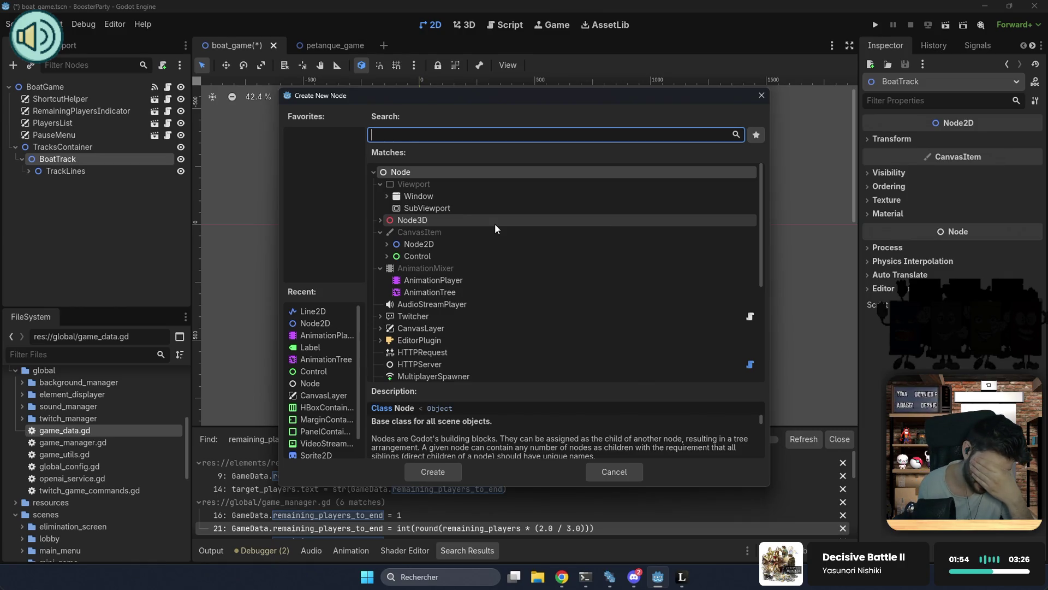
type("path")
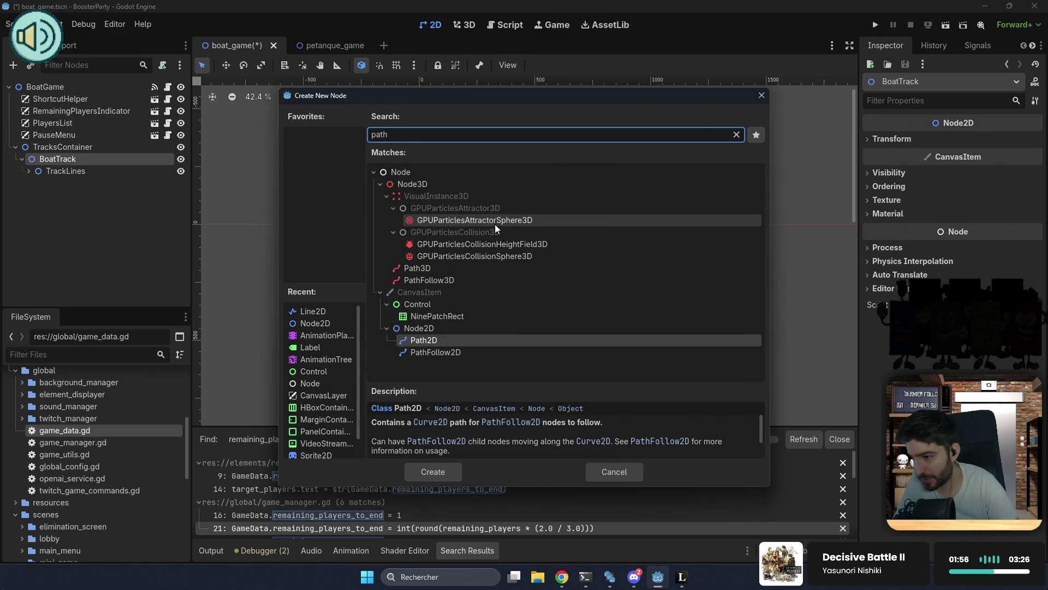
double_click(460, 335)
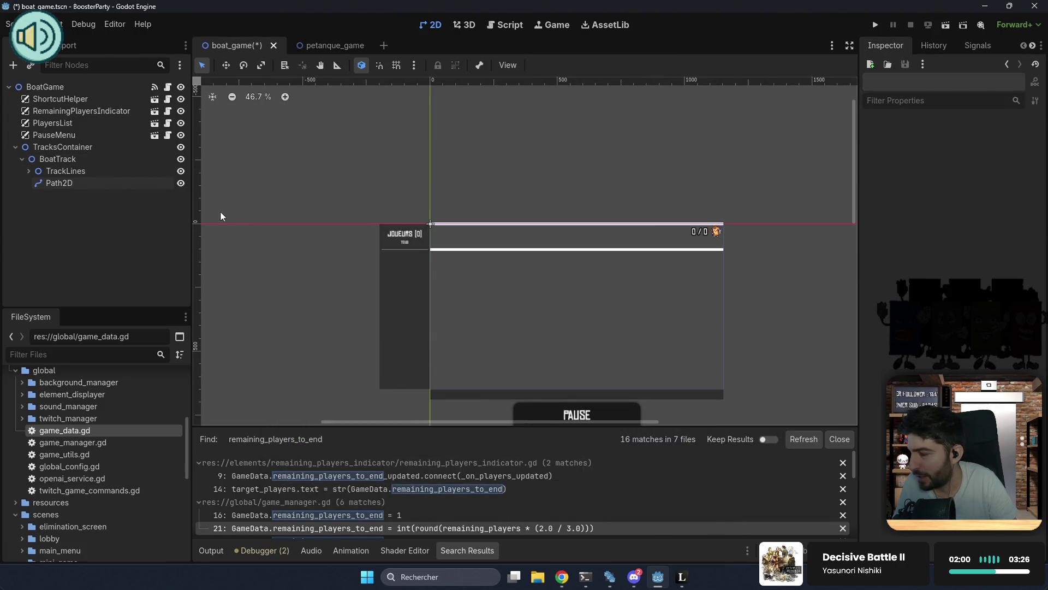
left_click(64, 184)
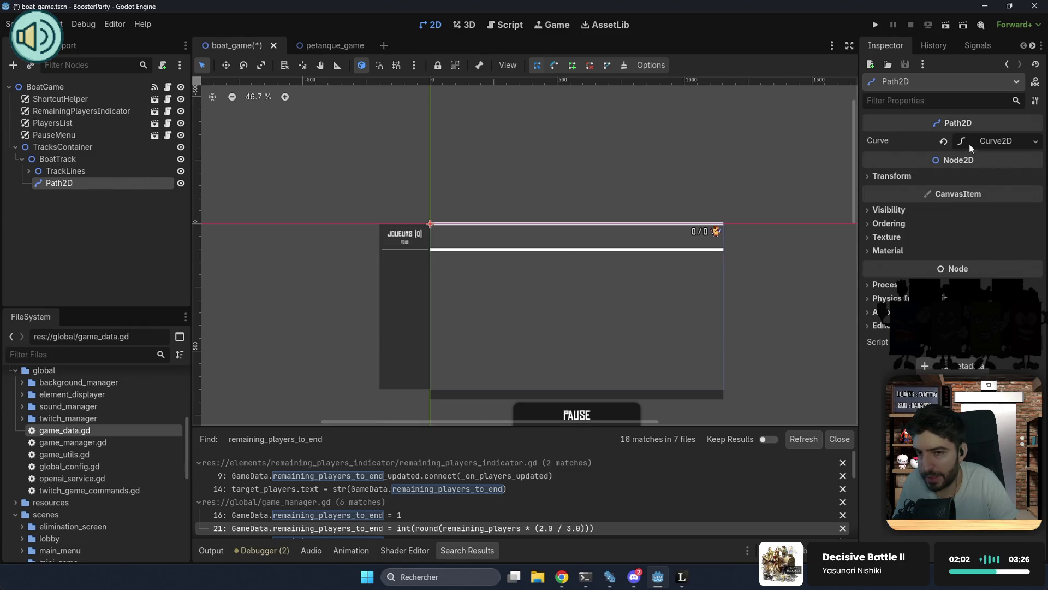
Step: Select Path2D and expand its Curve's points list in the Inspector
left_click(69, 172)
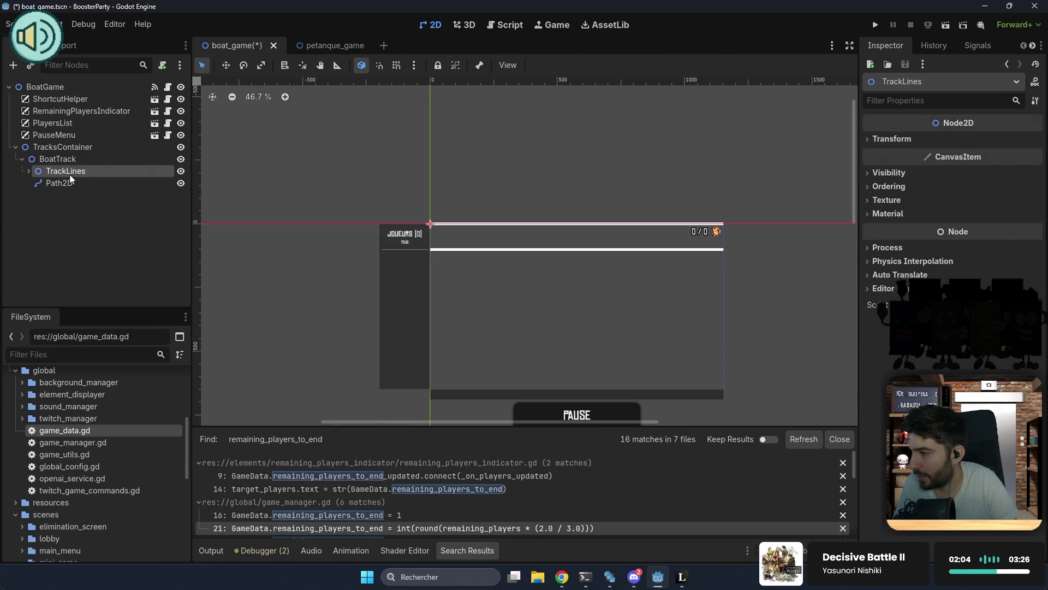
left_click(32, 170)
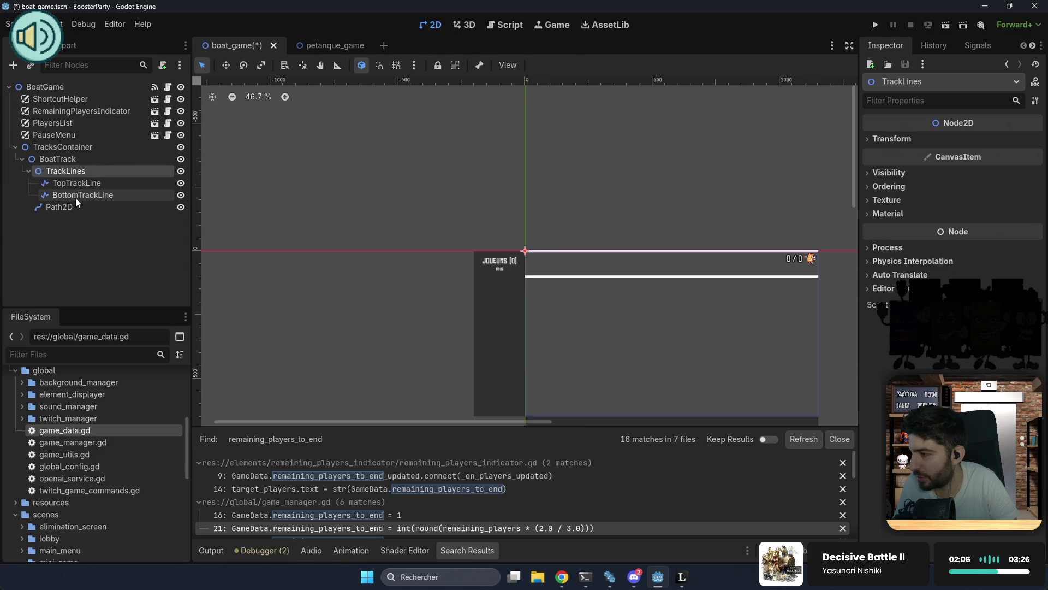
left_click(76, 198)
left_click(64, 206)
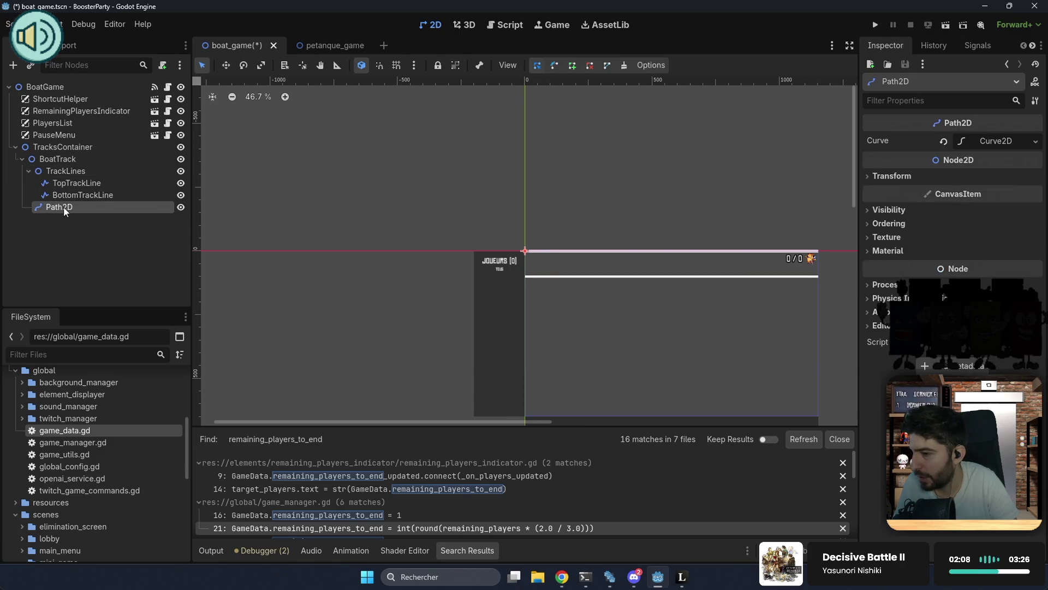
left_click(1006, 147)
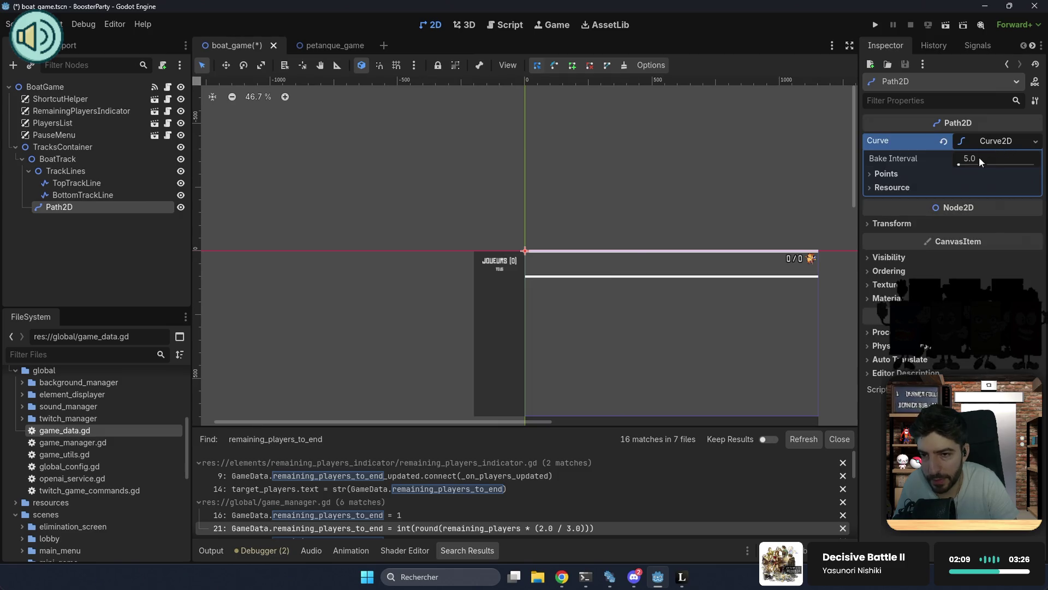
left_click(891, 187)
left_click(885, 173)
Step: Add curve points at (0, 50) and x 1152
left_click(955, 188)
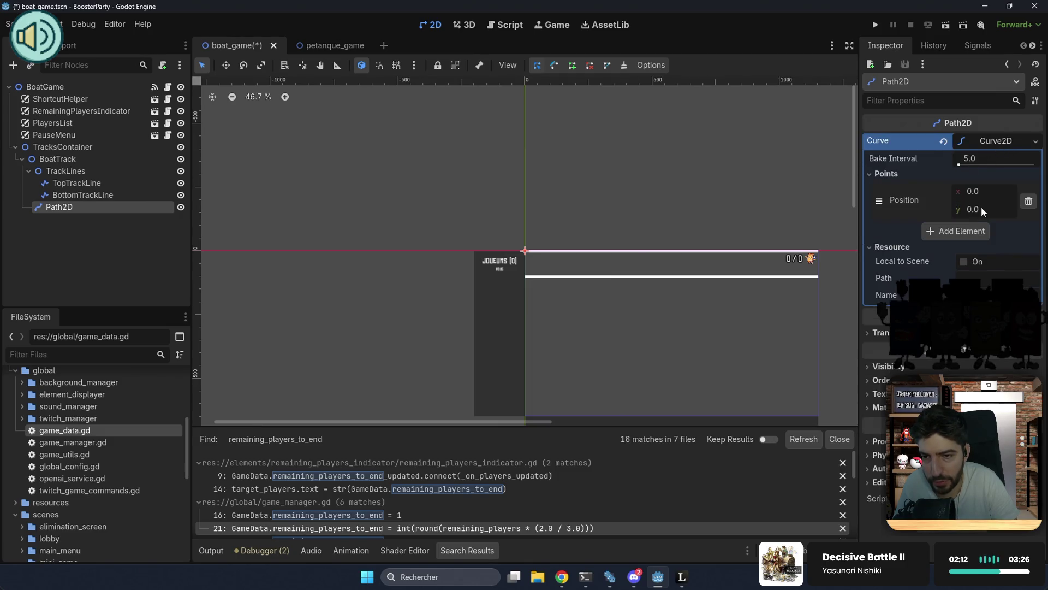
left_click(992, 203)
type("50")
key("Return")
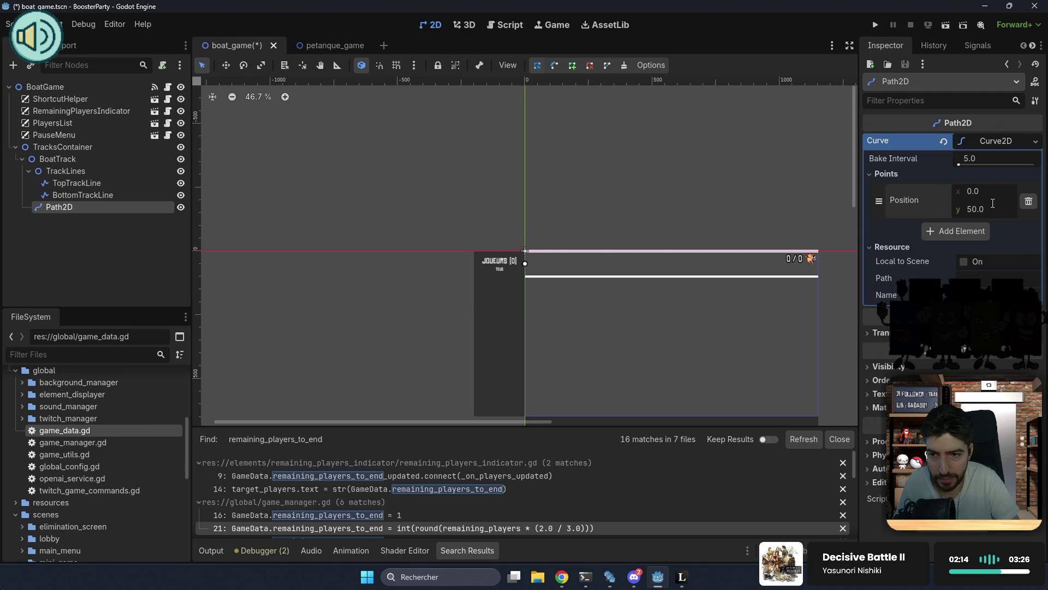
left_click(961, 232)
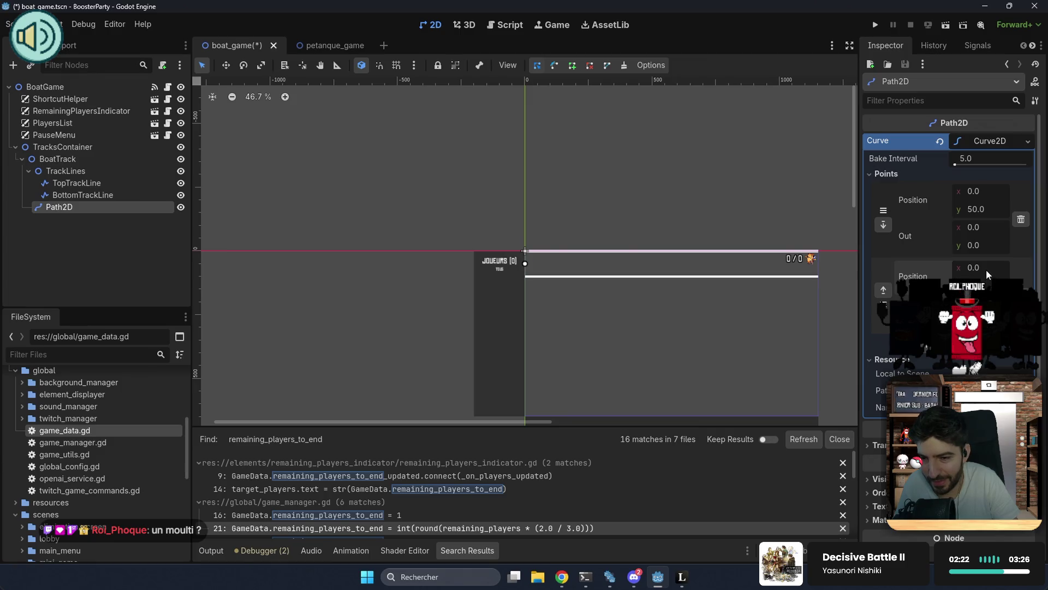
left_click(986, 268)
type("1152")
key("Return")
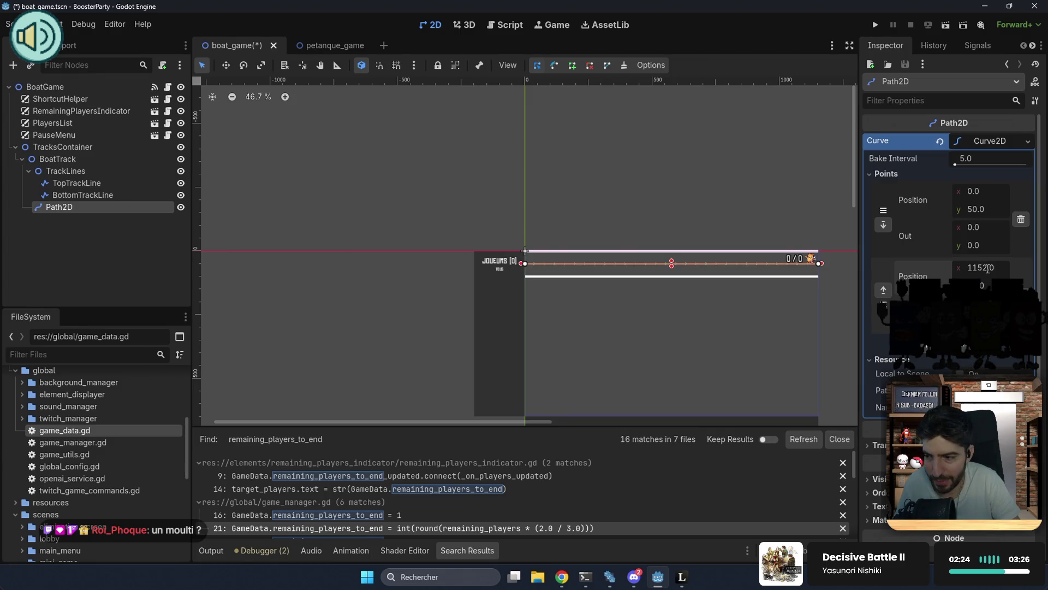
scroll(722, 295, "up", 3)
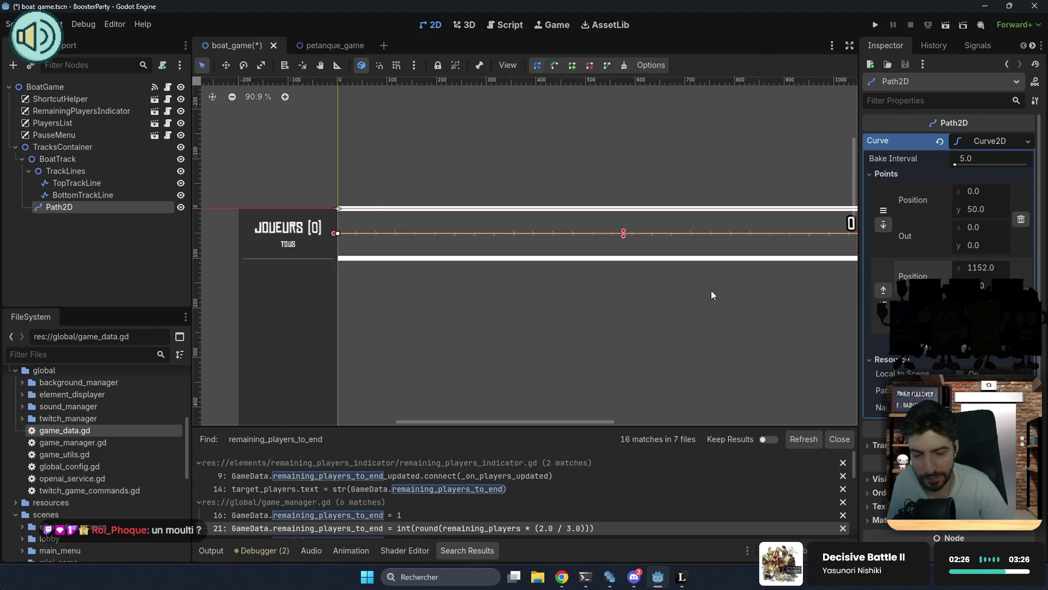
scroll(712, 293, "down", 1)
scroll(711, 289, "up", 2)
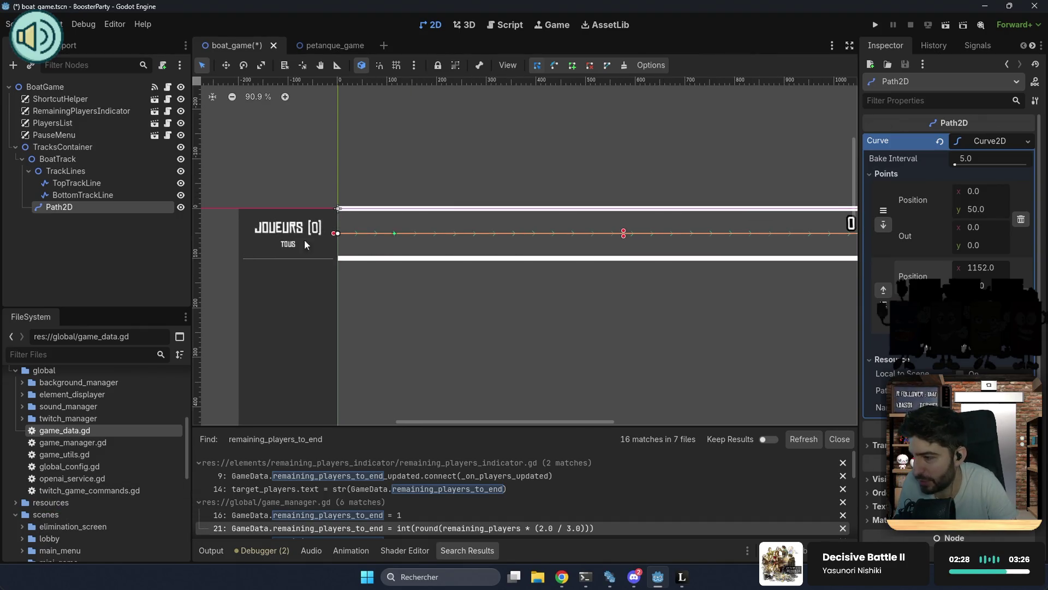
Step: Add a PathFollow2D child under Path2D
left_click(89, 225)
left_click(86, 208)
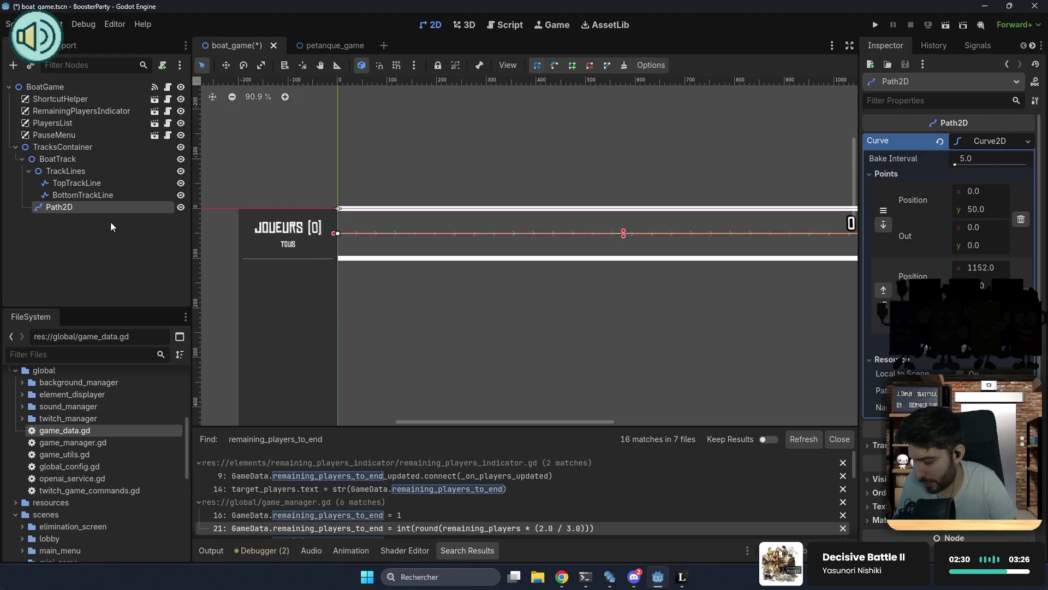
key("ctrl+a")
key("Down")
key("Return")
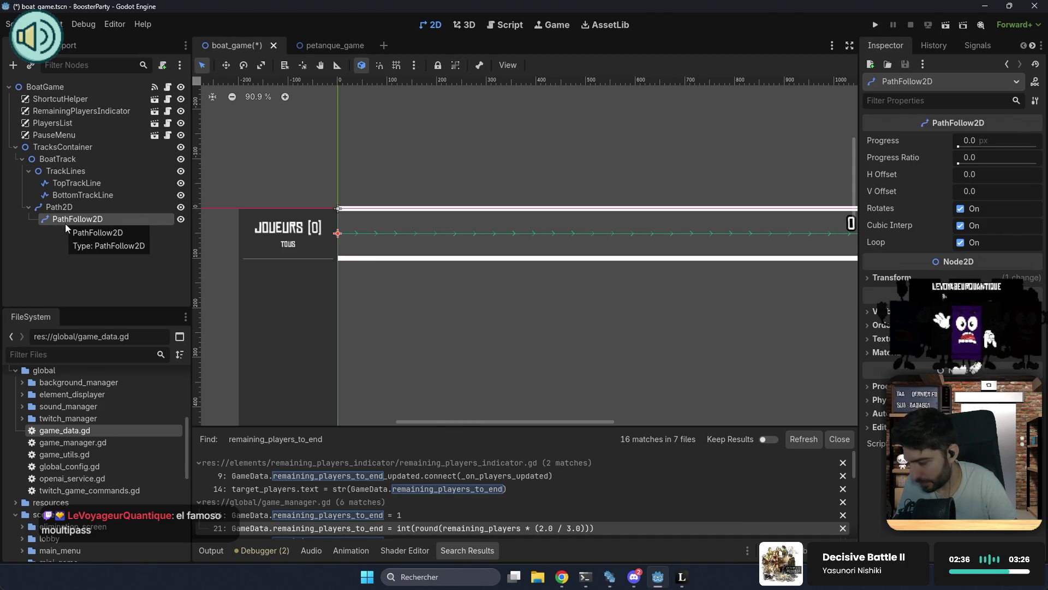
Step: Add a Sprite2D child under PathFollow2D
key("ctrl+a")
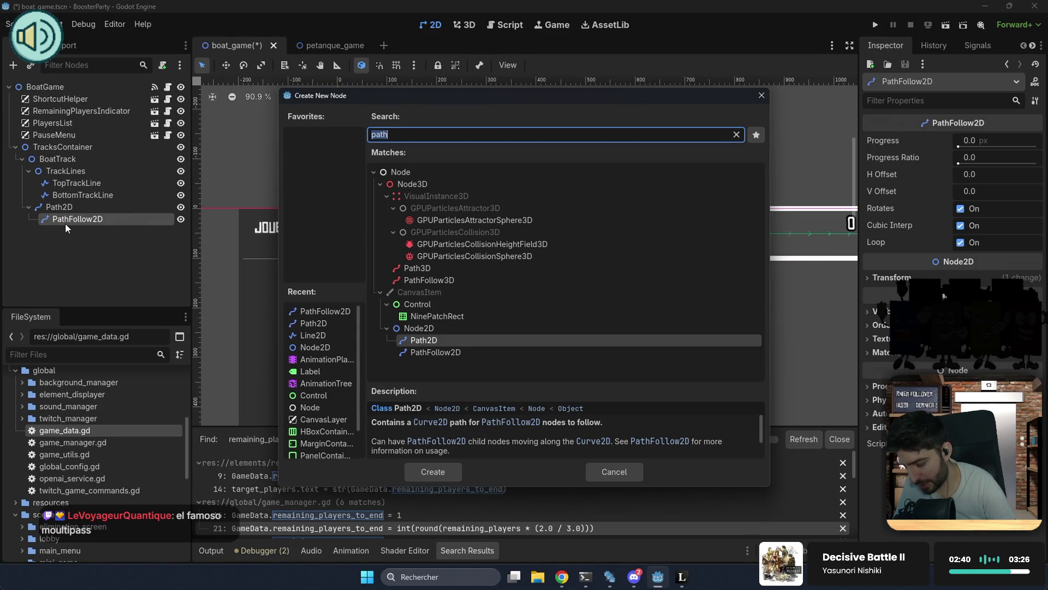
type("tex")
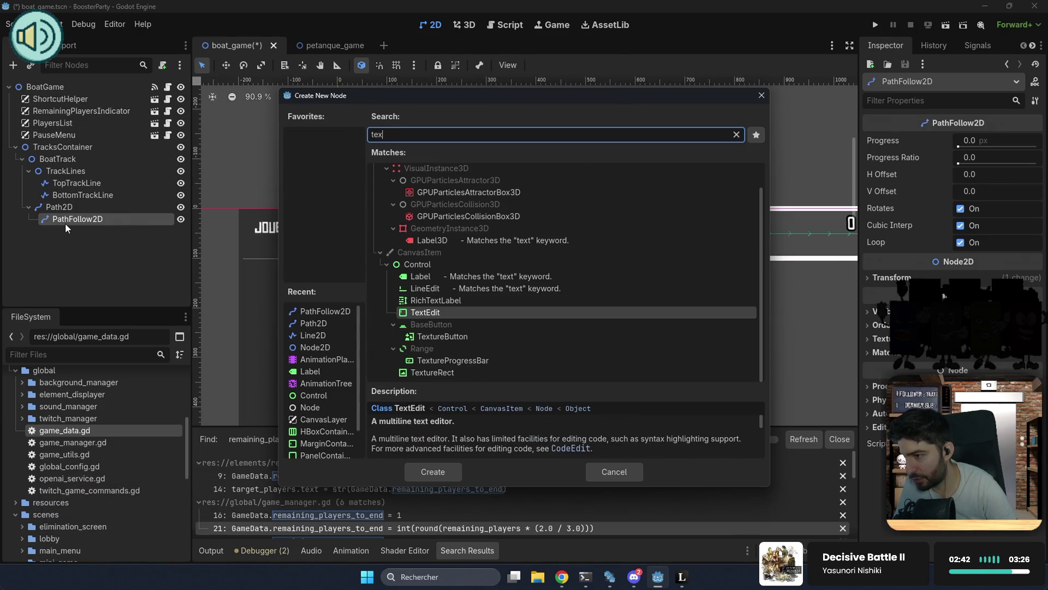
type("t")
key("BackSpace")
key("BackSpace")
key("BackSpace")
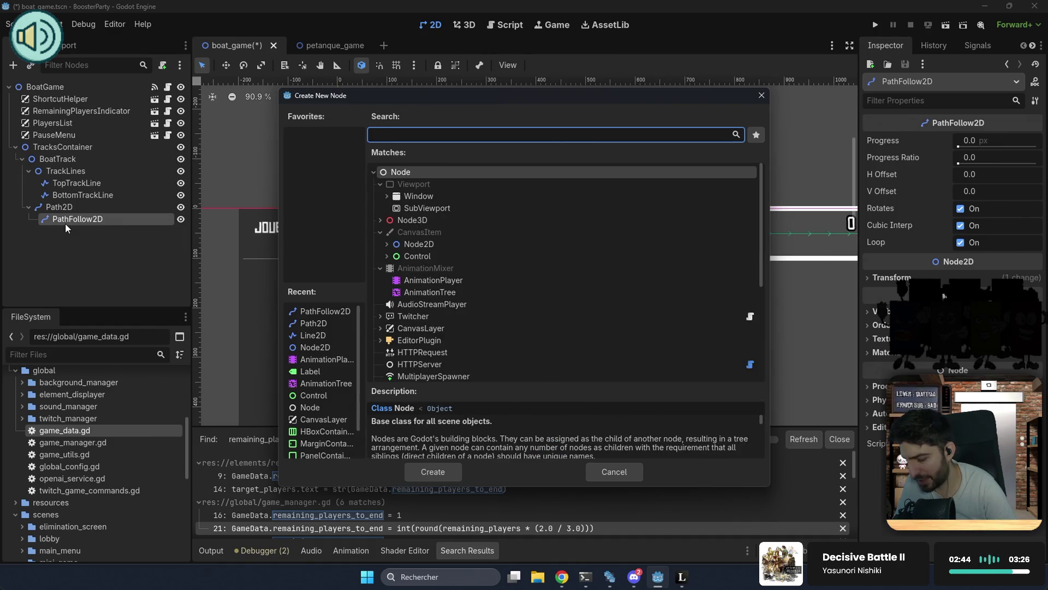
type("spr")
key("Return")
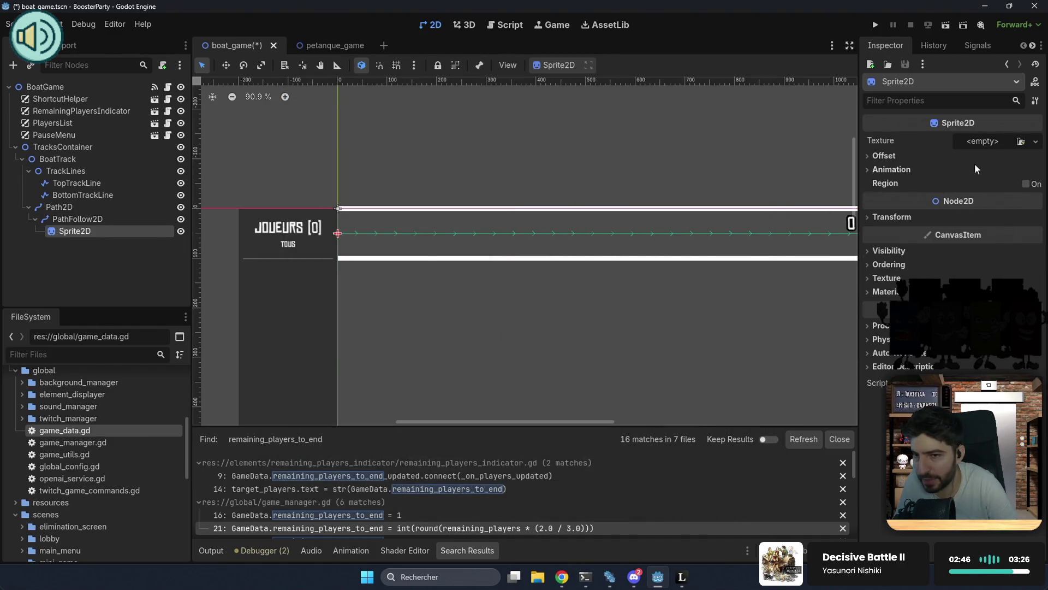
Step: Quick Load the petanque ball image as the Sprite2D's texture
left_click(1032, 143)
left_click(1020, 143)
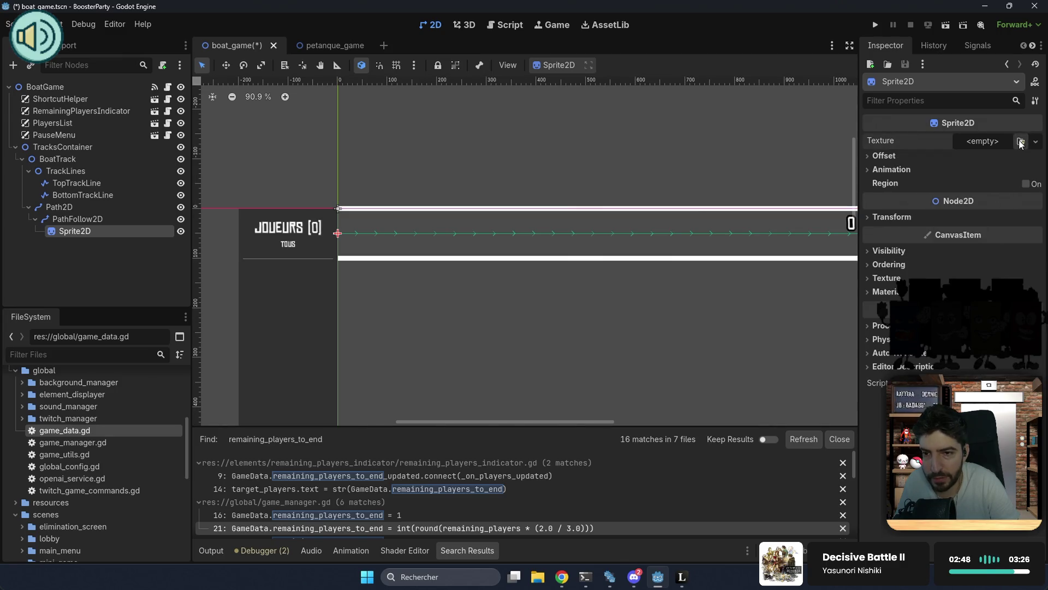
double_click(680, 165)
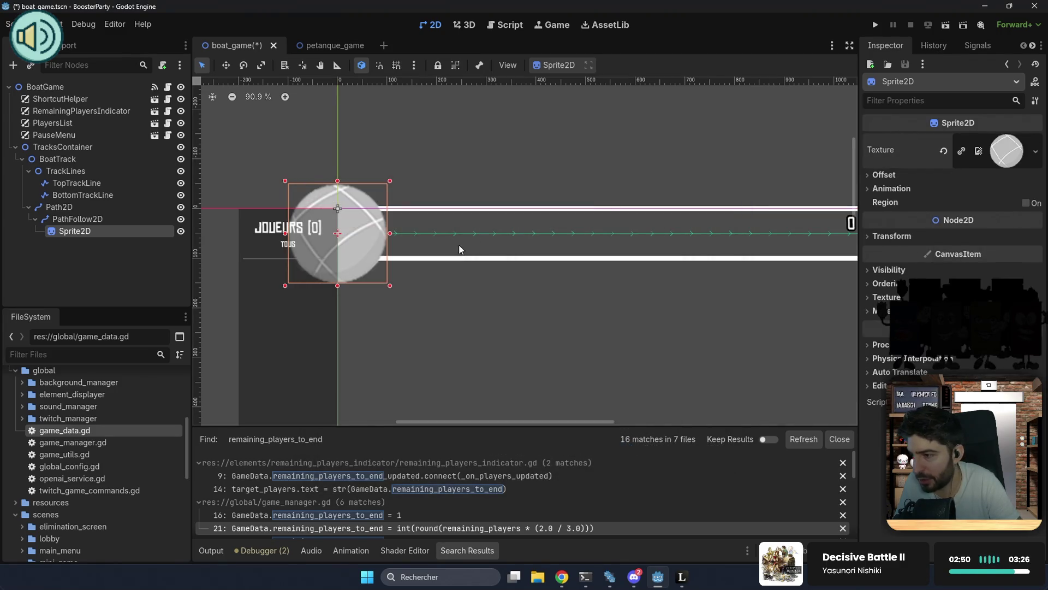
scroll(459, 250, "down", 7)
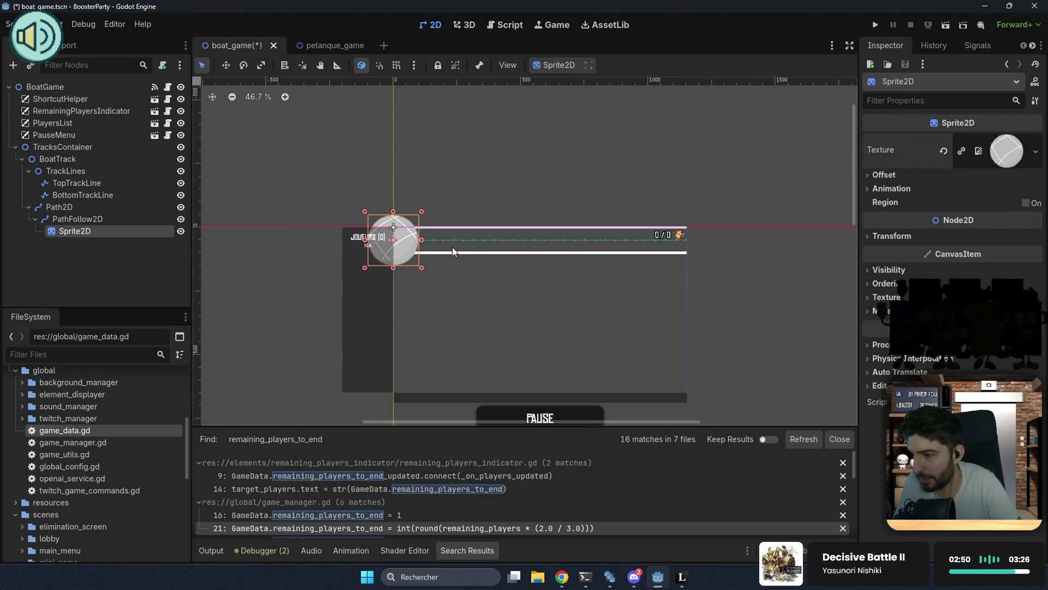
left_click(71, 206)
left_click(90, 219)
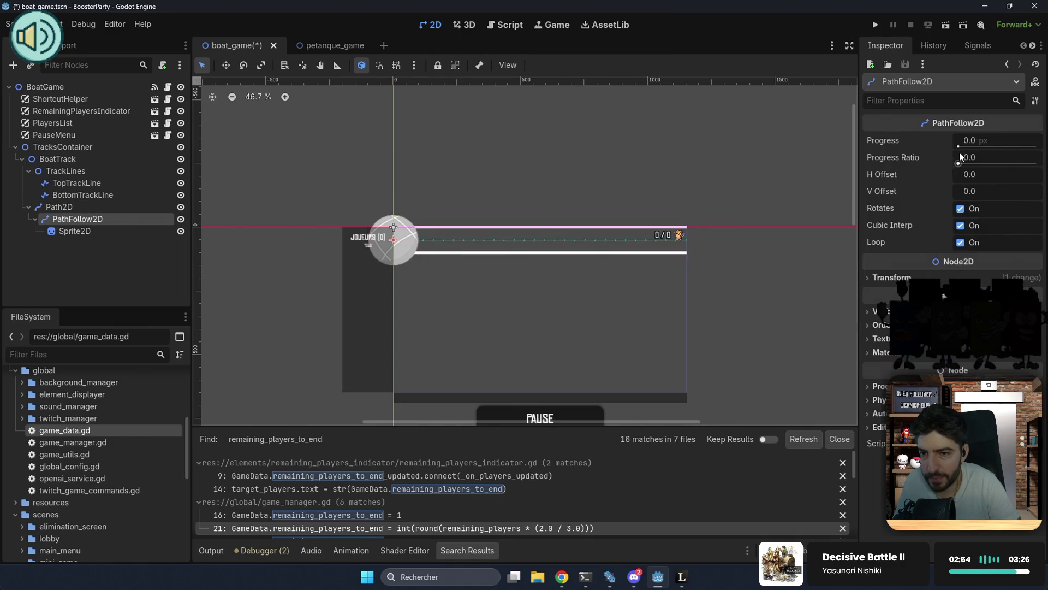
Step: Drag PathFollow2D's Progress Ratio to test the ball moving along the path
mouse_move(960, 158)
left_mouse_down()
mouse_move(1035, 167)
mouse_move(935, 171)
mouse_move(973, 161)
mouse_move(1041, 166)
mouse_move(925, 162)
left_mouse_up()
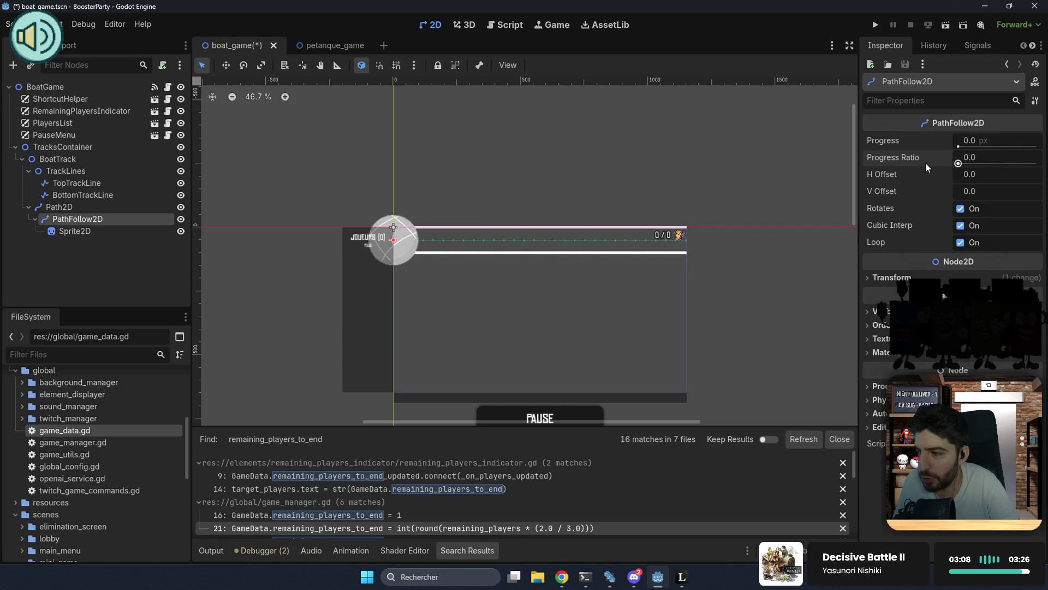
mouse_move(915, 174)
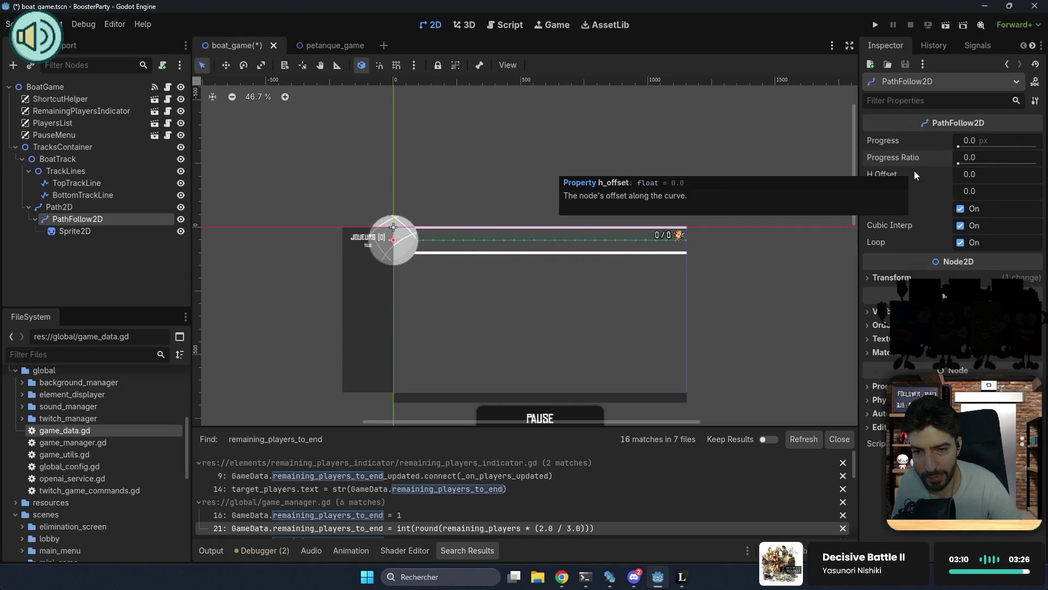
scroll(467, 250, "up", 3)
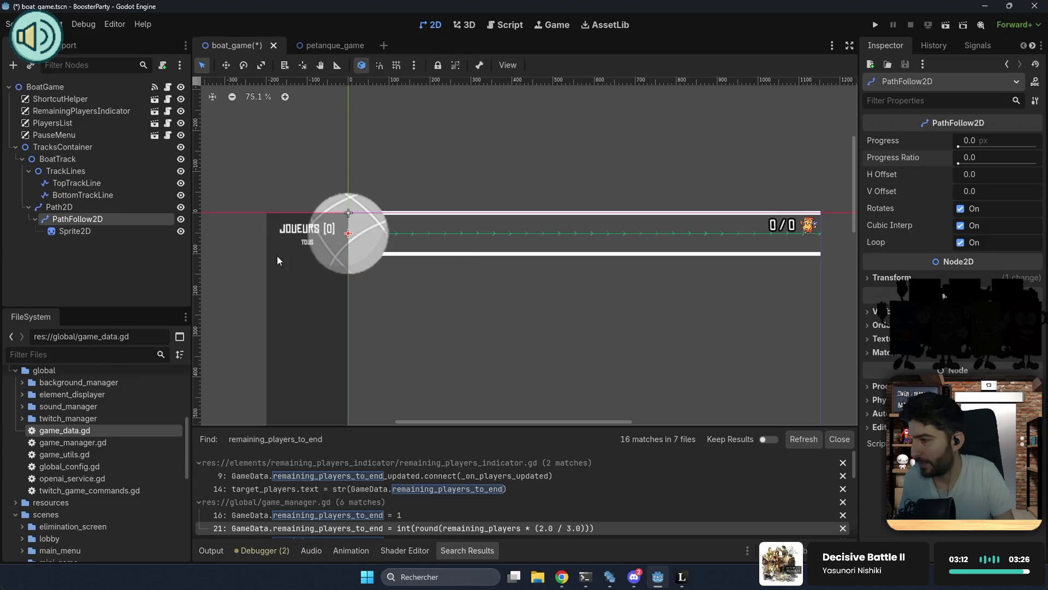
left_click(62, 208)
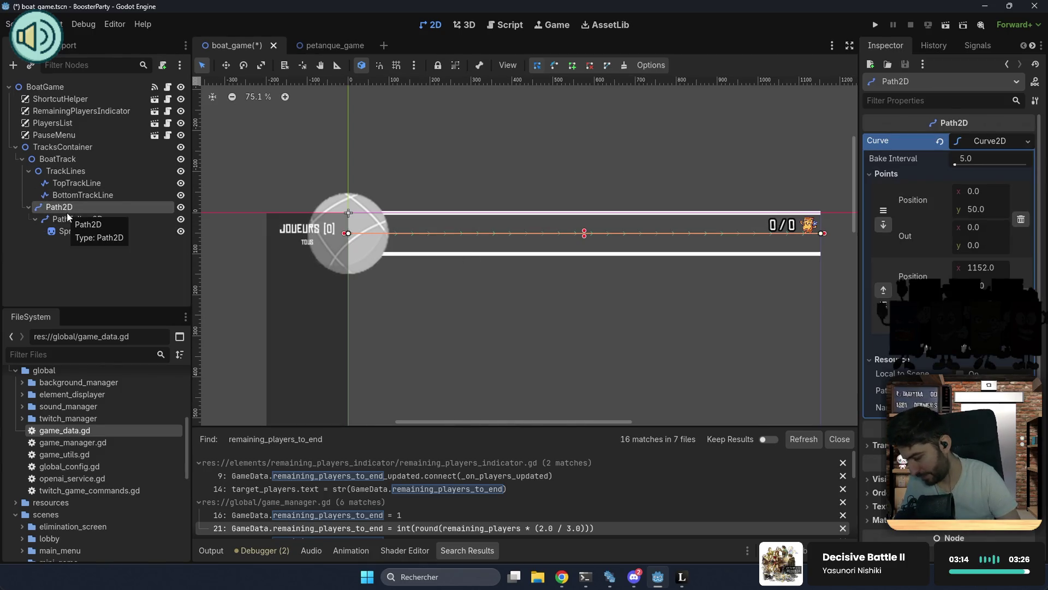
left_click(67, 218)
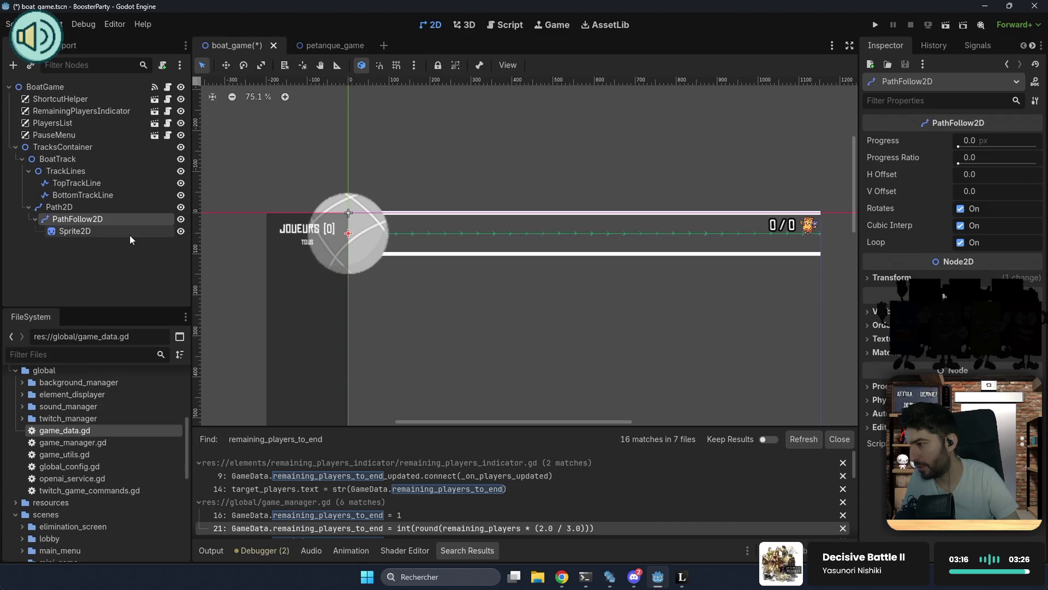
Step: Rename PathFollow2D to BoatPathFollow
key("F2")
key("End")
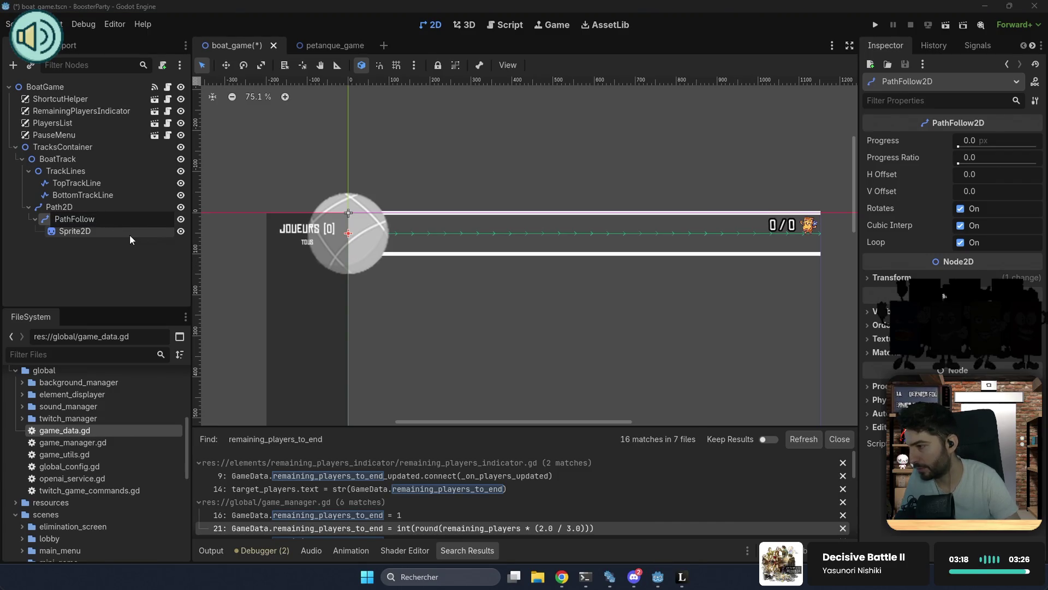
type("Boat")
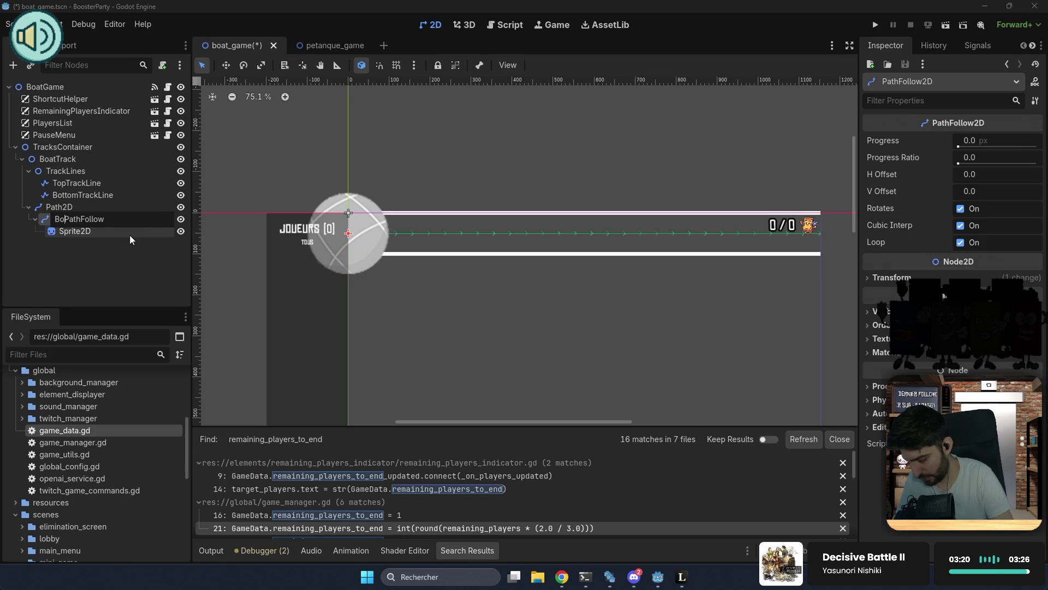
key("Return")
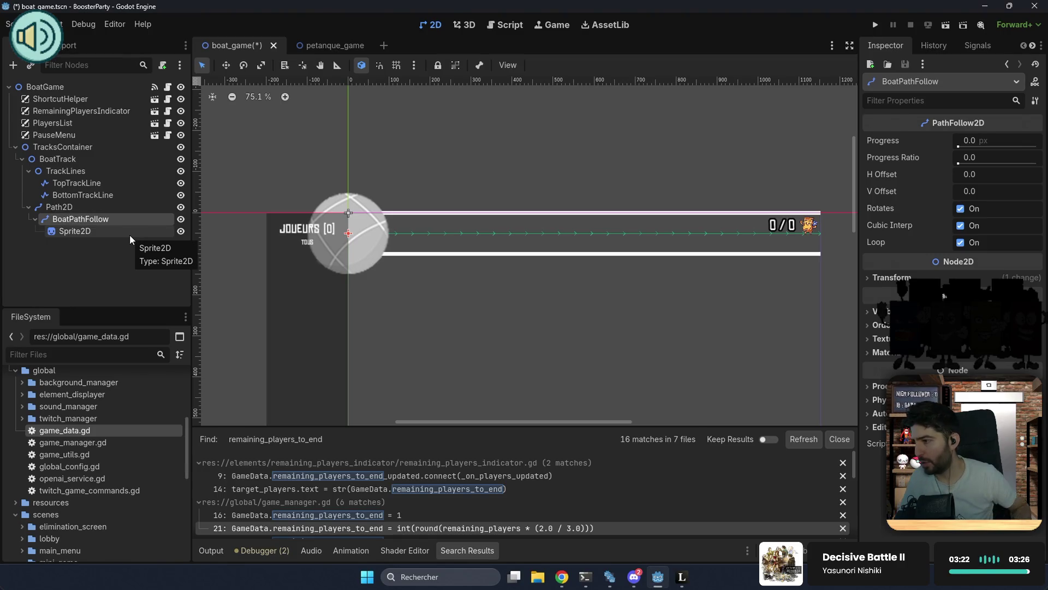
left_click(130, 234)
left_click(129, 234)
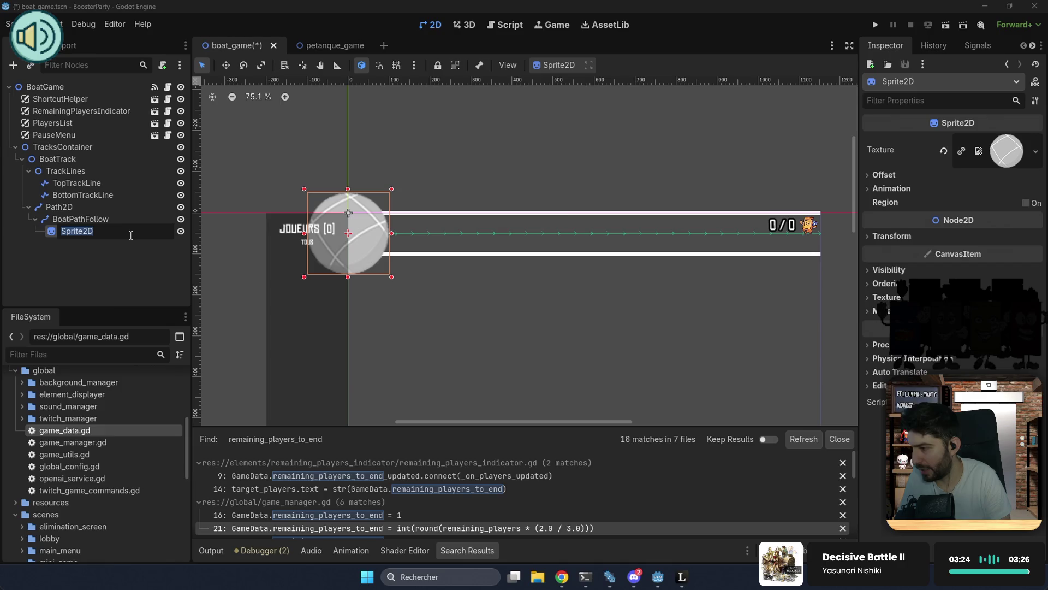
left_click(100, 219)
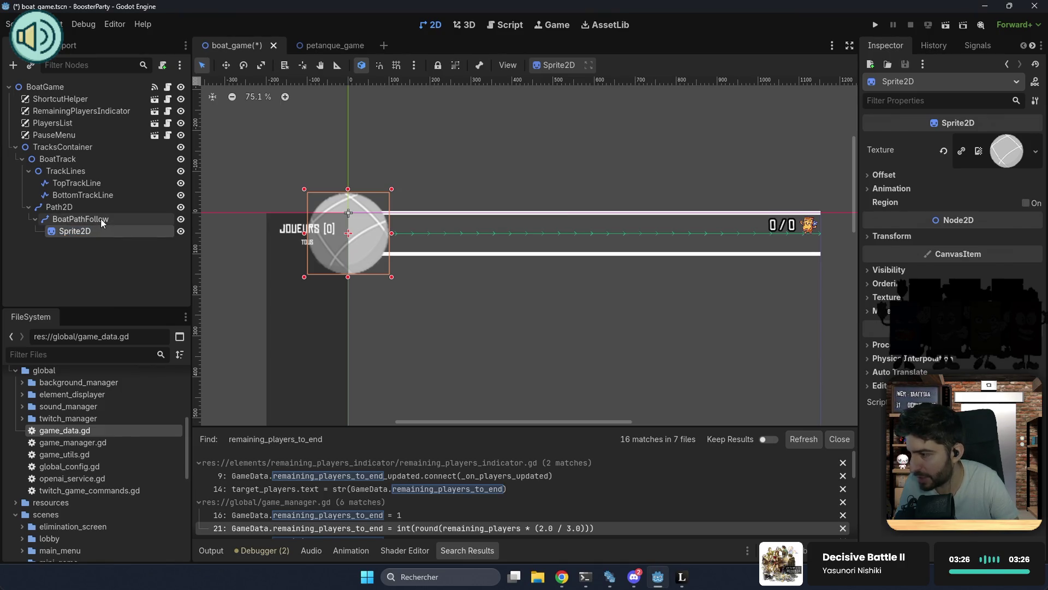
Step: Review BoatTrack, TrackLines, both track lines, Path2D and the ball sprite in the Scene dock
left_click(64, 159)
left_click(67, 172)
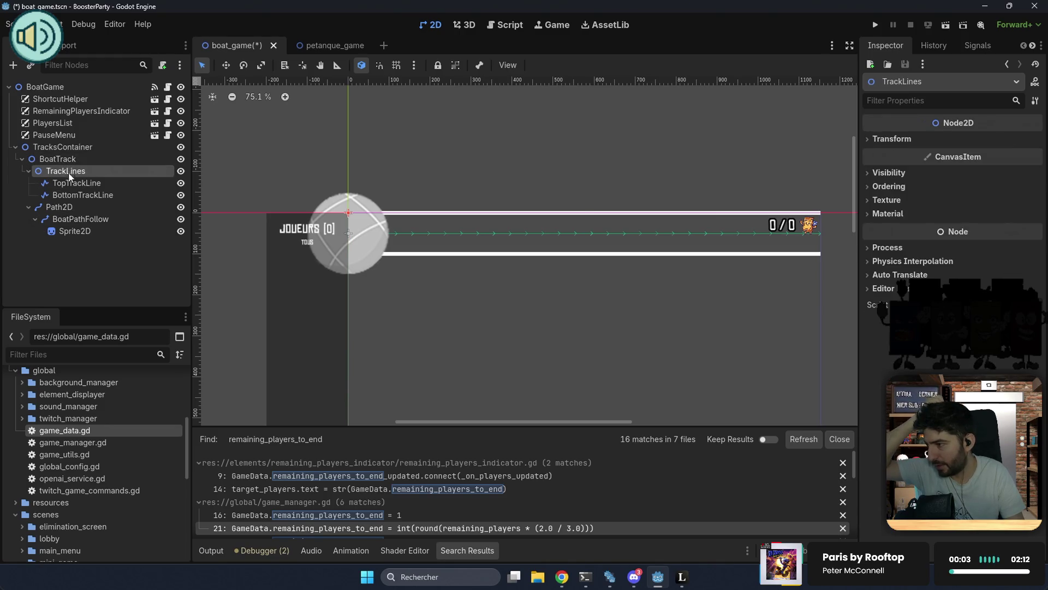
left_click(75, 184)
left_click(80, 196)
left_click(73, 210)
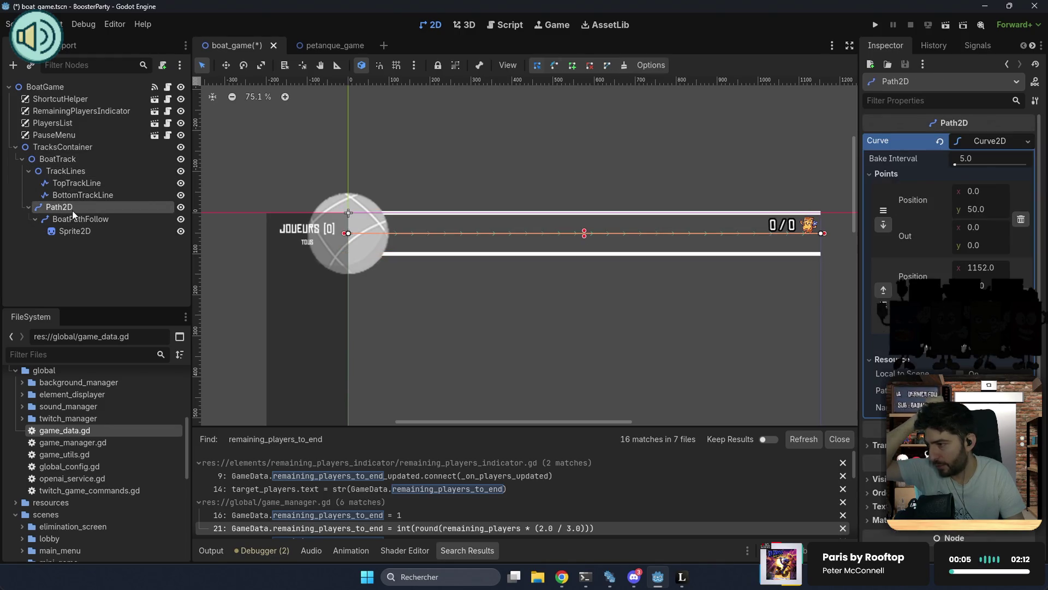
left_click(78, 233)
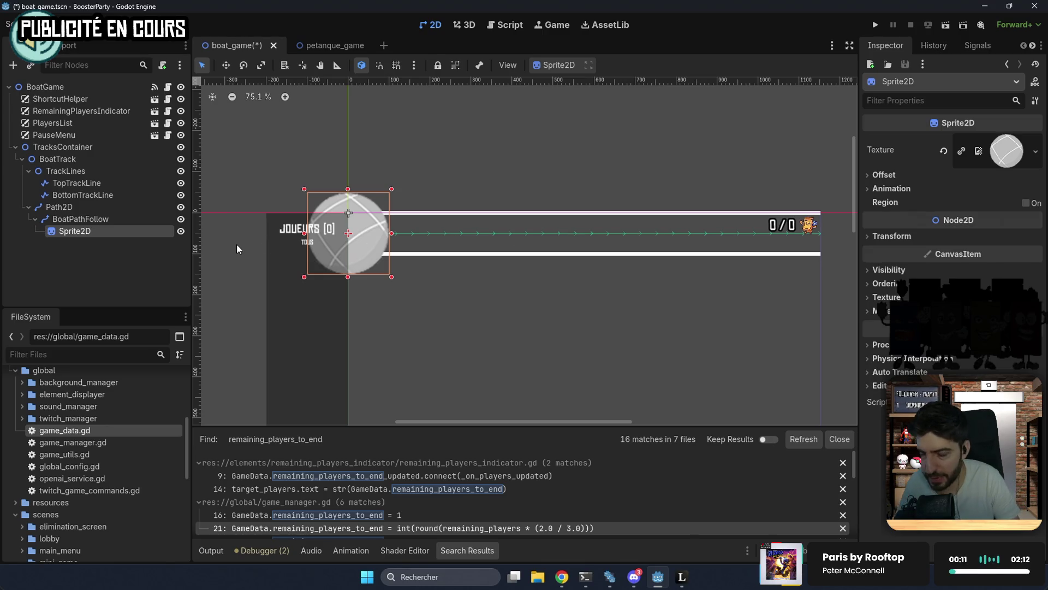
Step: Add a Node2D child named Boat under BoatPathFollow
left_click(100, 220)
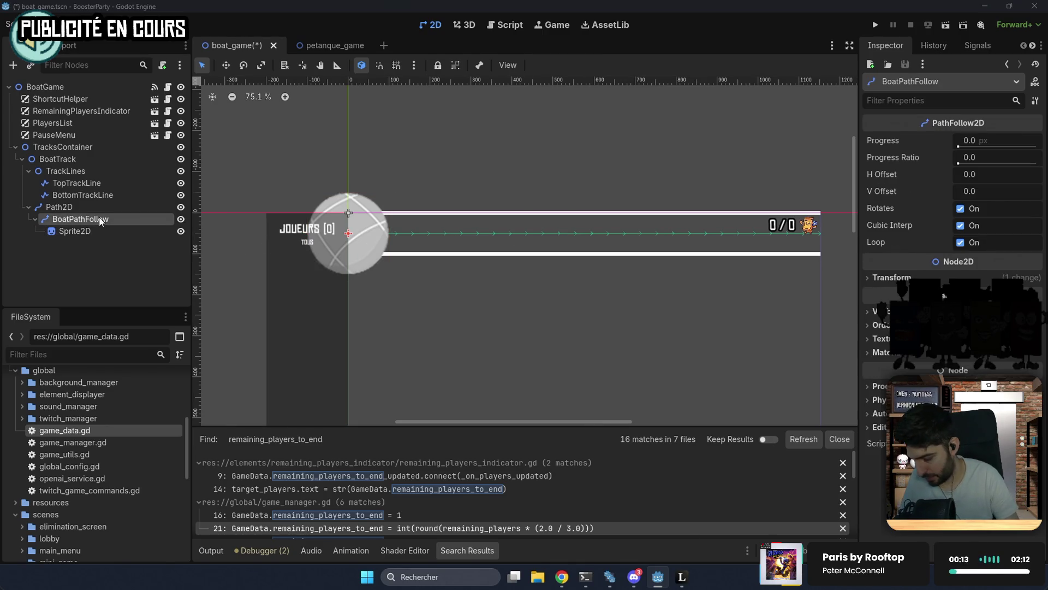
key("ctrl+a")
type("No")
key("Down")
key("Down")
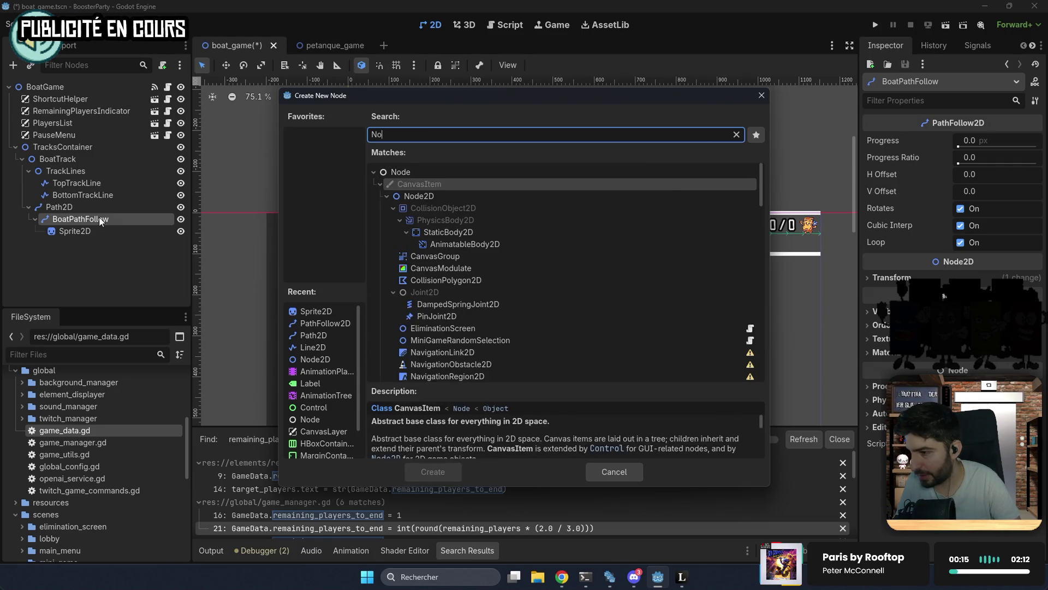
key("Return")
key("F2")
type("Boat")
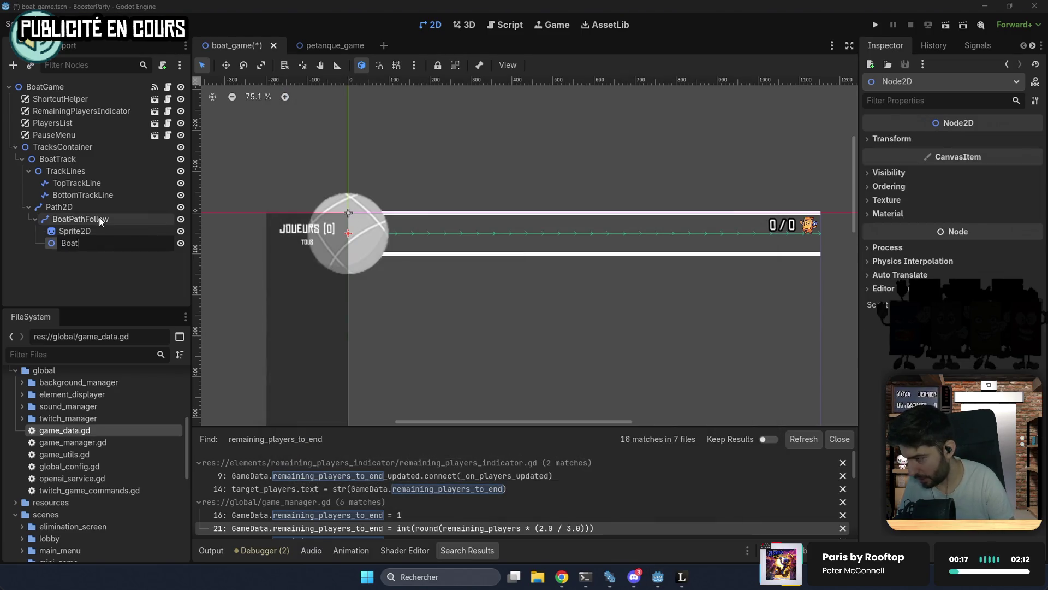
key("Return")
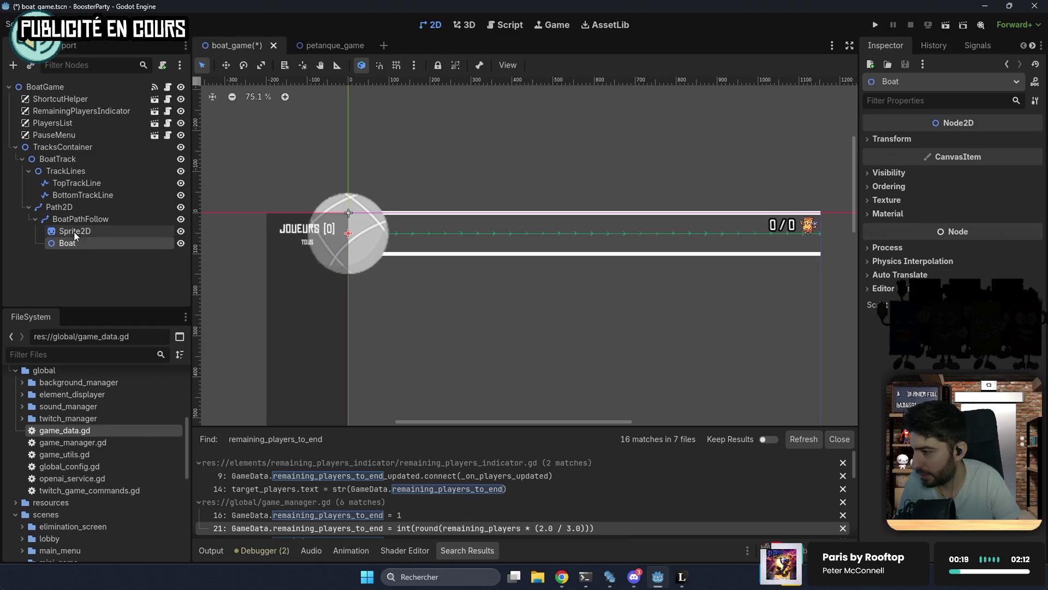
Step: Move the ball sprite under Boat and rename it BoatFront
left_click_drag(78, 229, 88, 245)
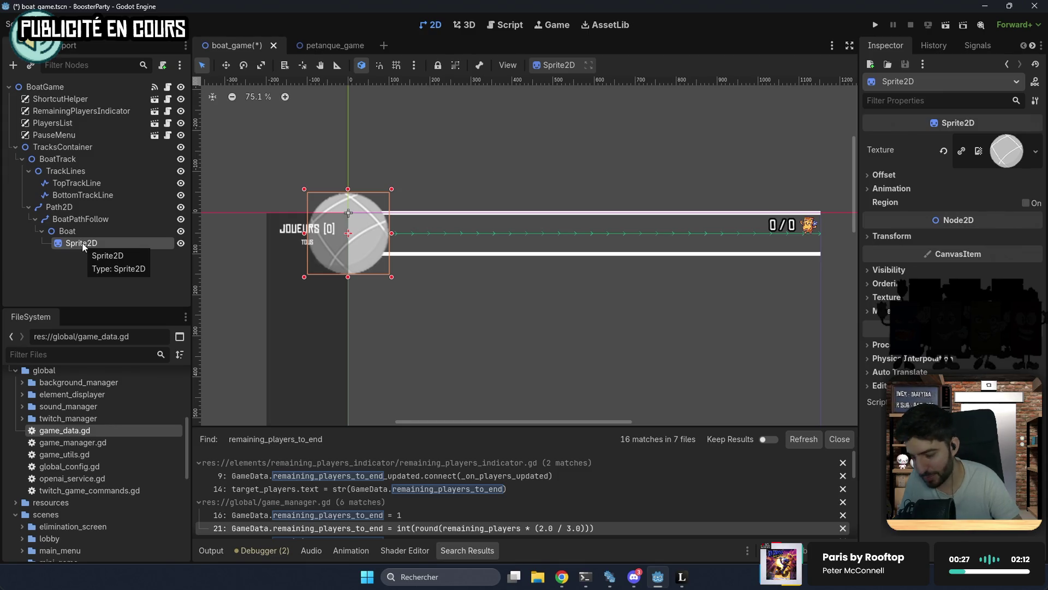
double_click(82, 244)
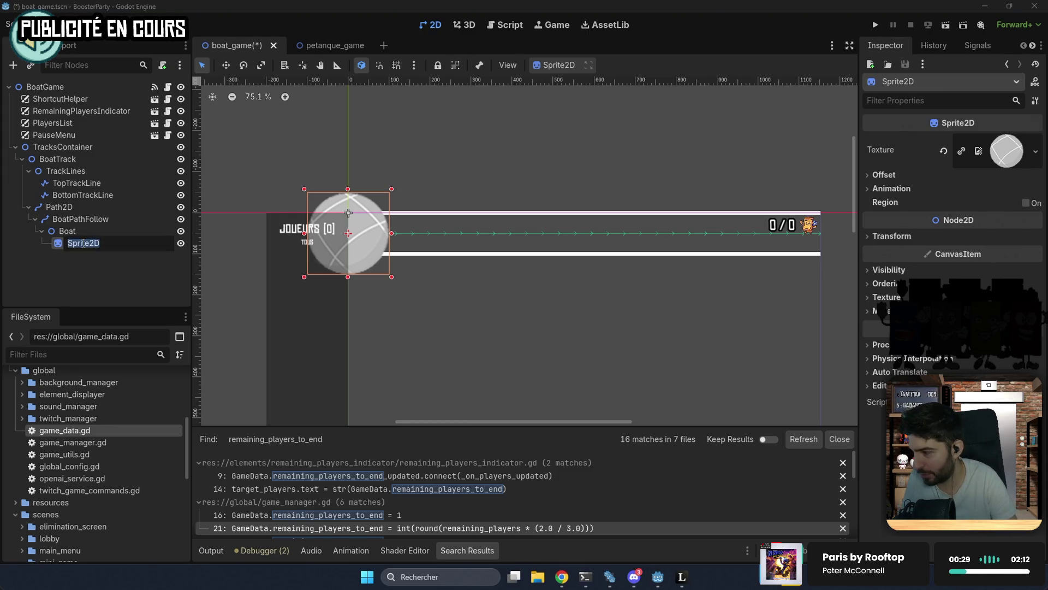
type("BoatF")
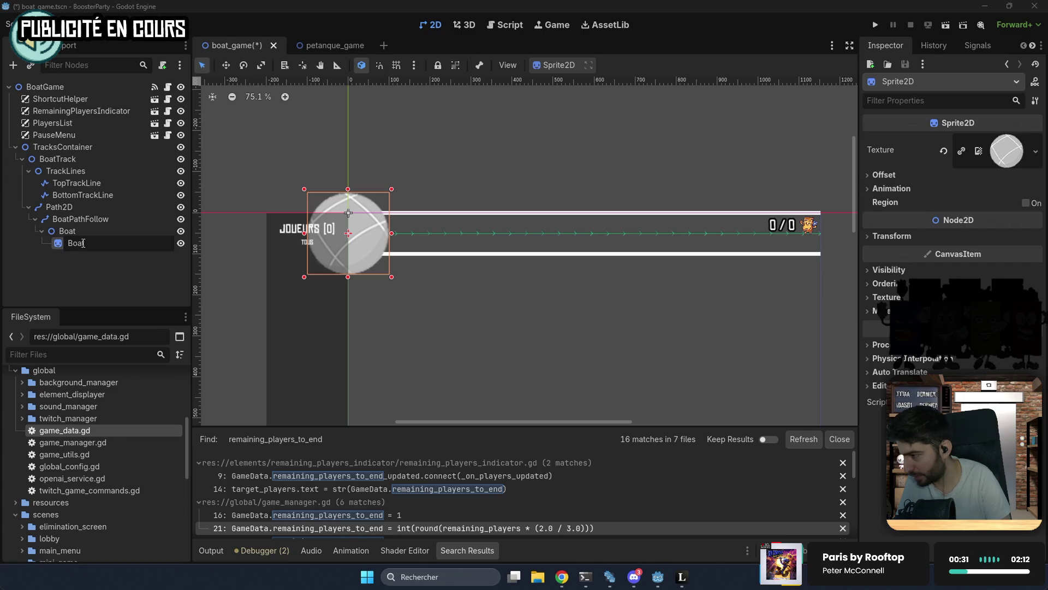
type("ront")
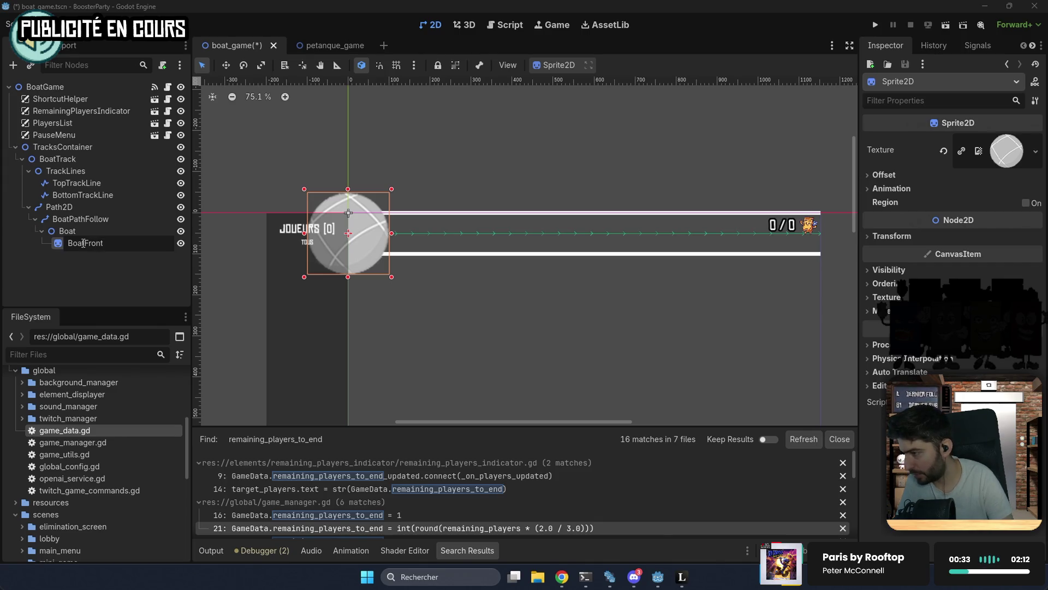
key("Return")
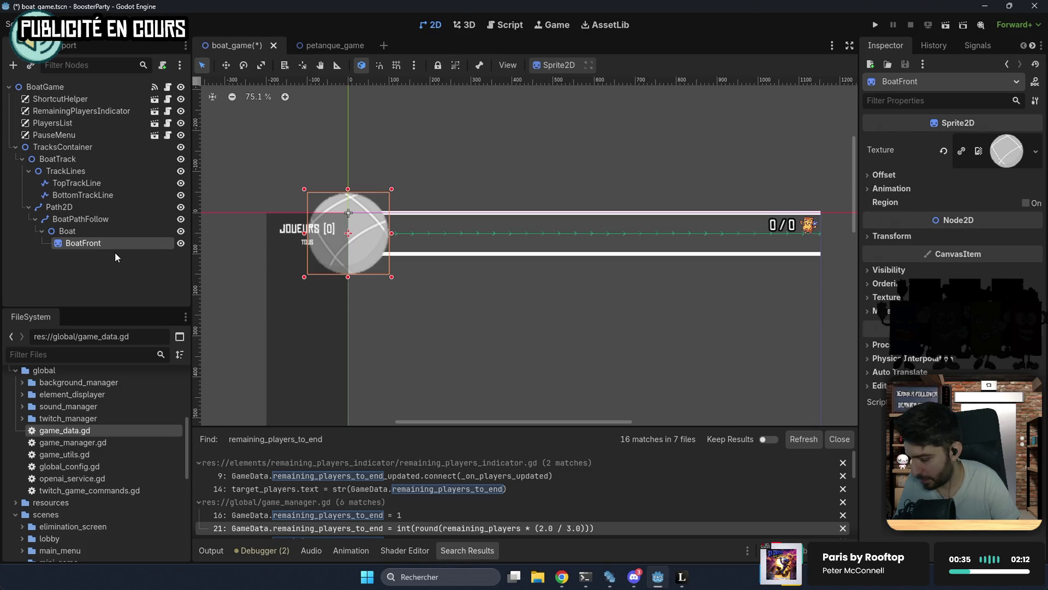
Step: Duplicate BoatFront and rename the copy BoatBack
key("ctrl+d")
double_click(101, 253)
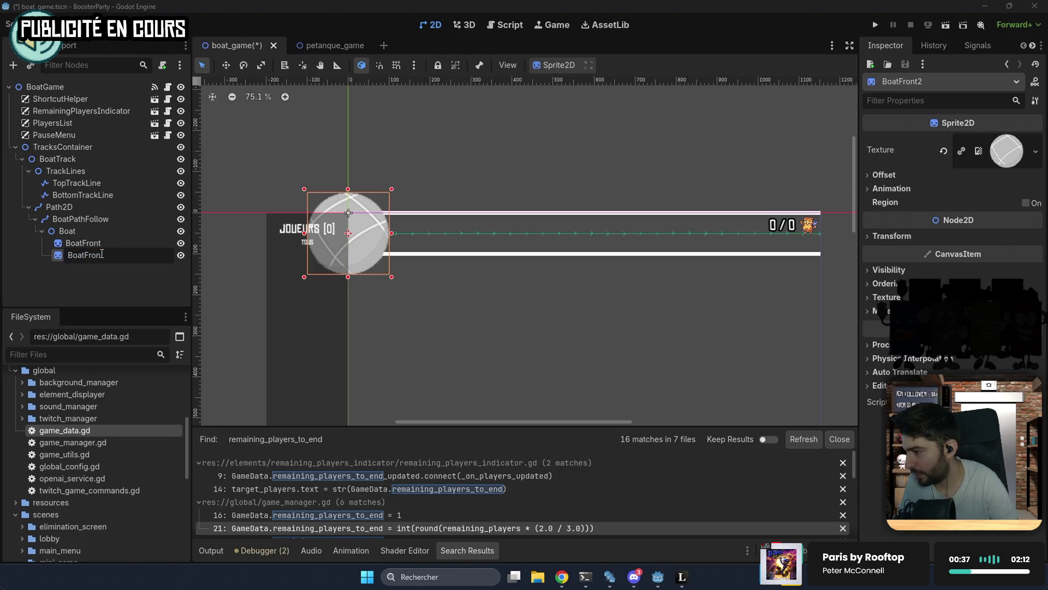
key("BackSpace")
key("BackSpace")
key("BackSpace")
type("Bak")
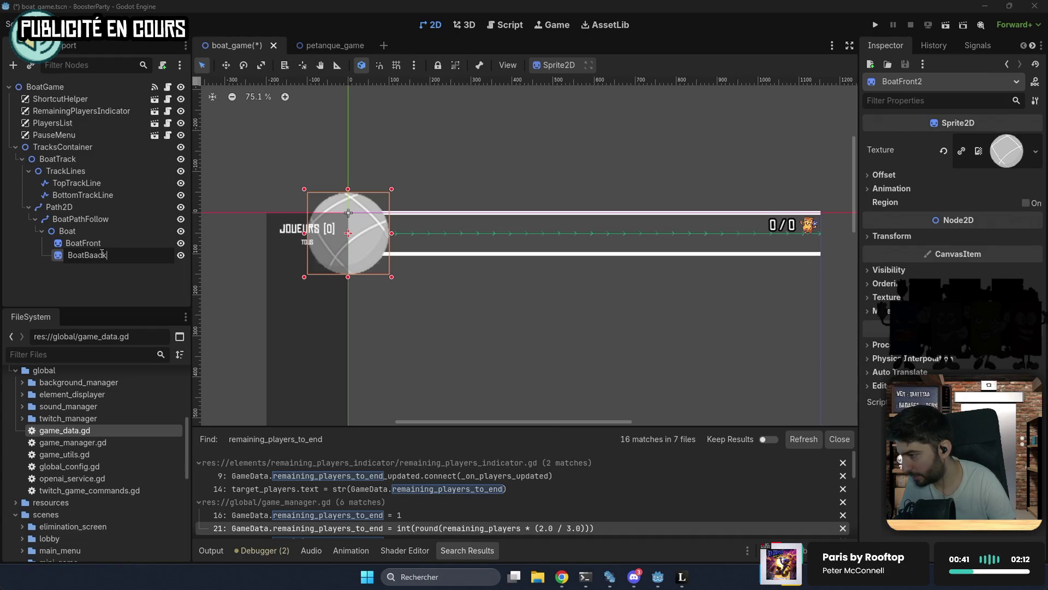
key("Return")
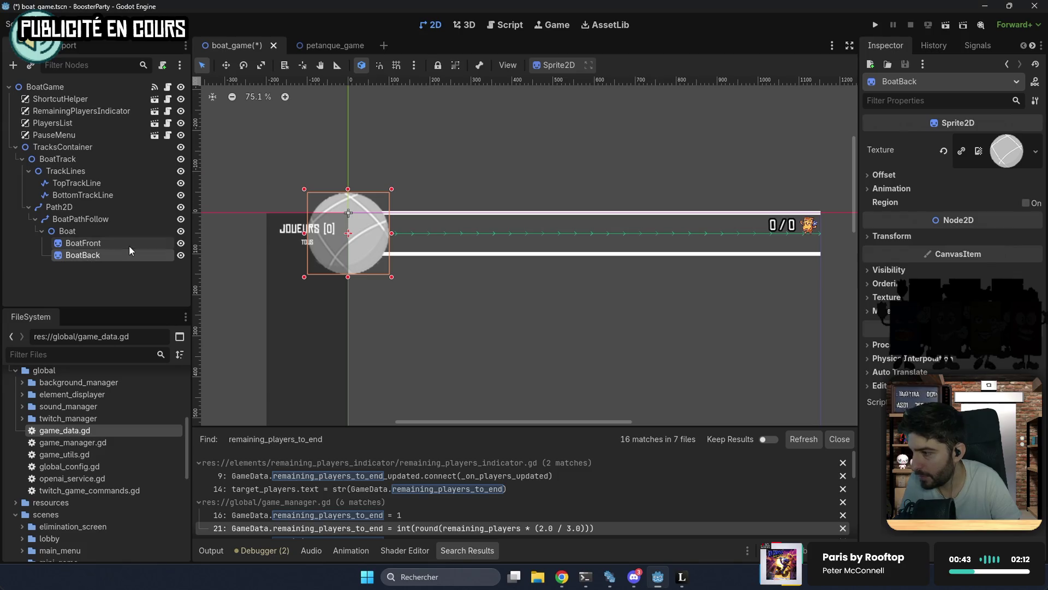
Step: Set BoatFront's Transform Scale to 0.35, then select BoatBack's transform properties
left_click(129, 245)
left_click(892, 236)
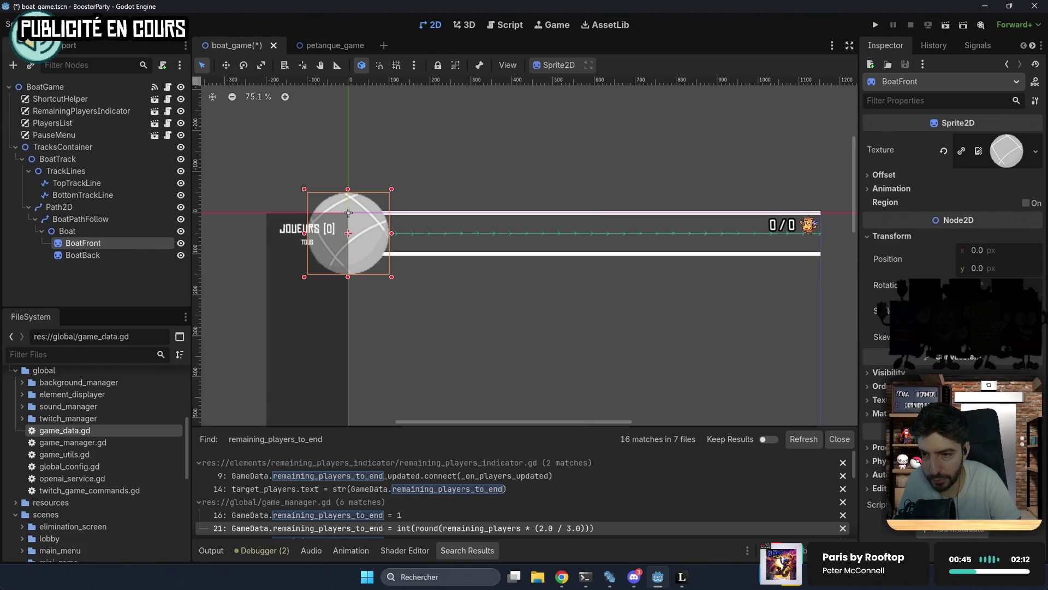
type("0.35")
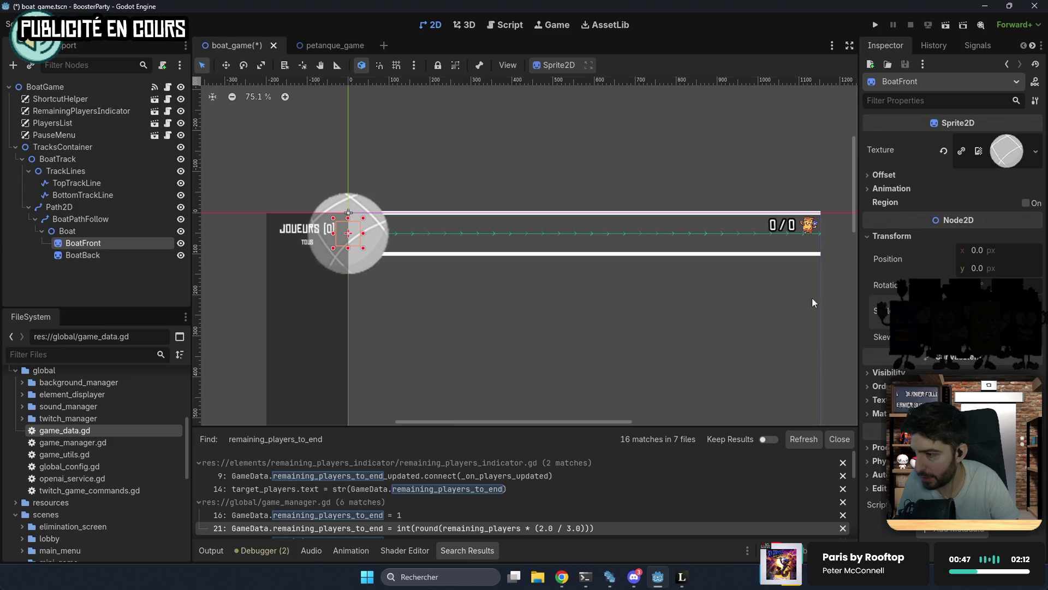
left_click(96, 255)
left_click(891, 236)
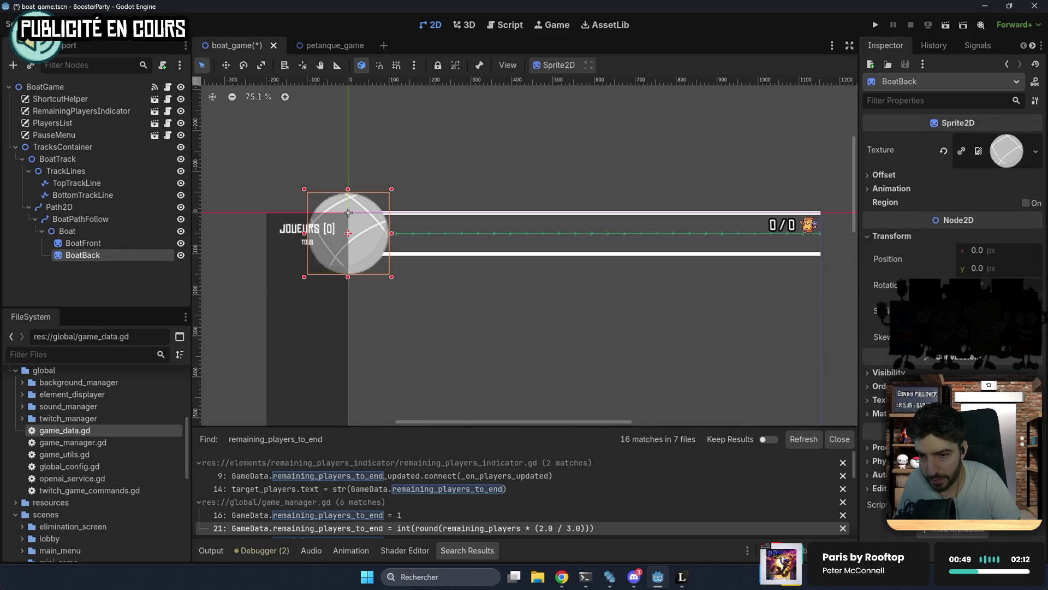
Step: Scale BoatBack to 0.35, then set Position x to 50 for BoatFront and -50 for BoatBack
type("0.35")
key("Return")
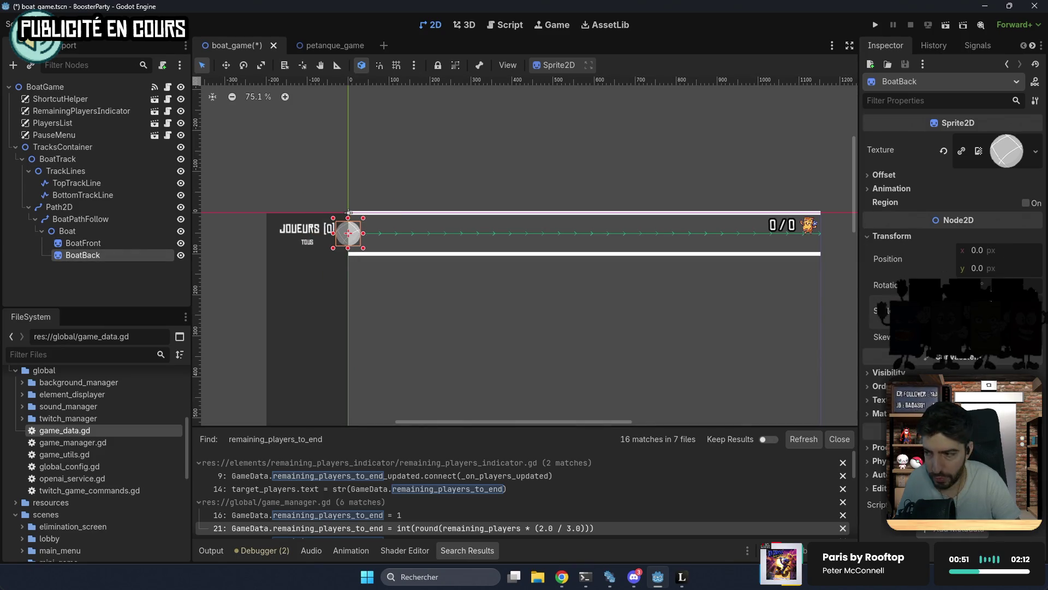
scroll(384, 241, "up", 5)
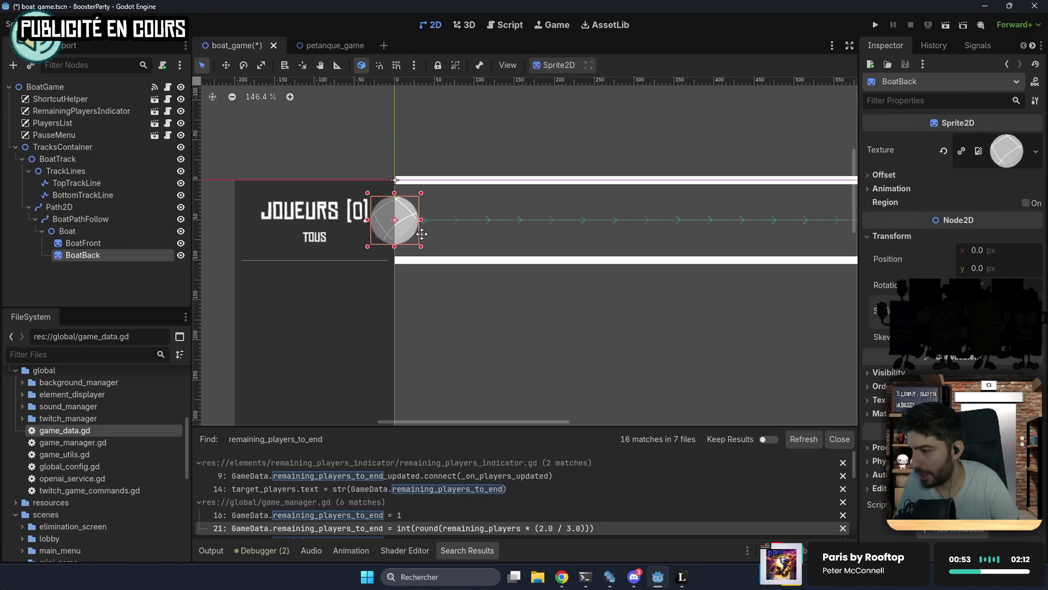
left_click(105, 242)
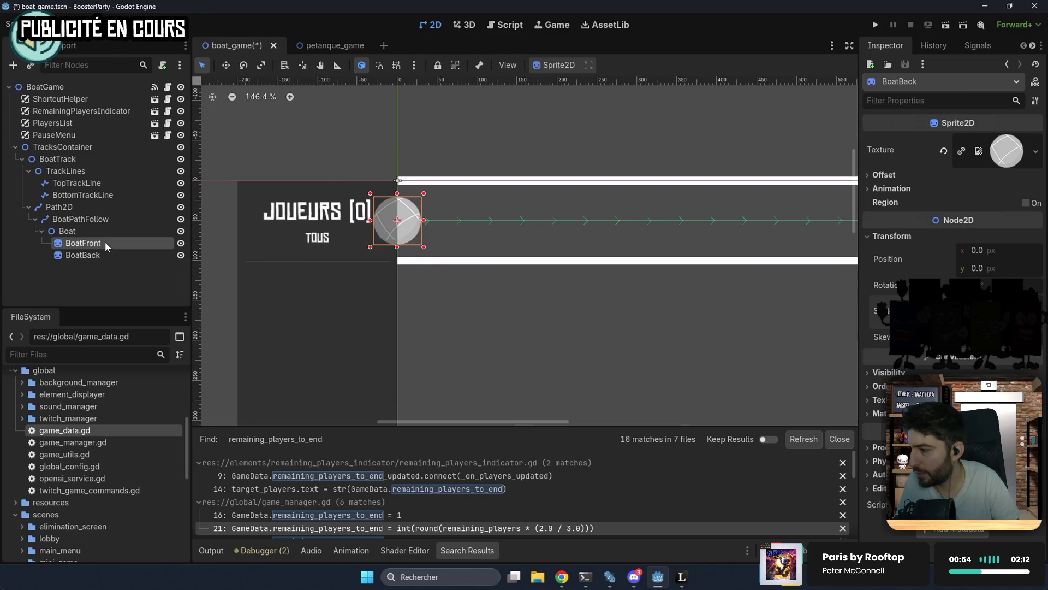
left_click(1005, 250)
type("50")
key("Return")
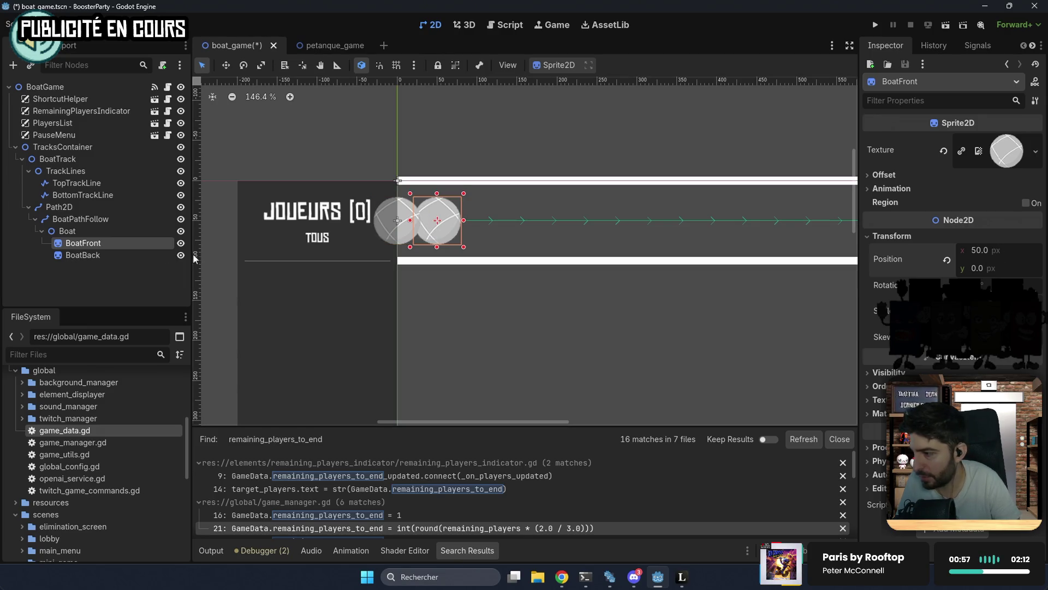
left_click(93, 254)
left_click(997, 250)
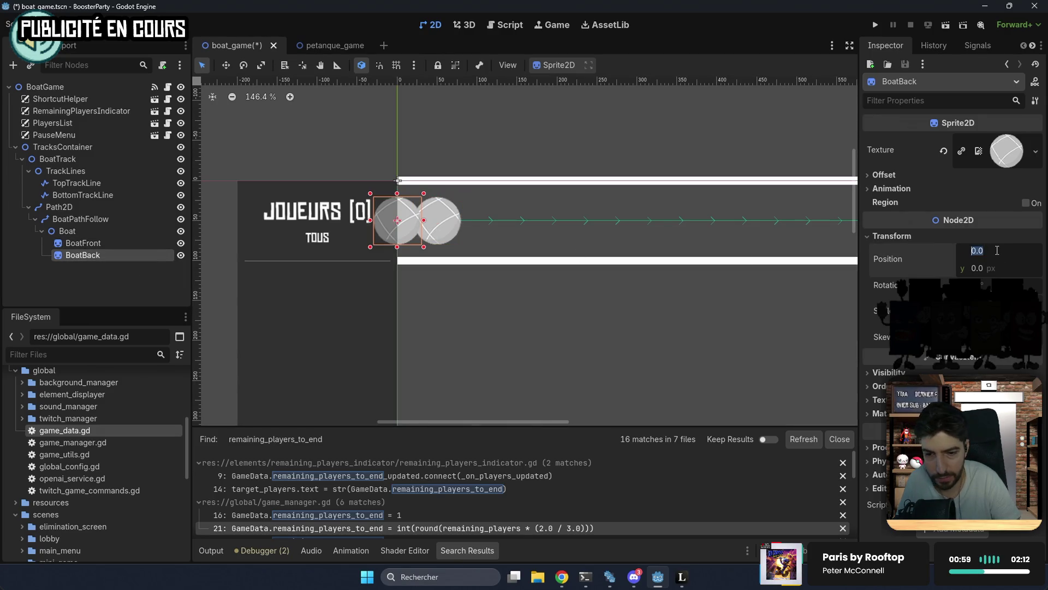
type("-50")
key("Return")
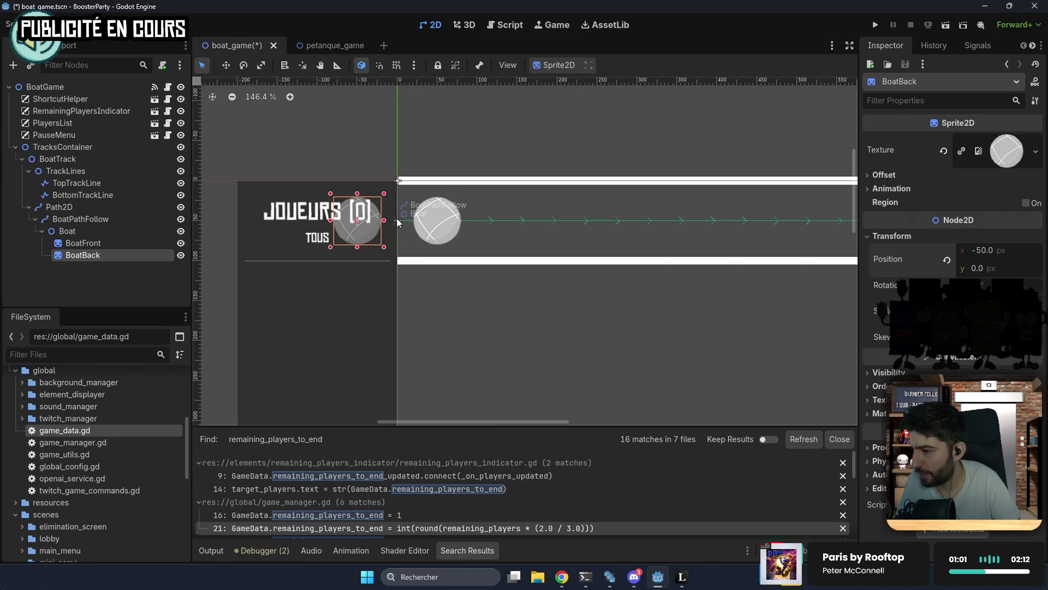
Step: Add a Node2D named BoatContent under Boat, placed between BoatFront and BoatBack
left_click(78, 230)
key("ctrl+a")
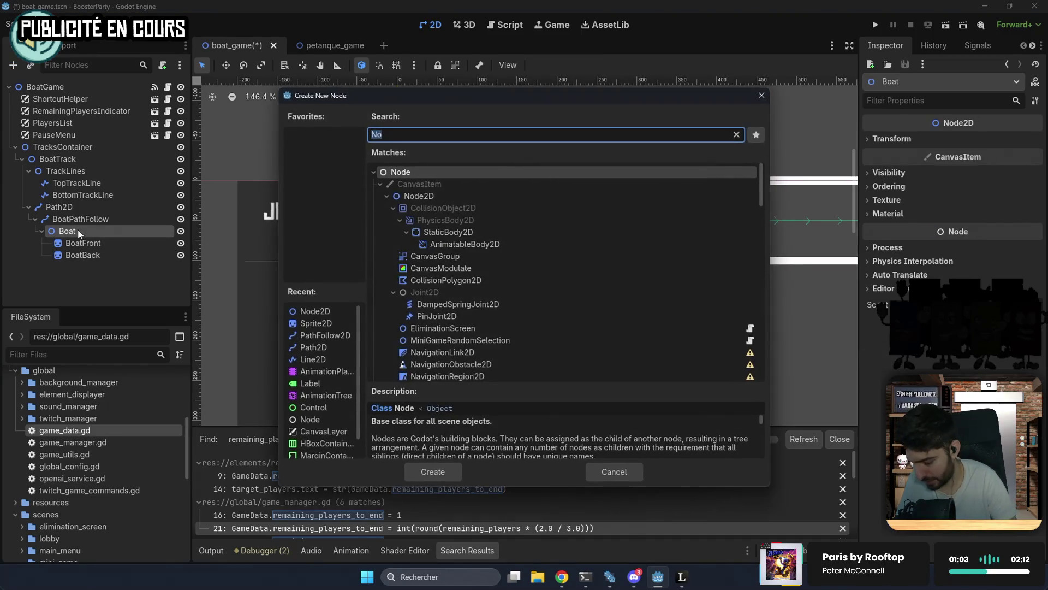
type("no")
key("Down")
key("Down")
key("Return")
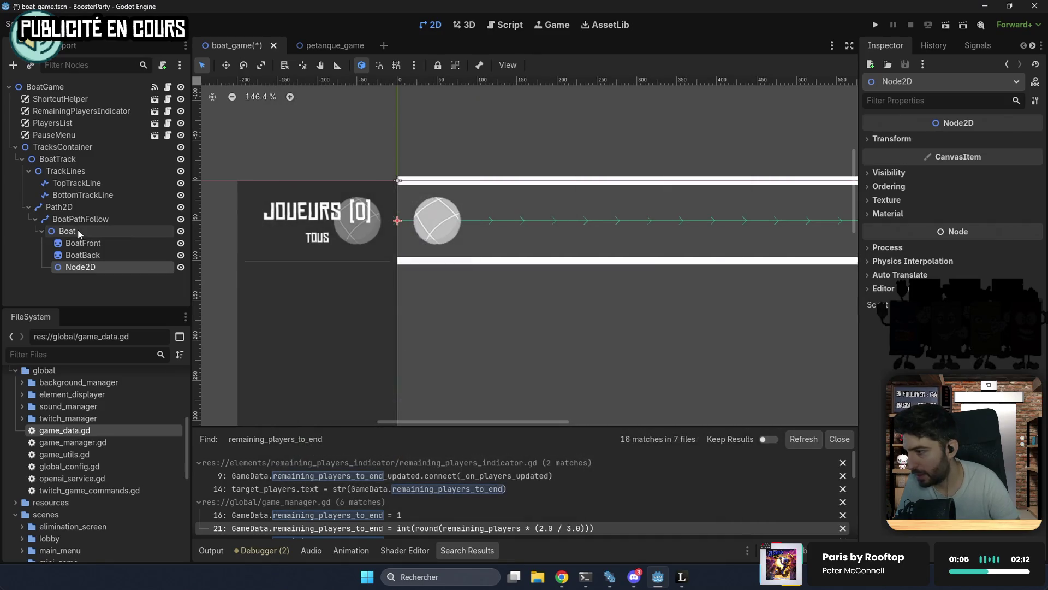
key("F2")
key("BackSpace")
key("BackSpace")
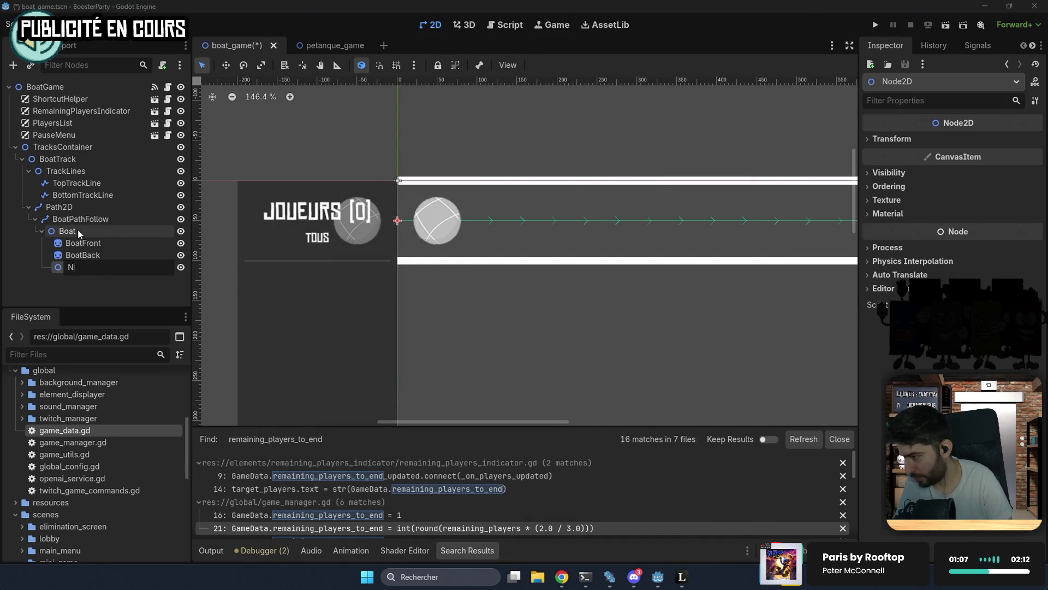
type("Boat")
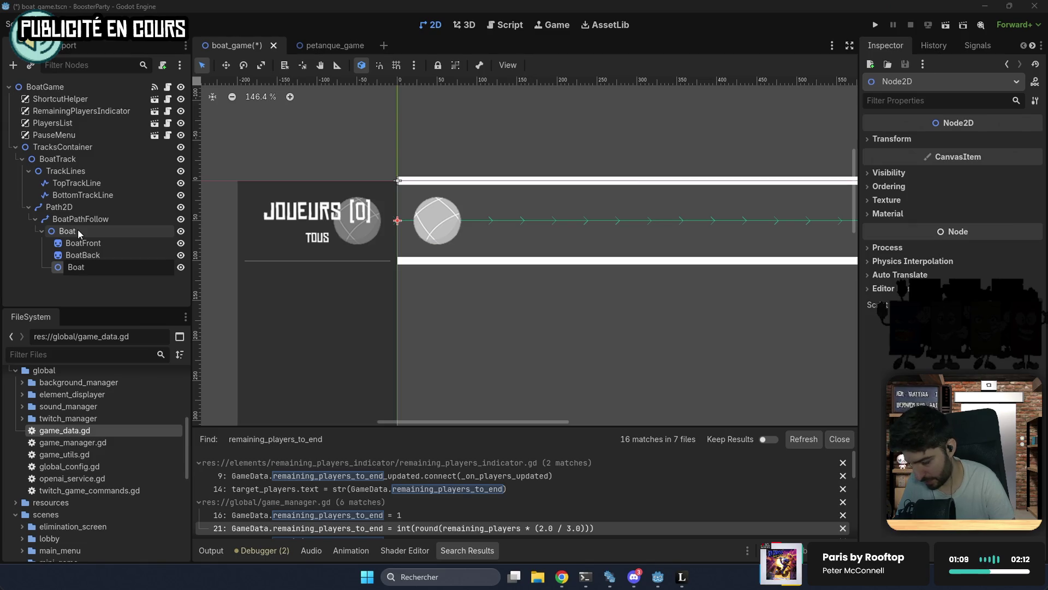
type("Content")
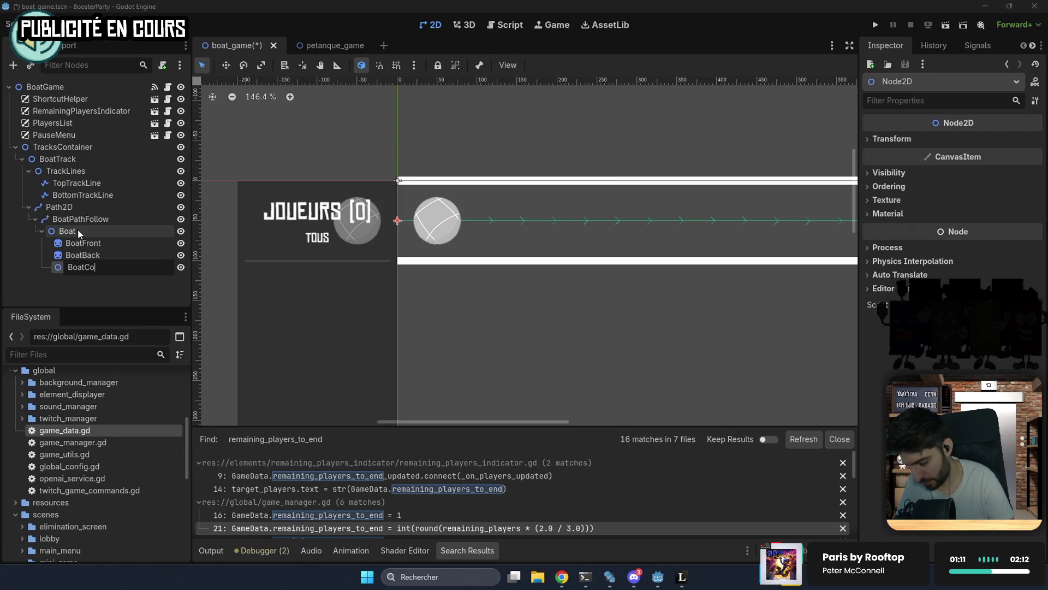
key("Return")
left_click_drag(87, 267, 101, 253)
Step: Add a Sprite2D child named BoatSlot inside BoatContent
key("ctrl+a")
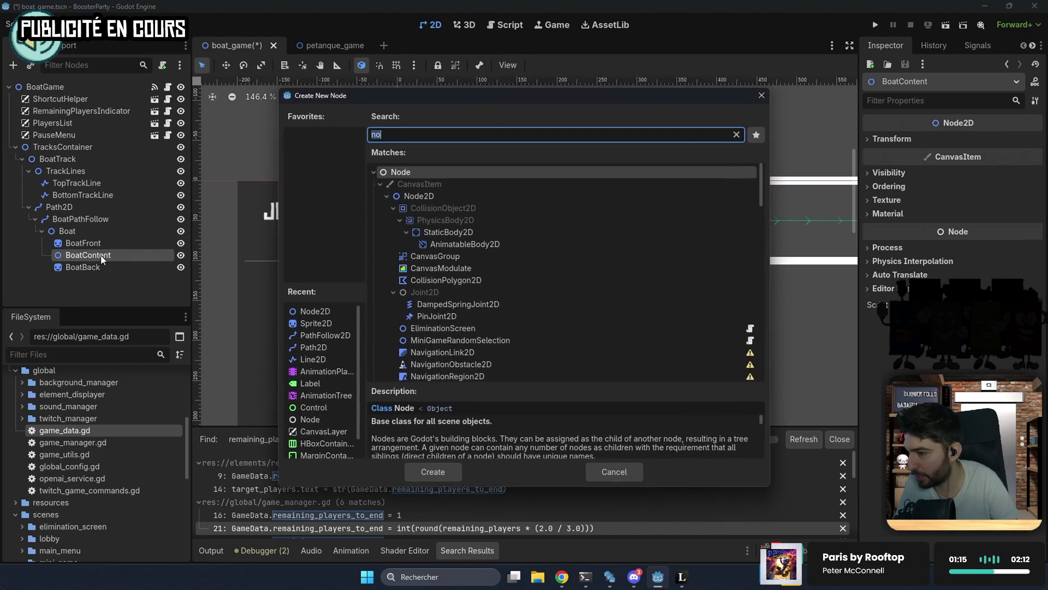
type("sp")
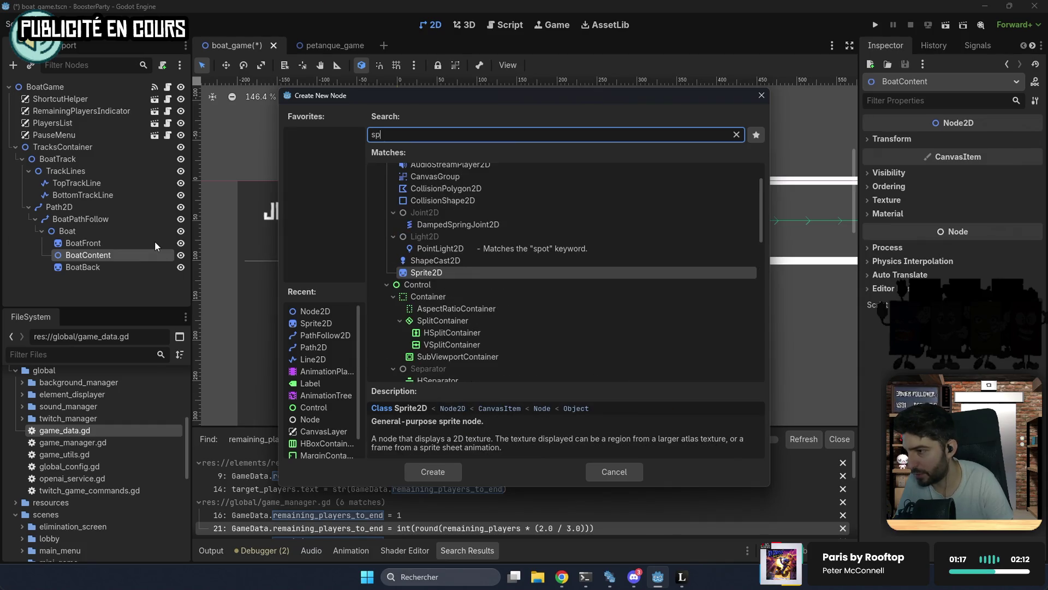
key("Return")
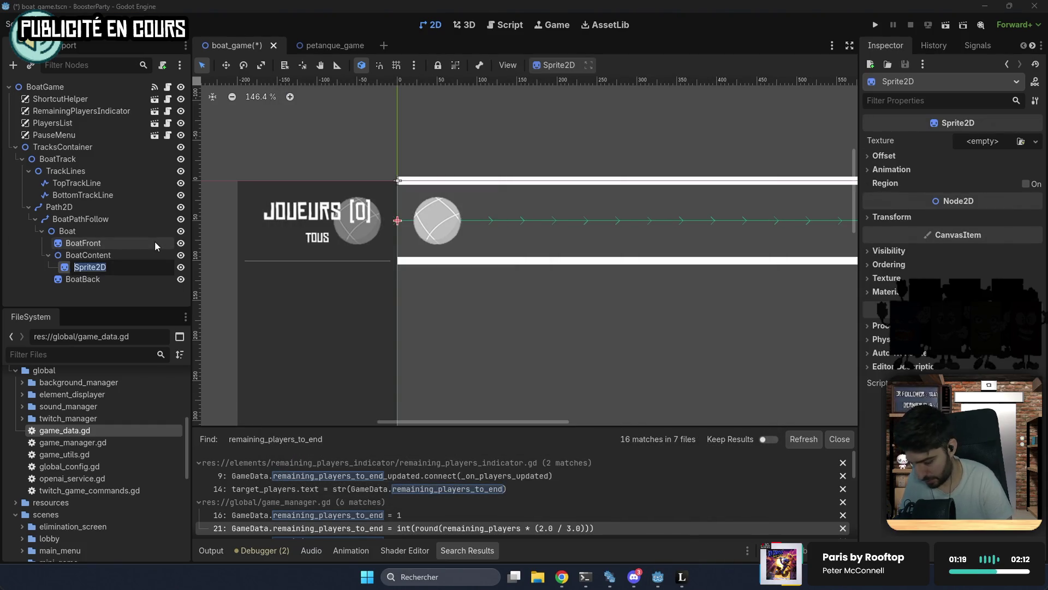
type("Boat")
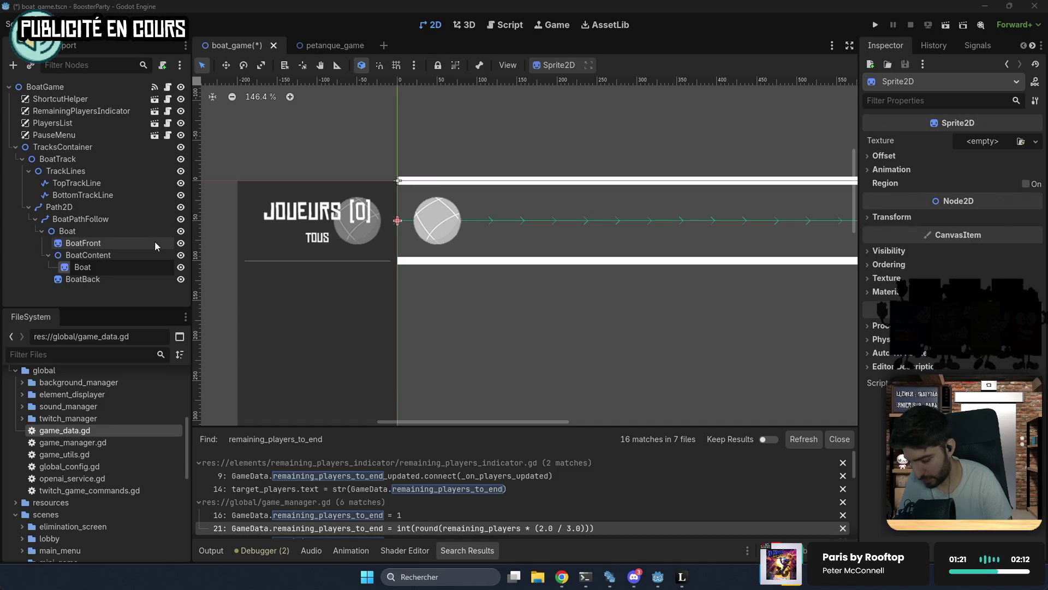
type("Slot")
key("Return")
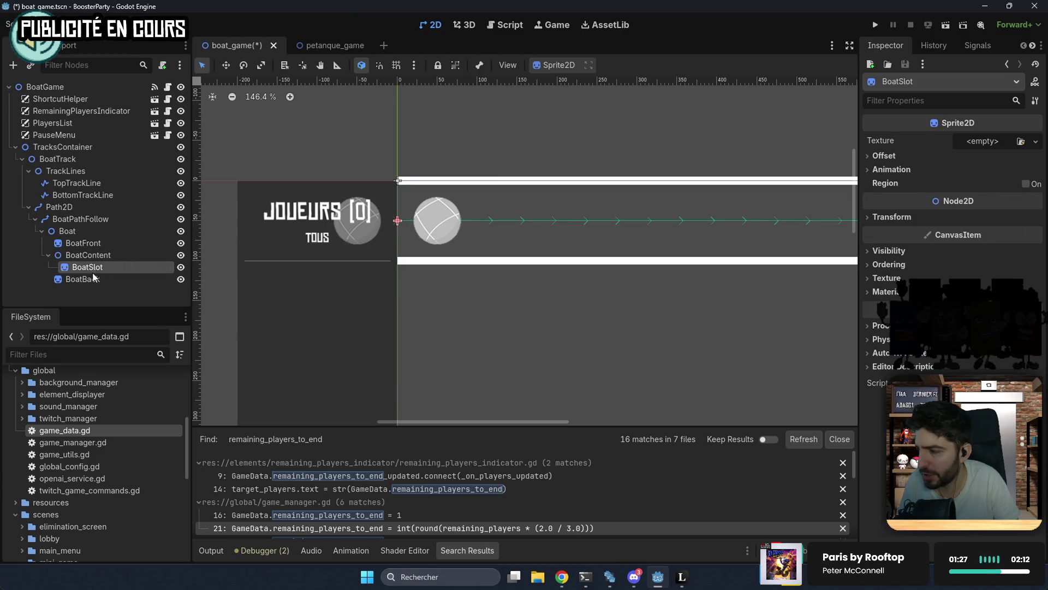
Step: Give BoatSlot the empty.png texture and shrink the red X to sit beside the ball
left_click(1027, 143)
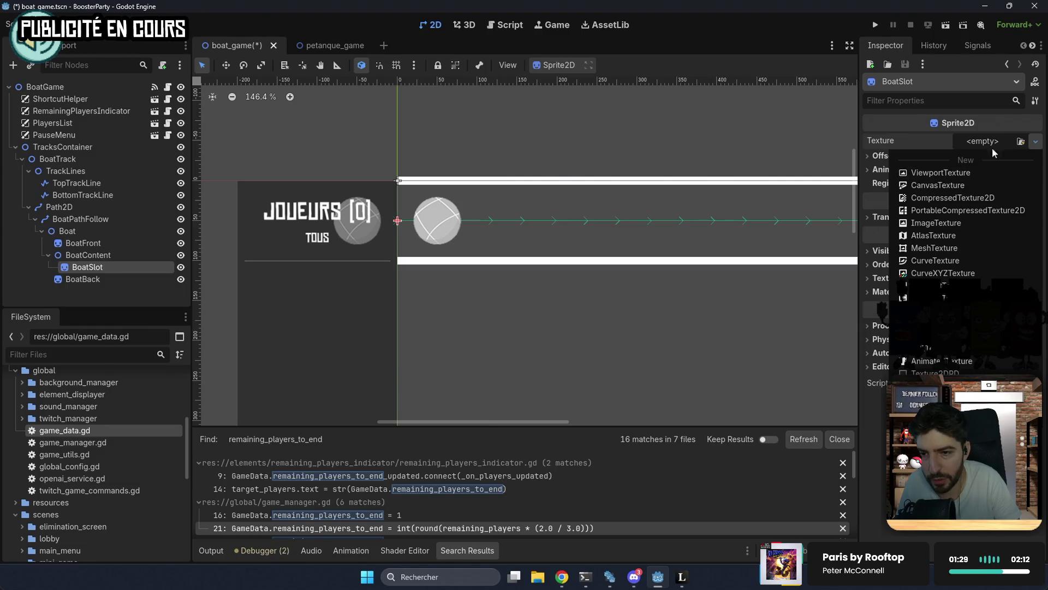
left_click(1022, 147)
left_click(1021, 143)
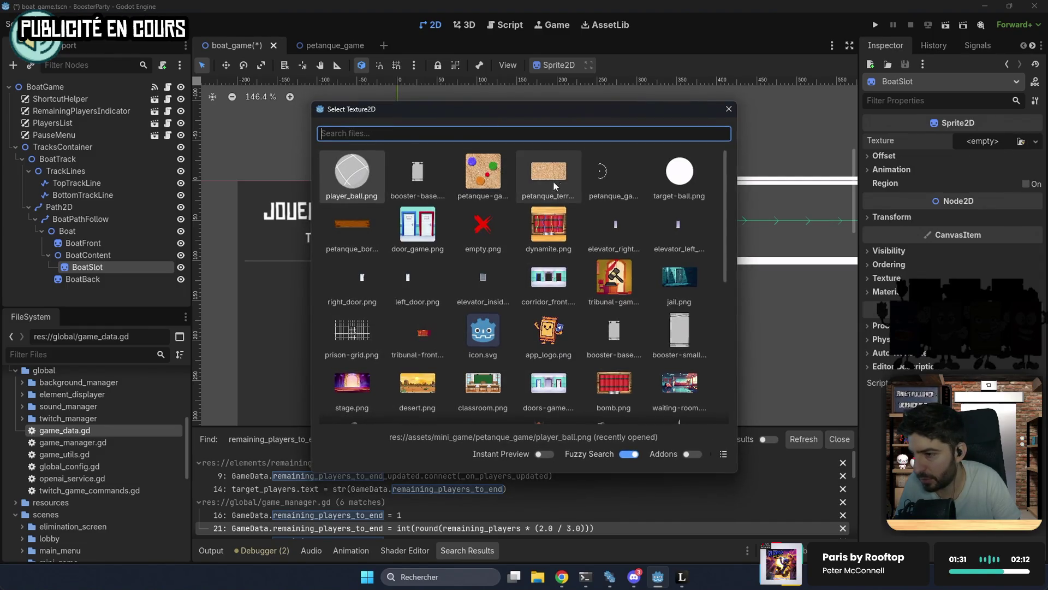
double_click(482, 229)
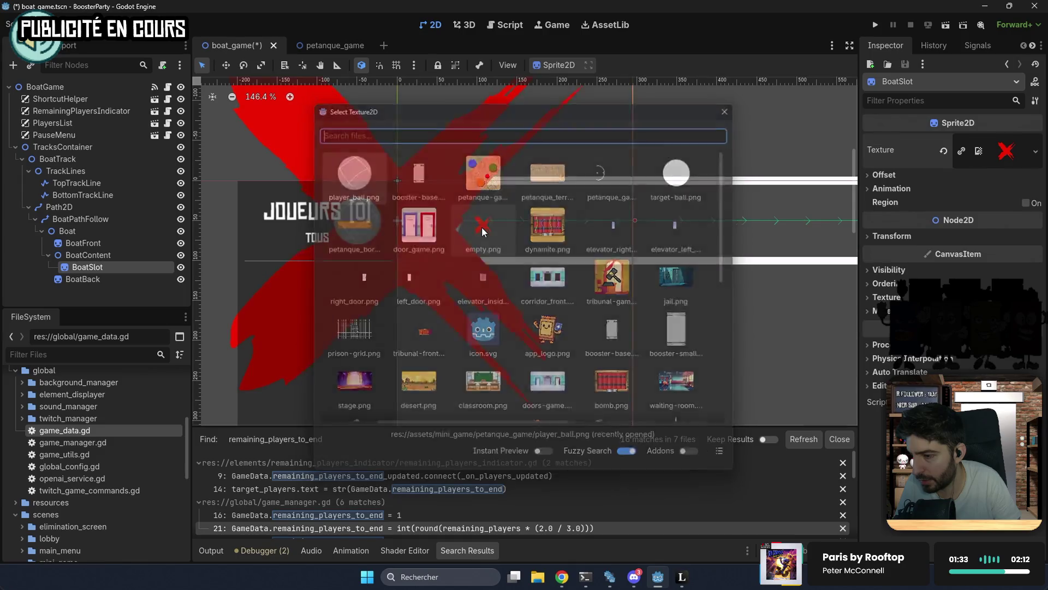
left_click(901, 241)
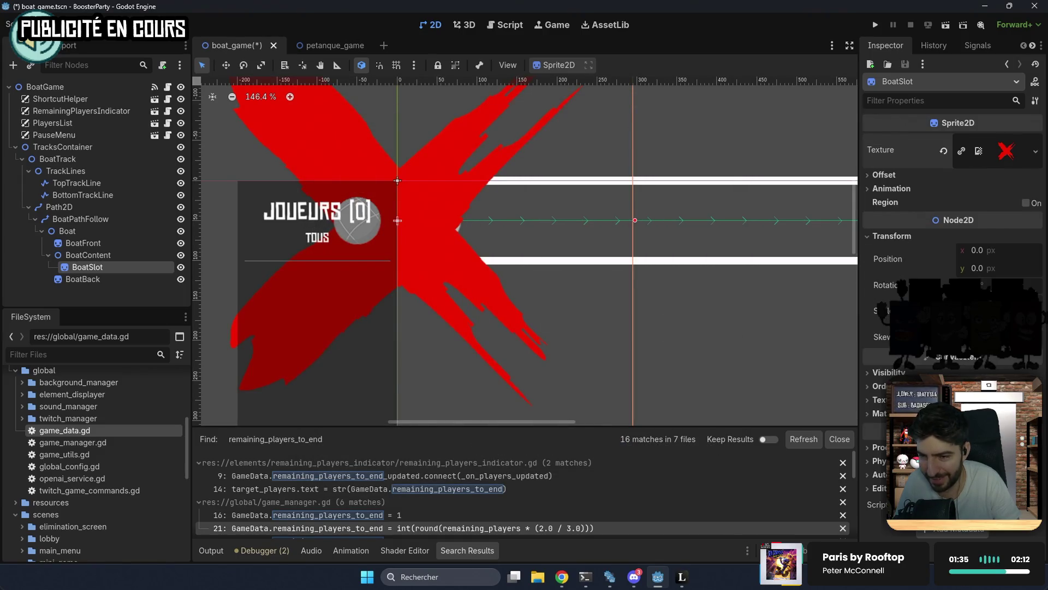
key("Return")
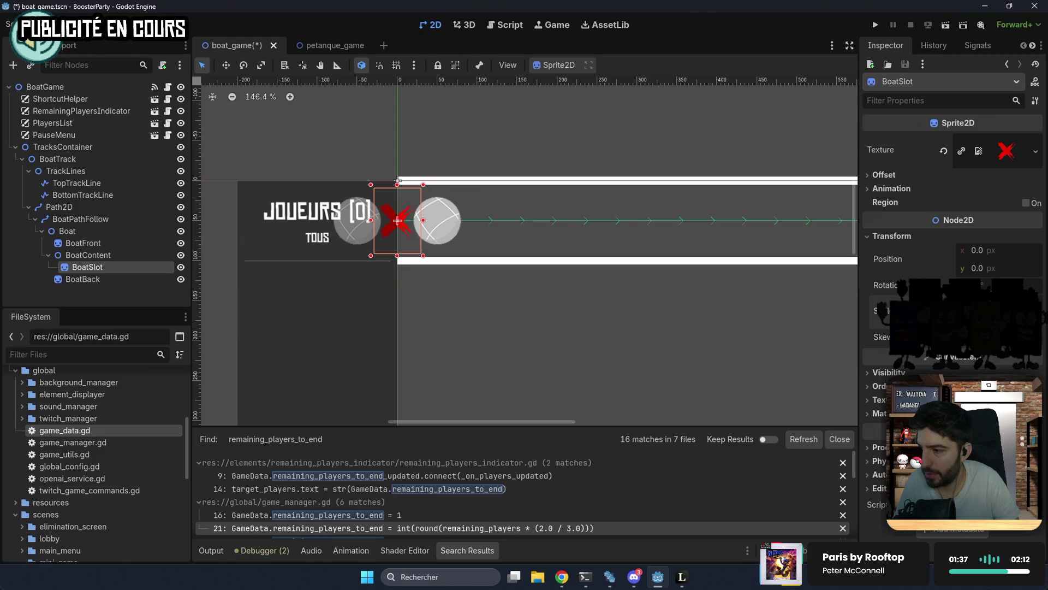
left_click(566, 306)
scroll(442, 266, "down", 3)
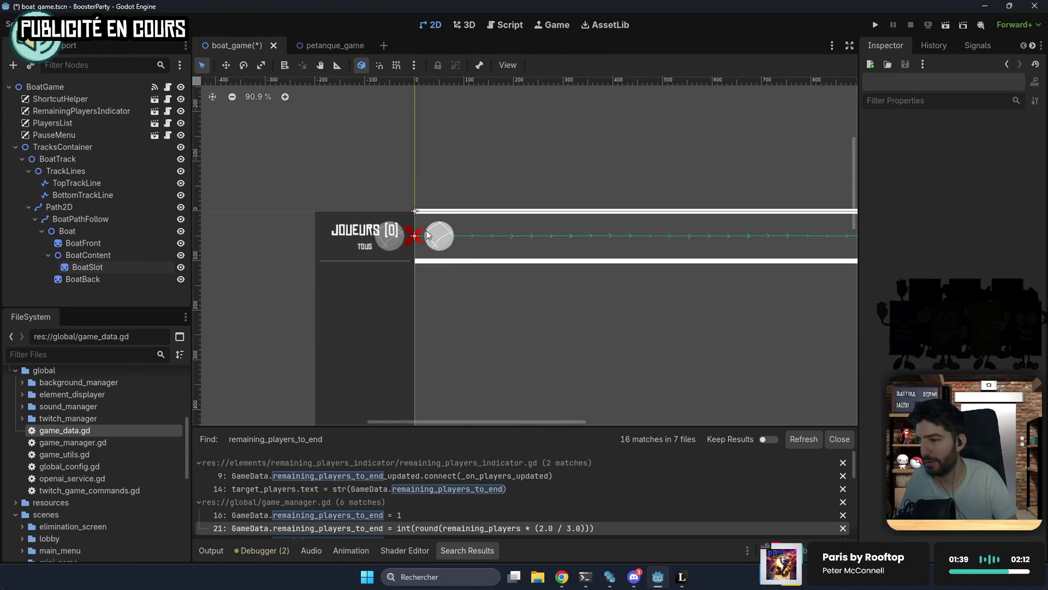
scroll(440, 242, "up", 6)
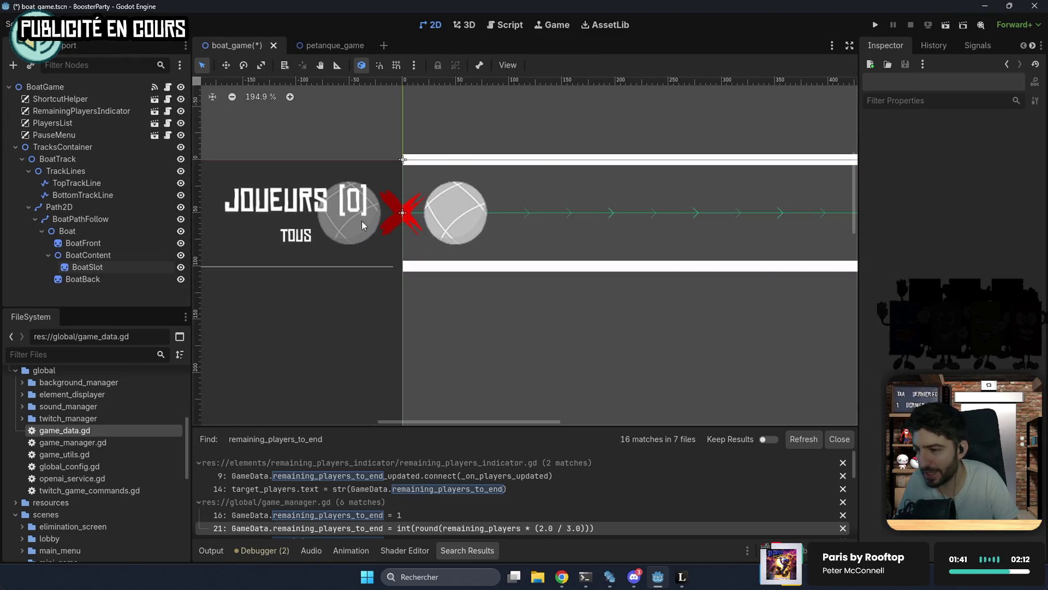
scroll(479, 233, "down", 5)
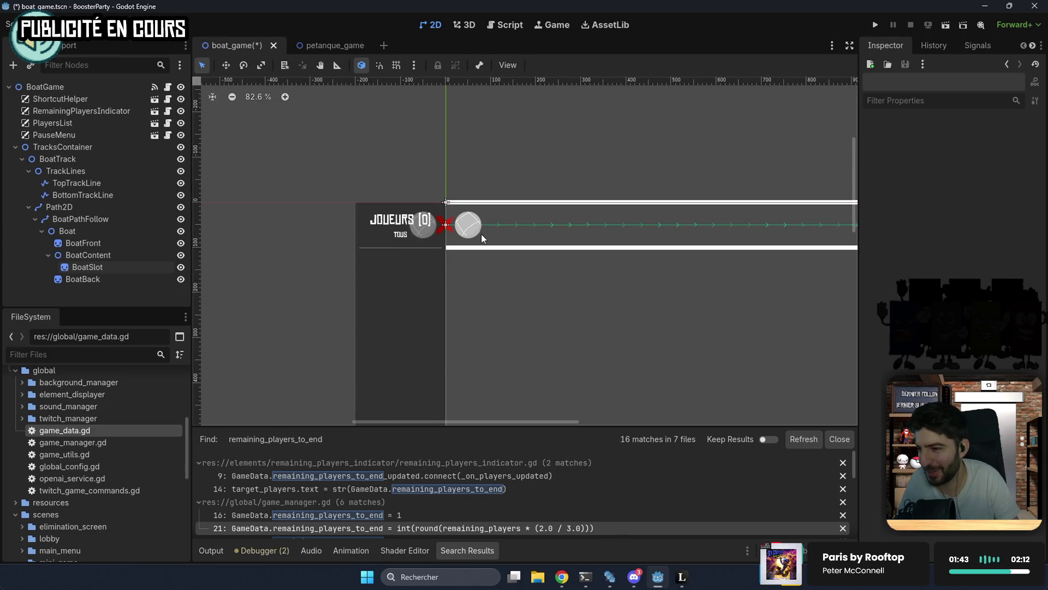
Step: Drag BoatPathFollow's Progress Ratio to about 0.61 to move the boat along the track
left_click(80, 219)
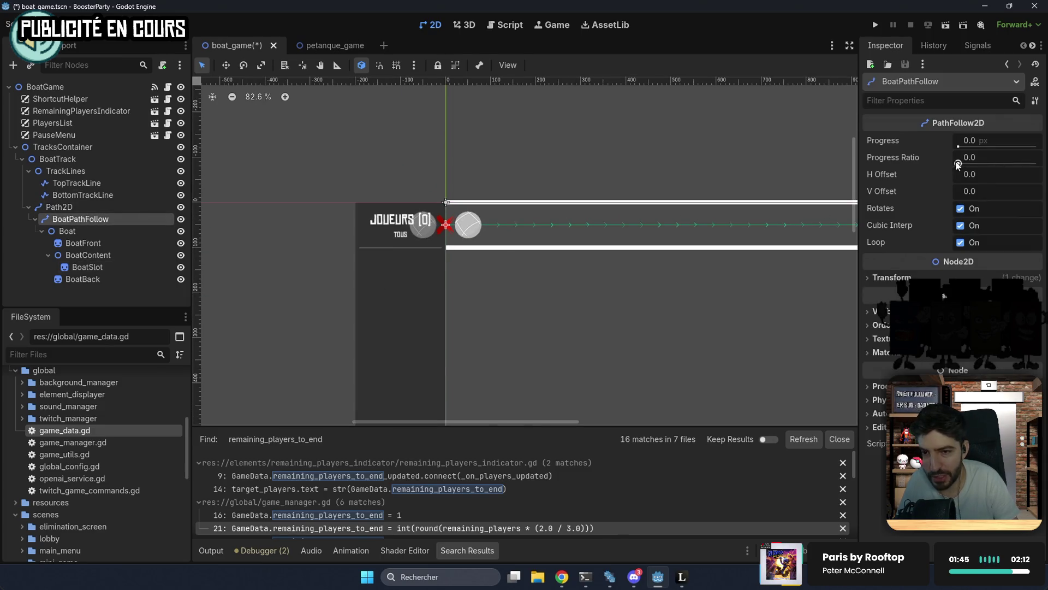
mouse_move(958, 164)
left_mouse_down()
mouse_move(1040, 165)
mouse_move(919, 170)
left_mouse_up()
scroll(632, 223, "down", 1)
scroll(633, 223, "right", 3)
Step: Set Position x of BoatFront to 0, BoatSlot to -50 and BoatBack to -100
left_click(88, 230)
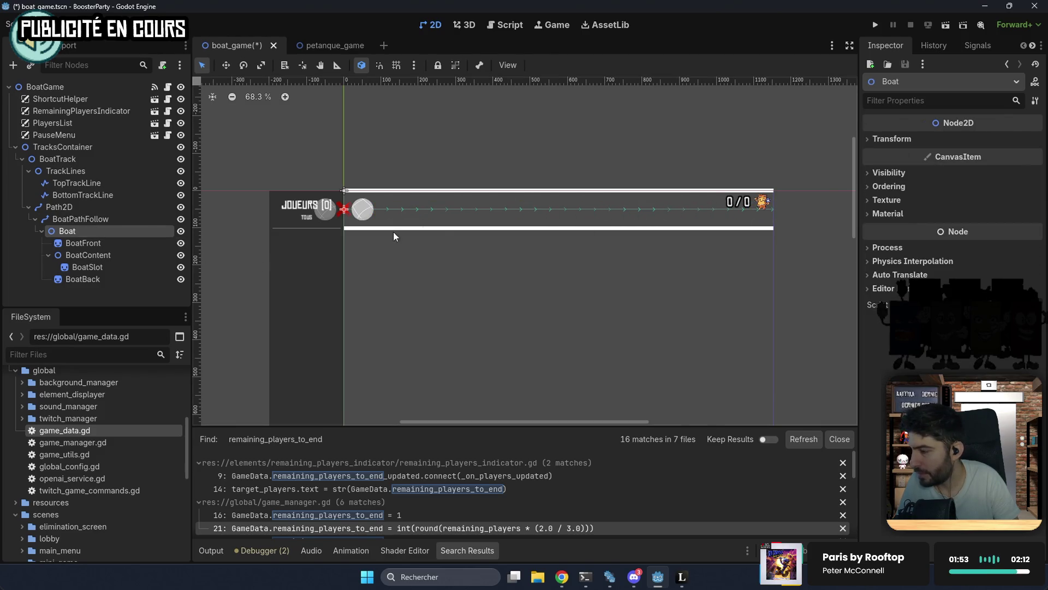
scroll(314, 214, "up", 3)
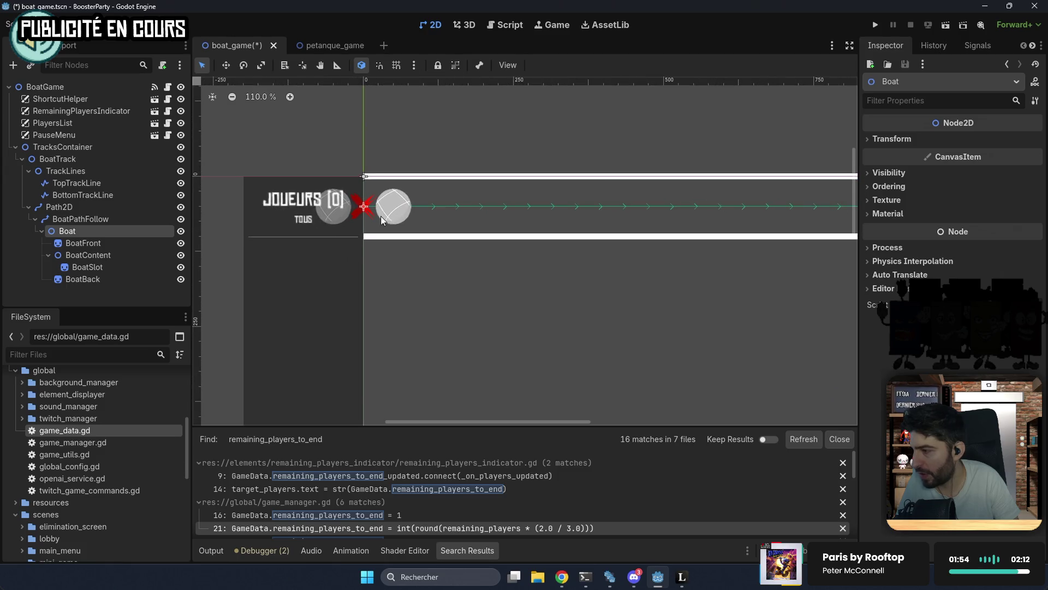
left_click(899, 140)
left_click(88, 242)
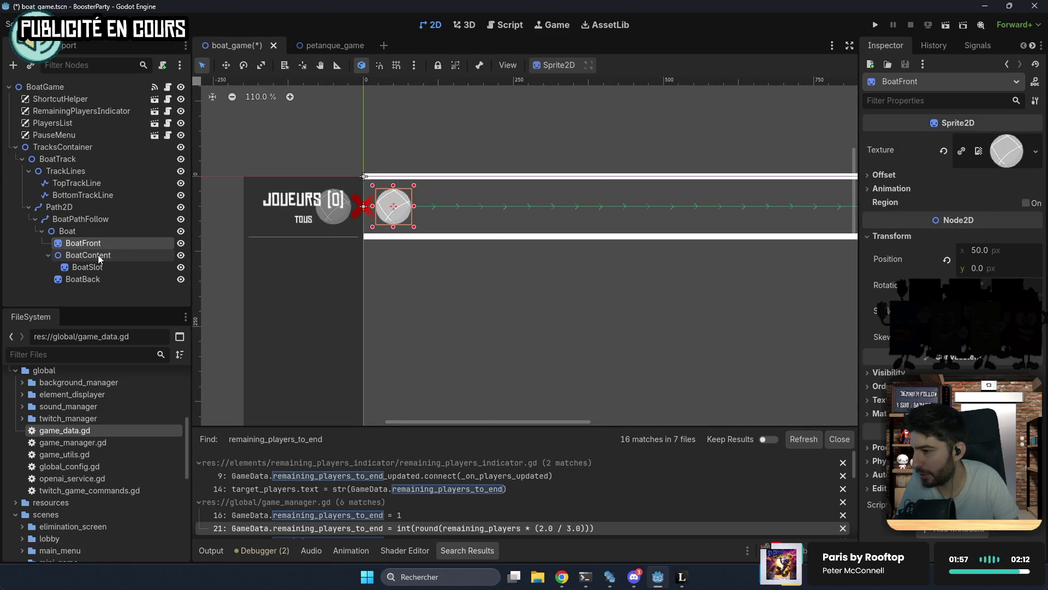
left_click(992, 251)
type("0")
key("Return")
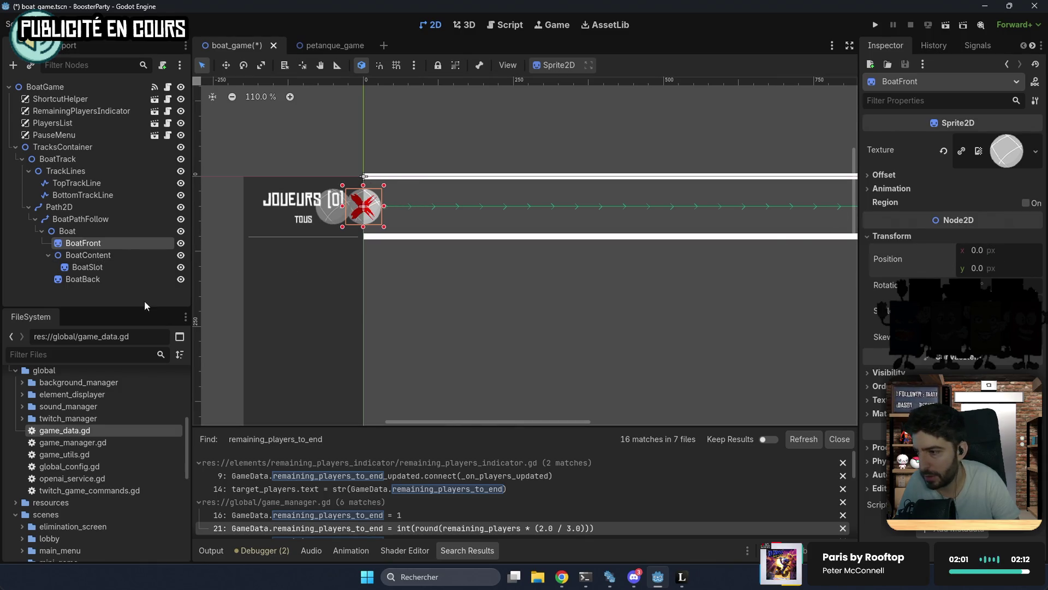
left_click(93, 267)
left_click(984, 247)
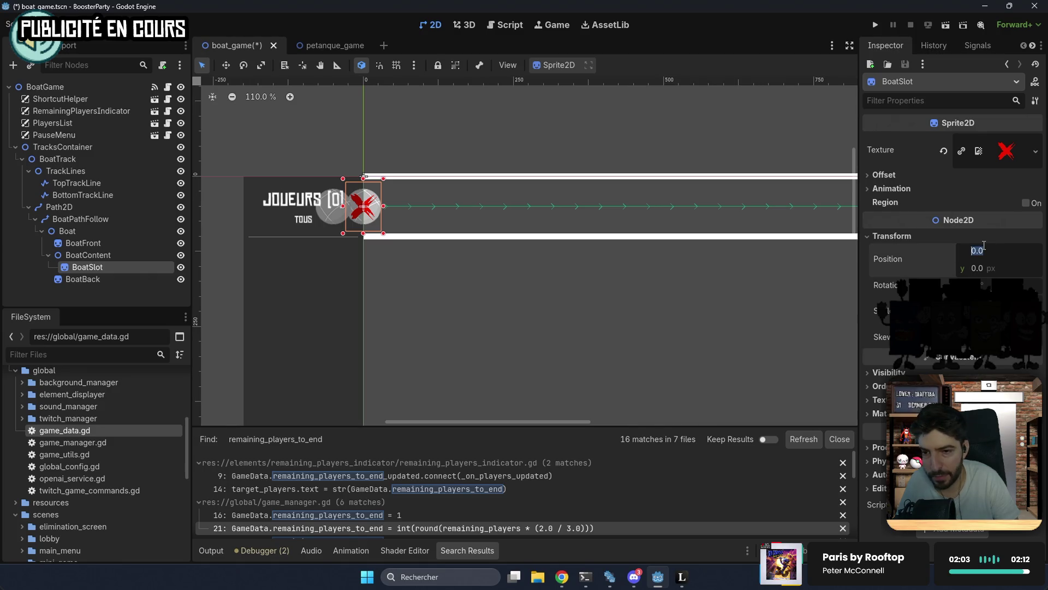
type("0")
key("Return")
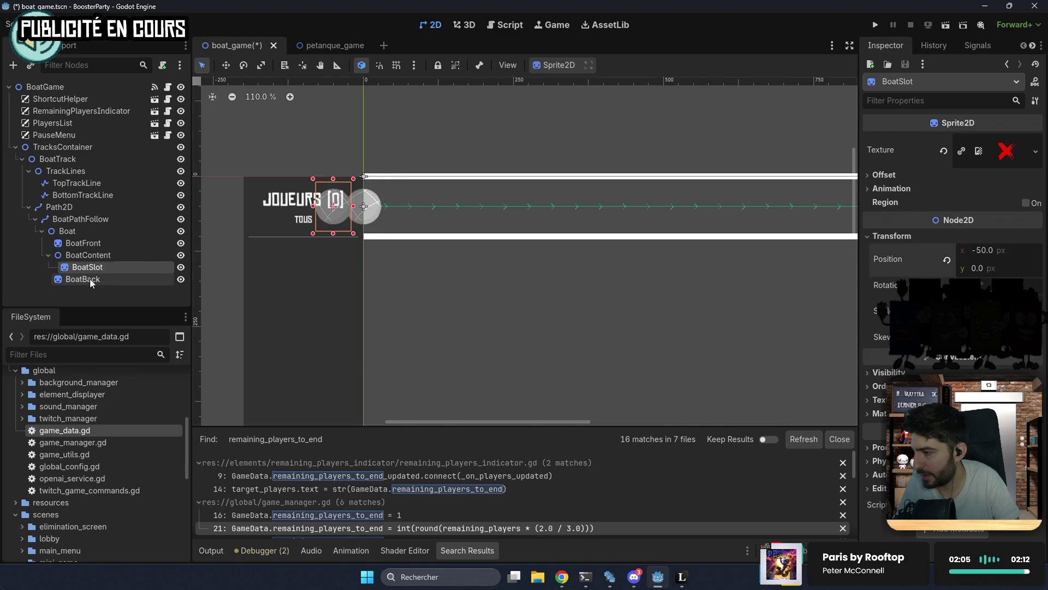
left_click(82, 279)
left_click(979, 250)
type("-1")
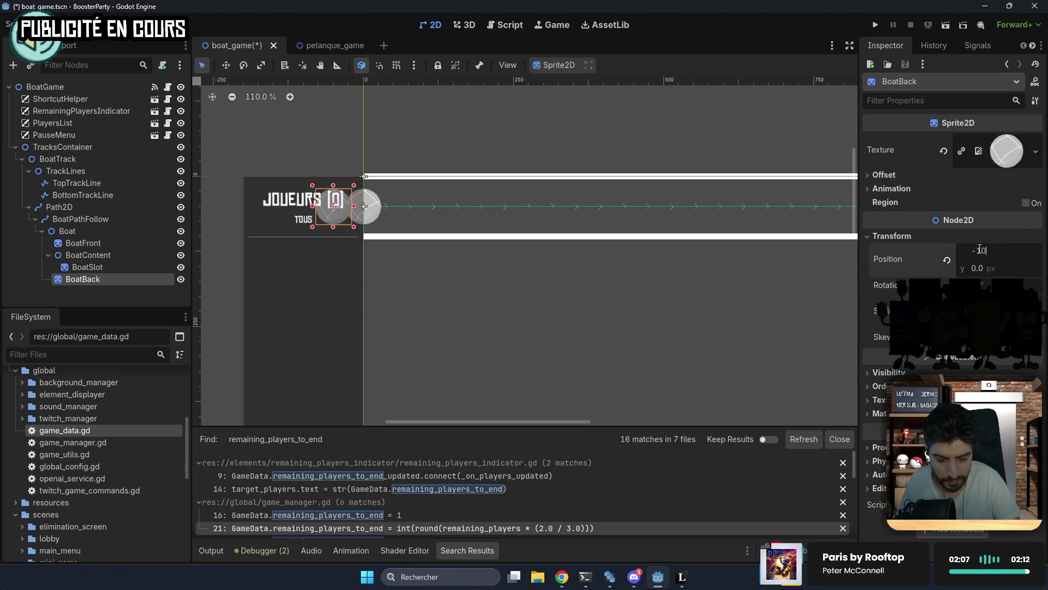
type("0")
key("Return")
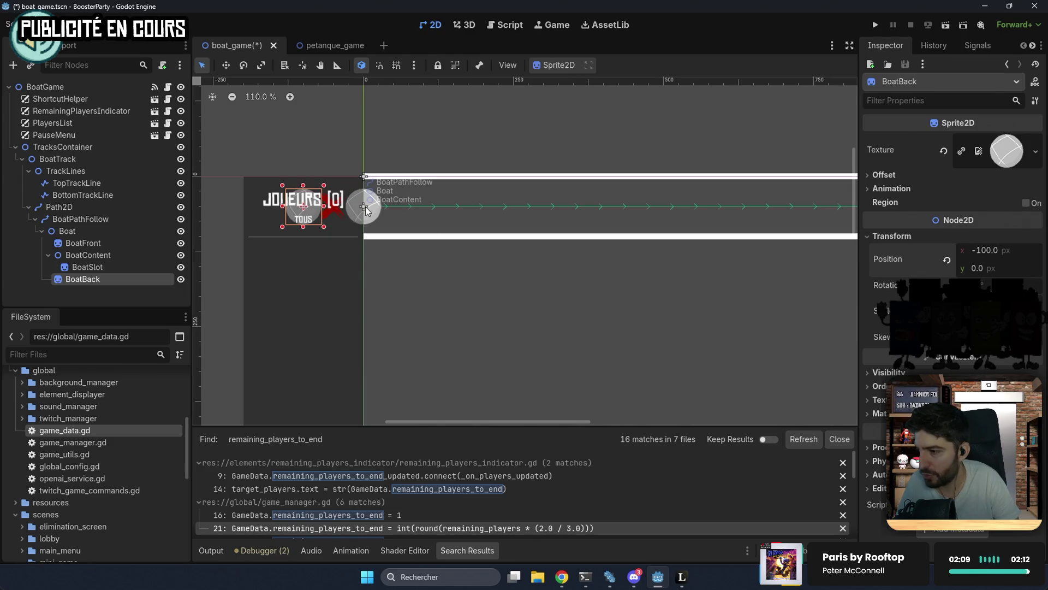
Step: Preview the boat moving along the track via Progress Ratio, then return it to the start
scroll(562, 238, "down", 3)
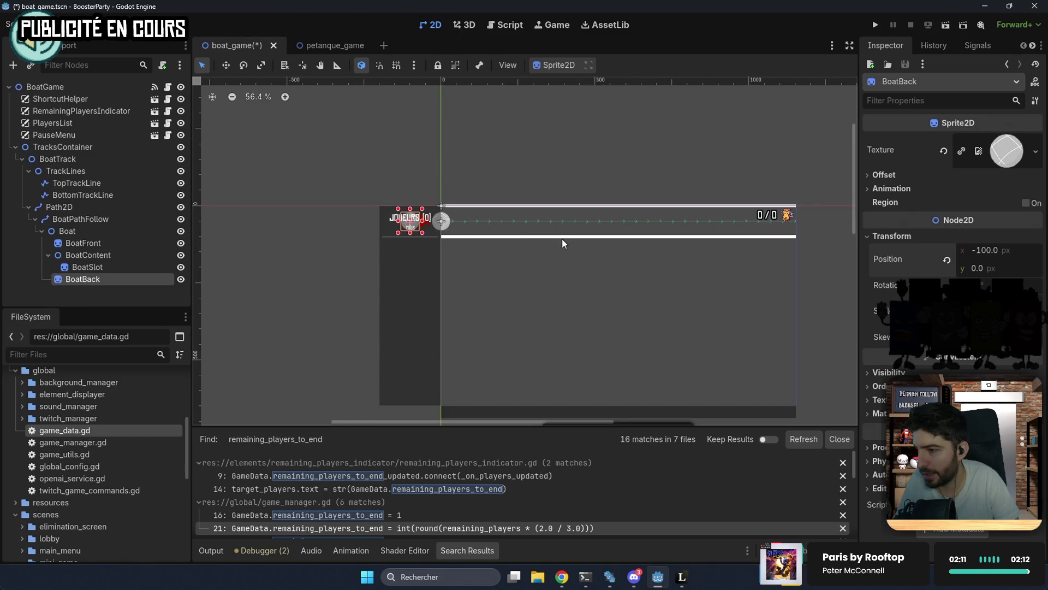
left_click(81, 219)
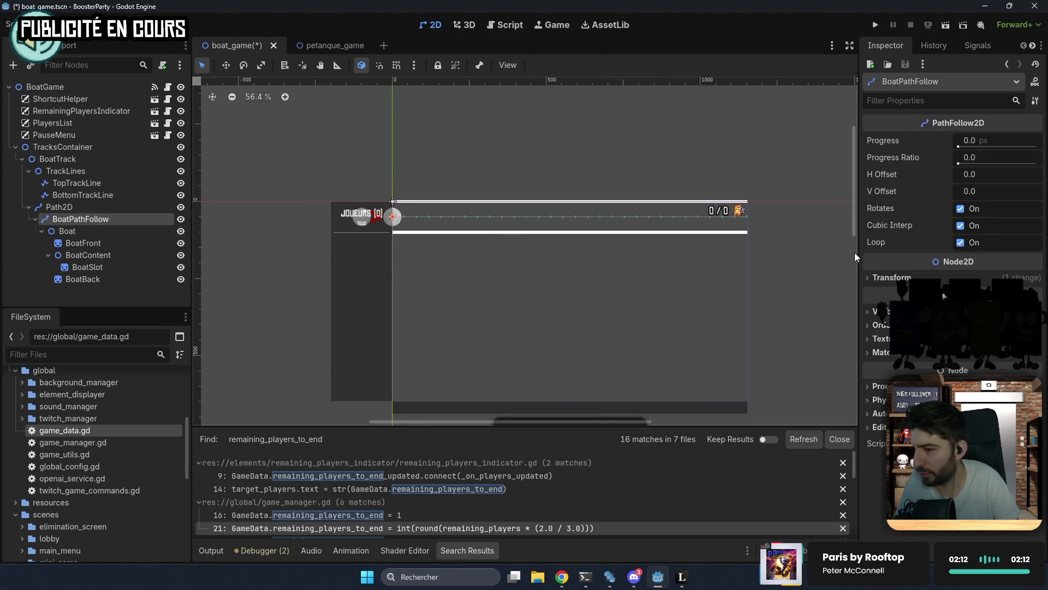
mouse_move(960, 164)
left_mouse_down()
mouse_move(1030, 163)
mouse_move(835, 185)
left_mouse_up()
mouse_move(959, 163)
left_mouse_down()
mouse_move(994, 172)
mouse_move(1004, 163)
mouse_move(912, 175)
left_mouse_up()
key("f")
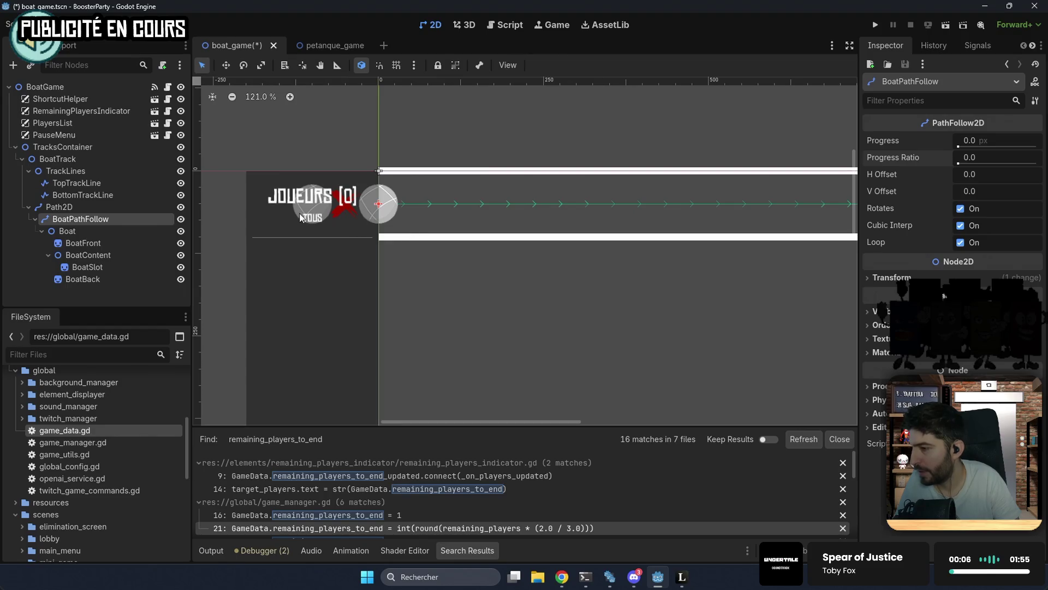
left_click(116, 231)
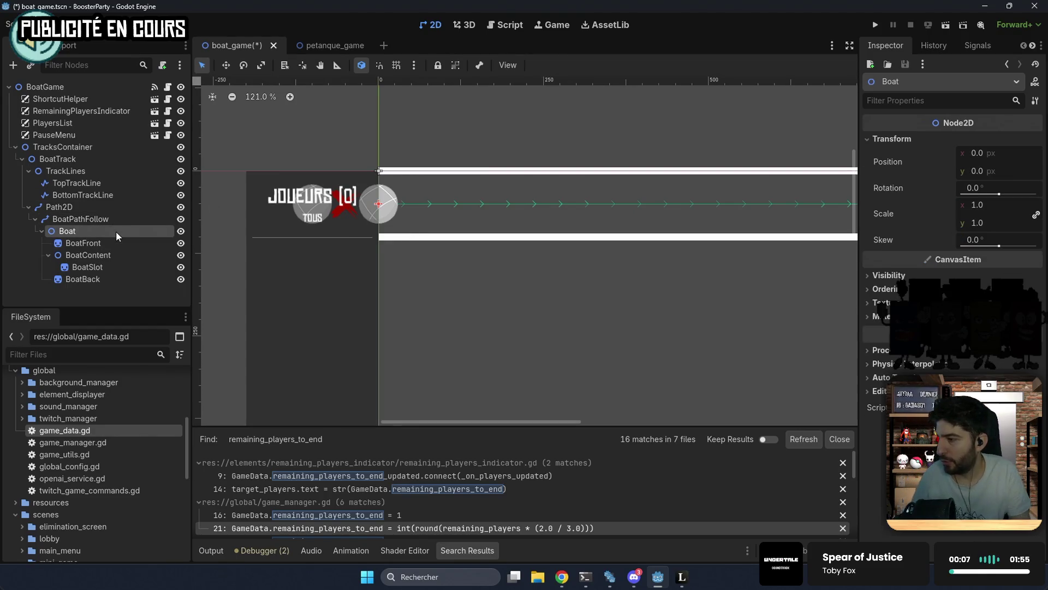
Step: Save the BoatTrack branch as boat_track.tscn in scenes/mini_game/boat_game
left_click(90, 160)
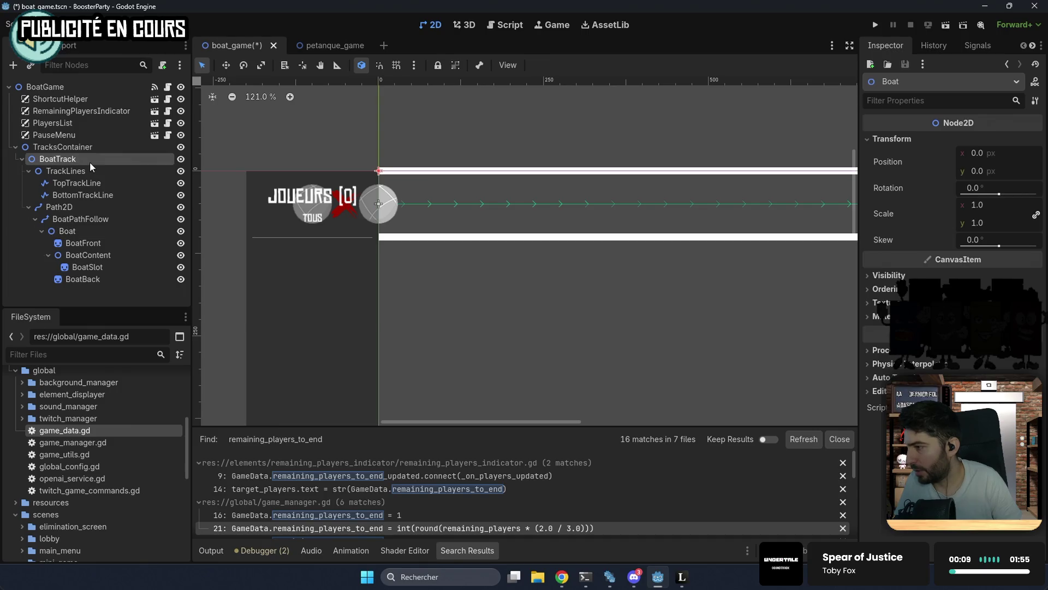
right_click(90, 162)
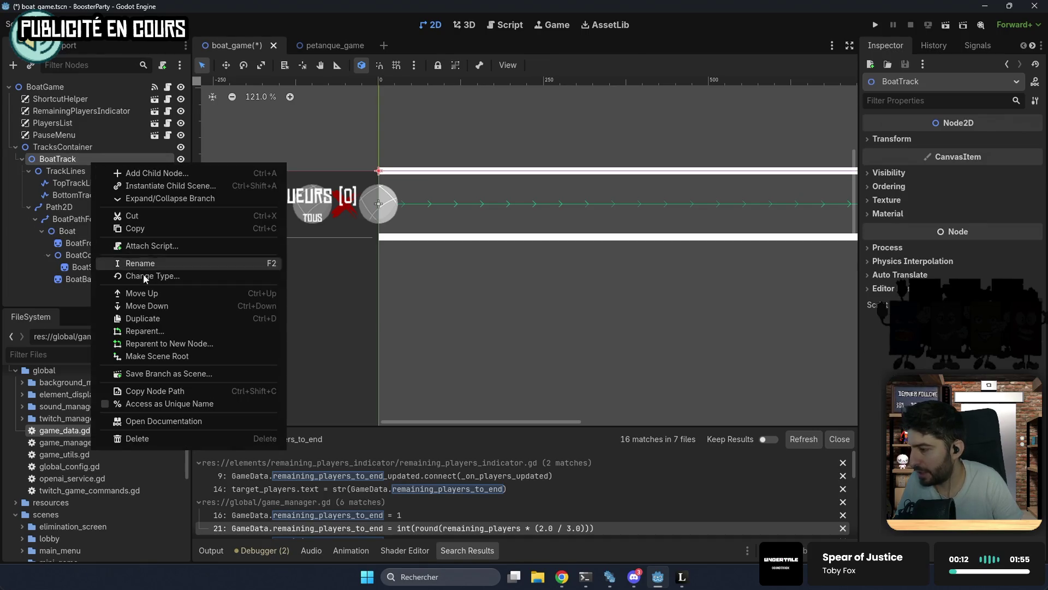
left_click(167, 375)
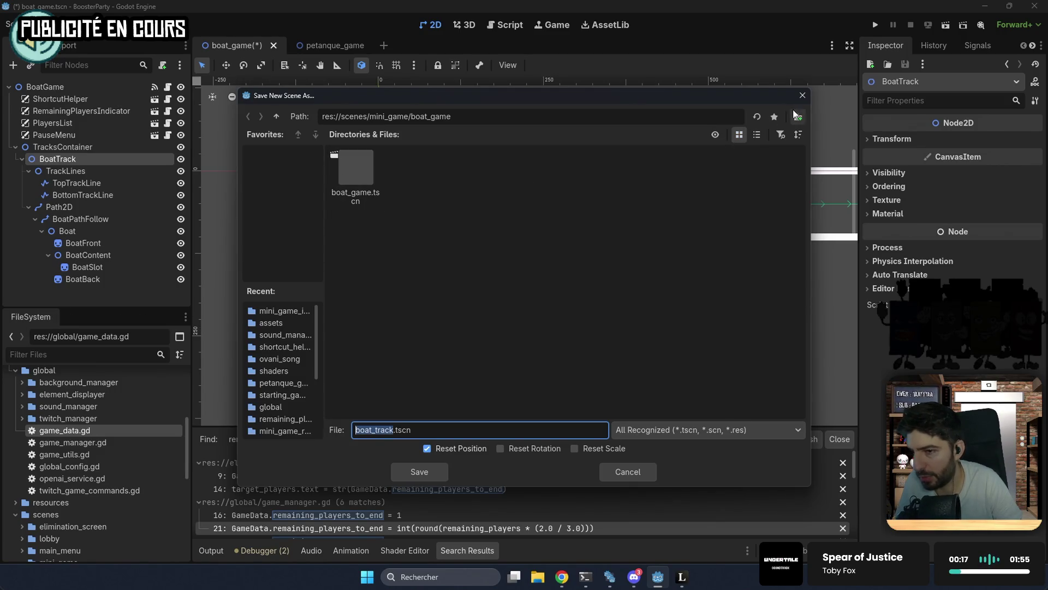
left_click(420, 473)
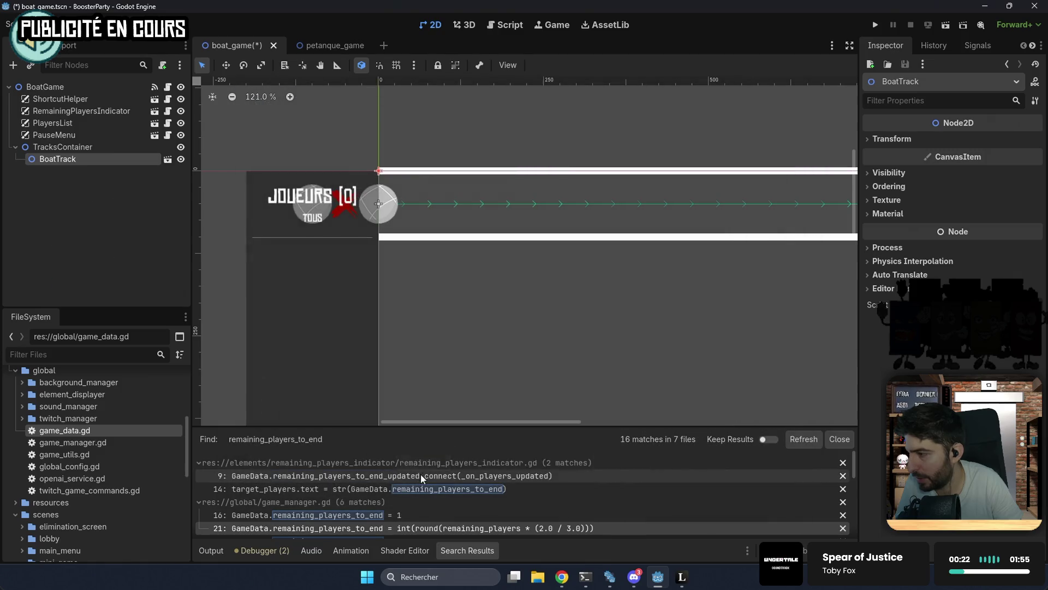
Step: Duplicate BoatTrack twice, placing BoatTrack2 at y 150 and BoatTrack3 at y 300
double_click(95, 158)
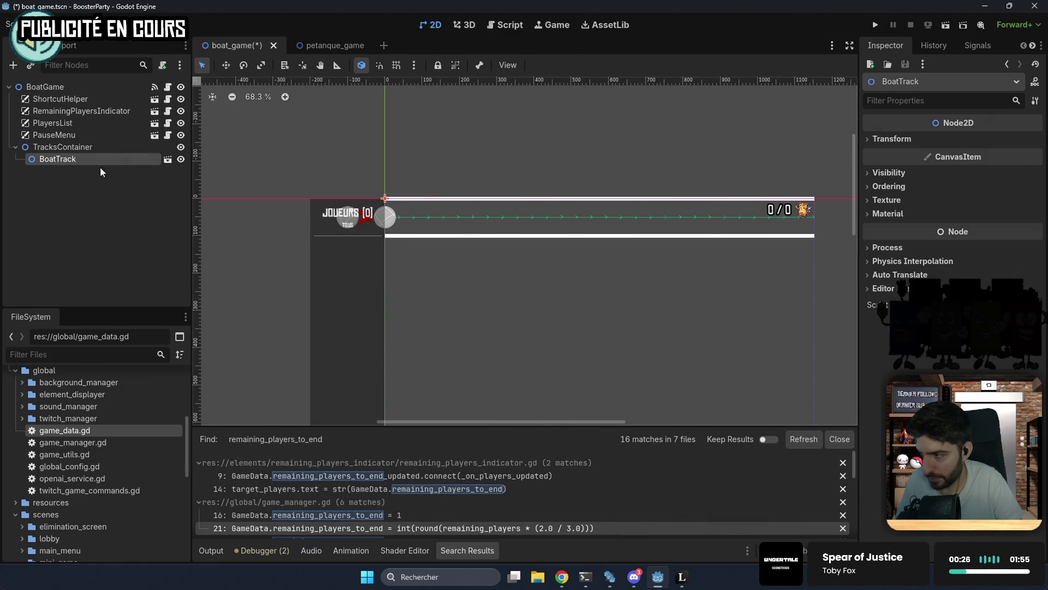
key("ctrl+d")
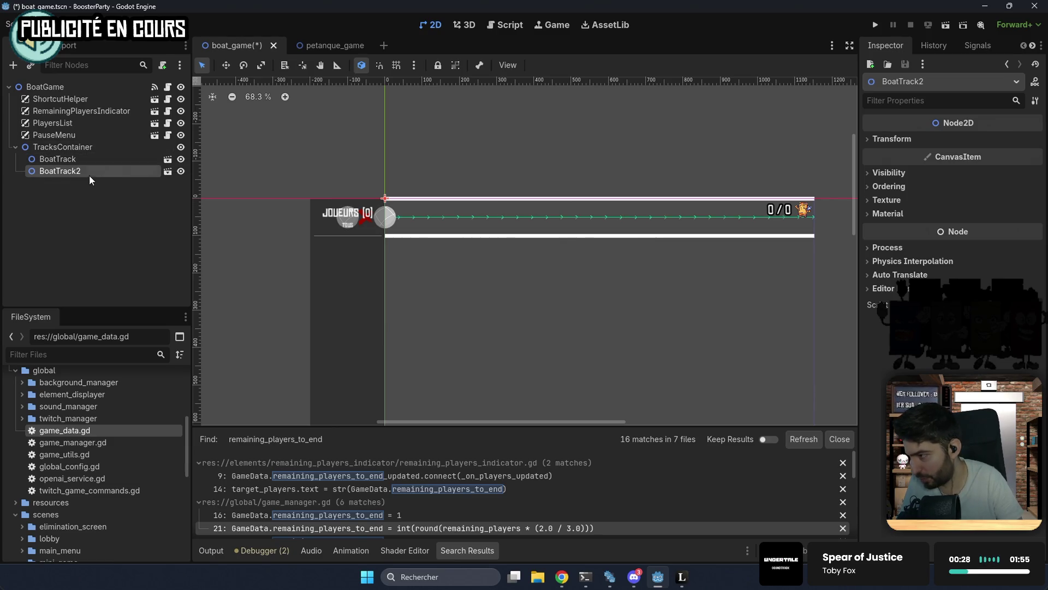
left_click(891, 139)
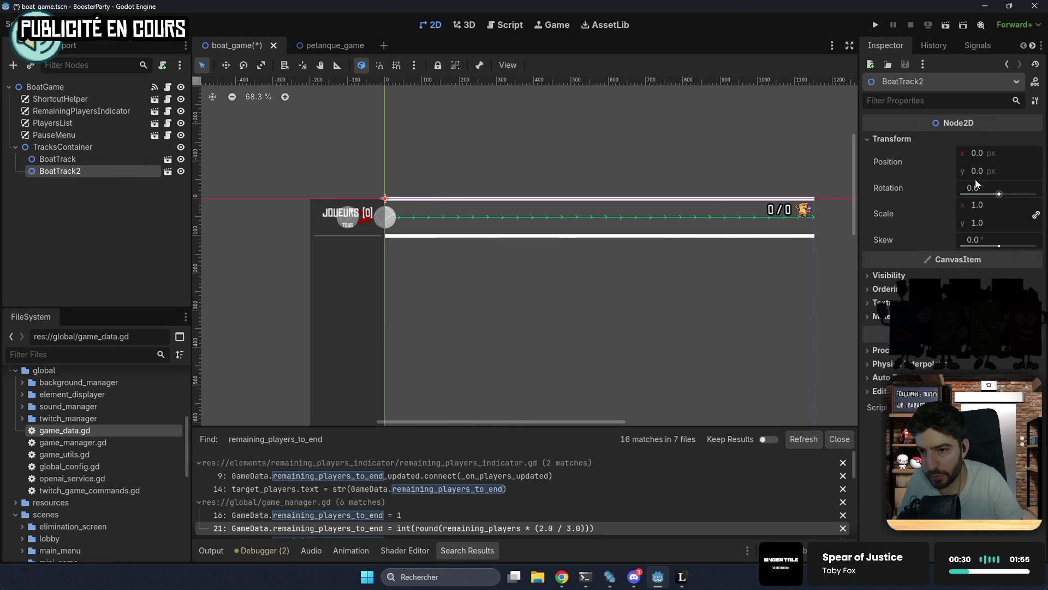
left_click(978, 171)
type("00")
key("Return")
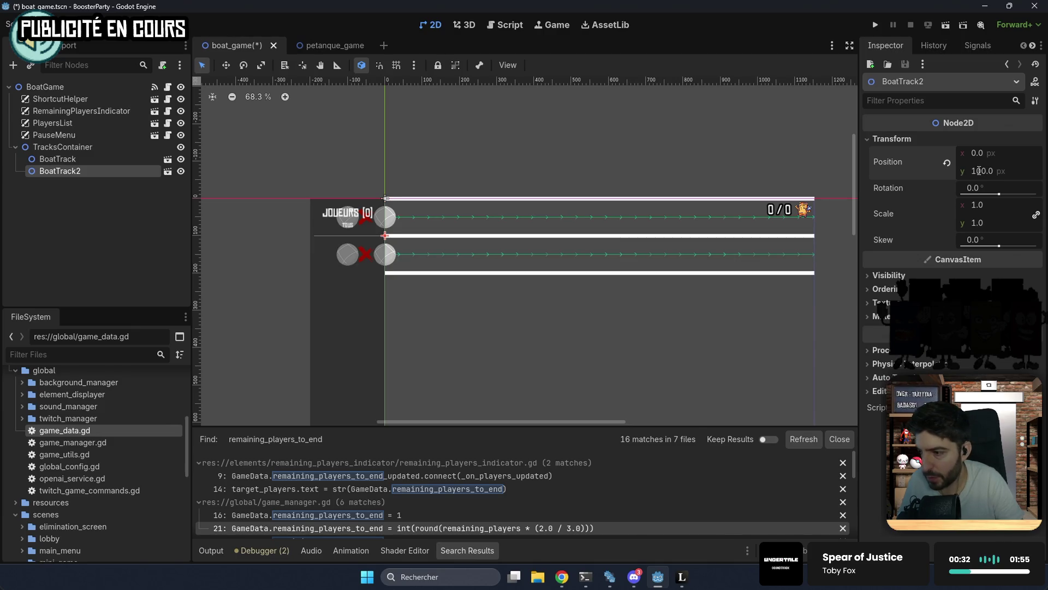
left_click(982, 171)
type("150")
key("Return")
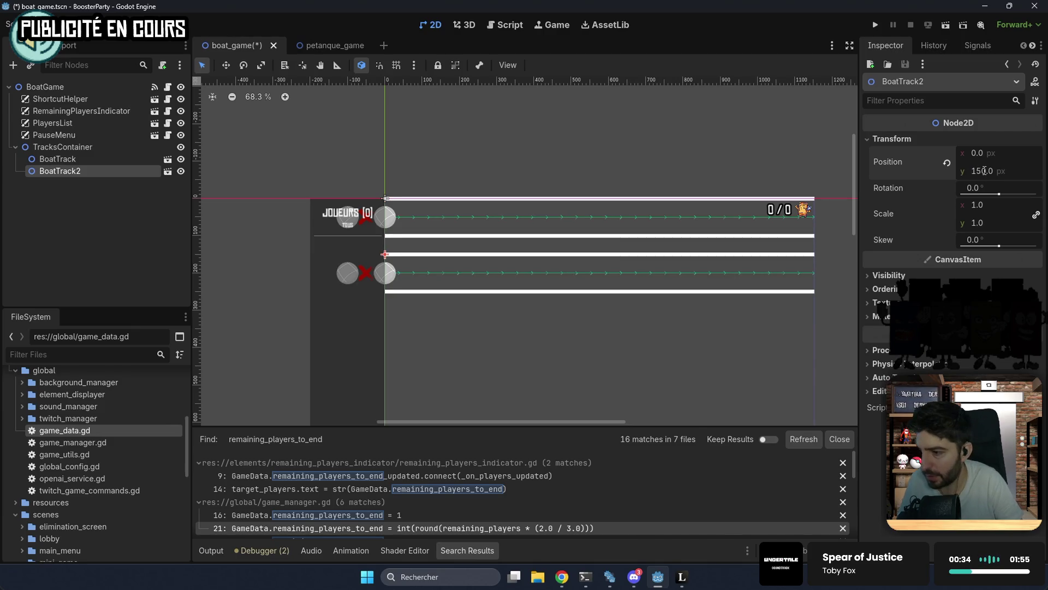
key("ctrl+d")
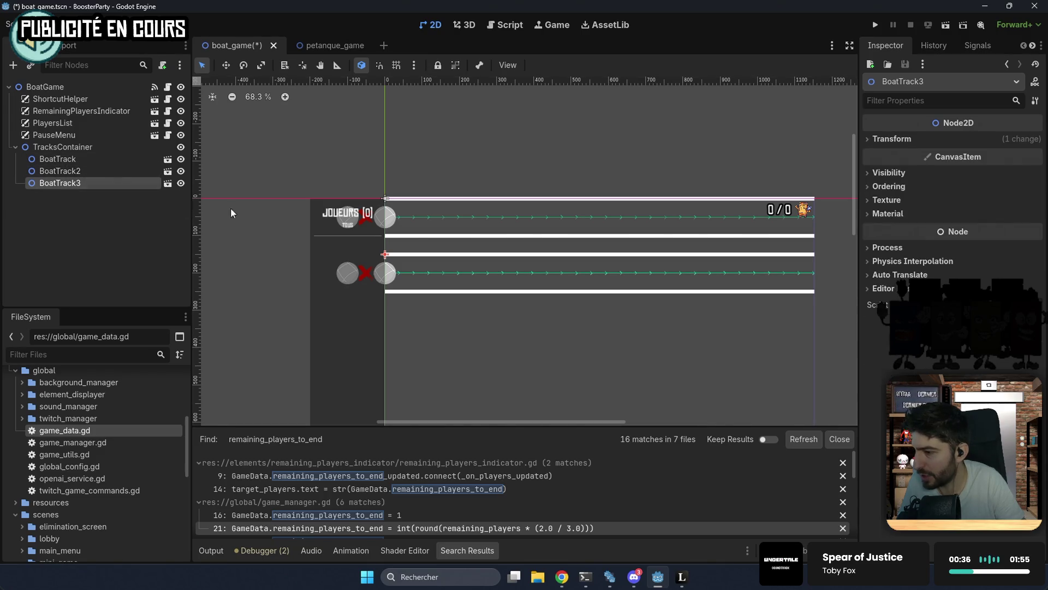
left_click(936, 138)
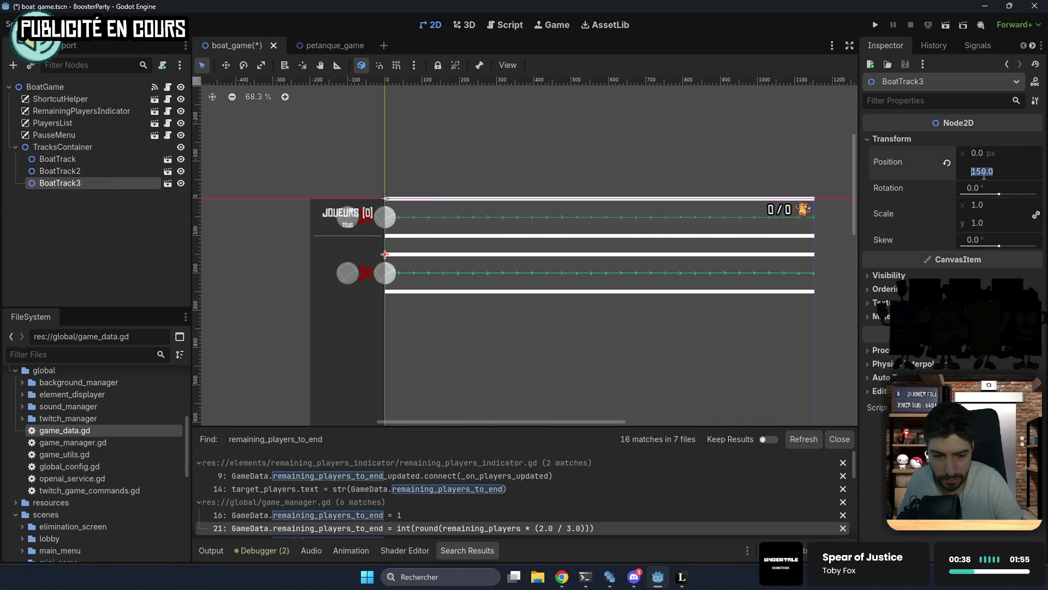
type("300")
key("Return")
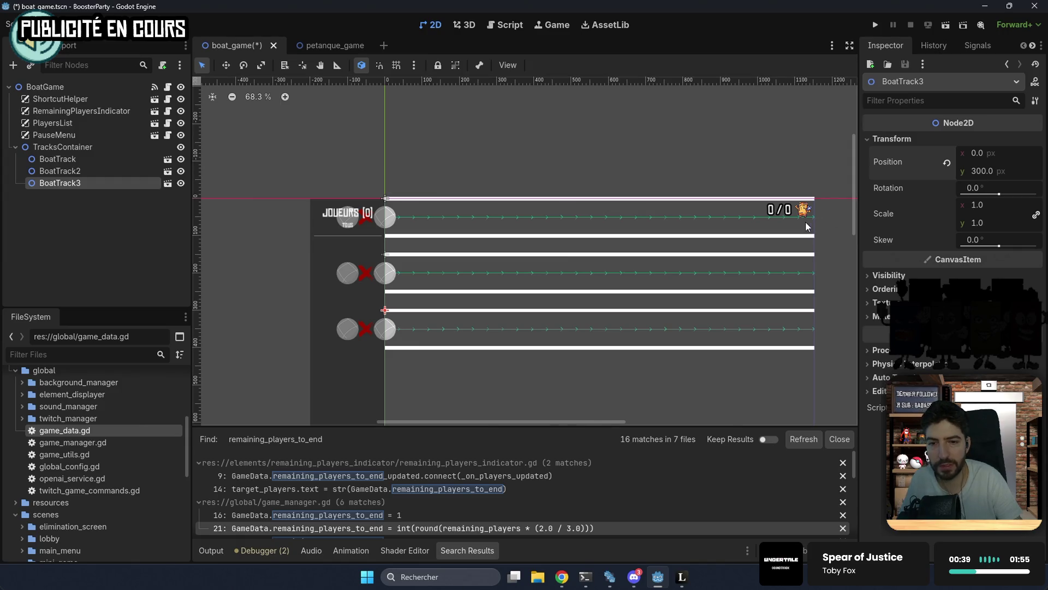
Step: Delete the BoatTrack2 and BoatTrack3 copies, keeping a single BoatTrack
left_click(82, 170, "shift")
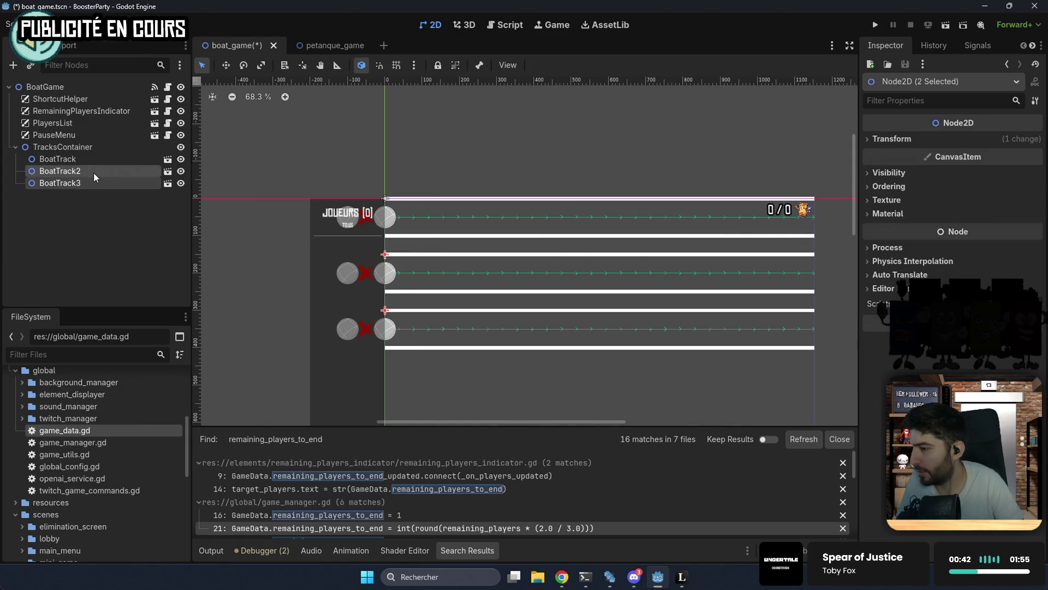
key("Delete")
key("Return")
left_click(71, 160)
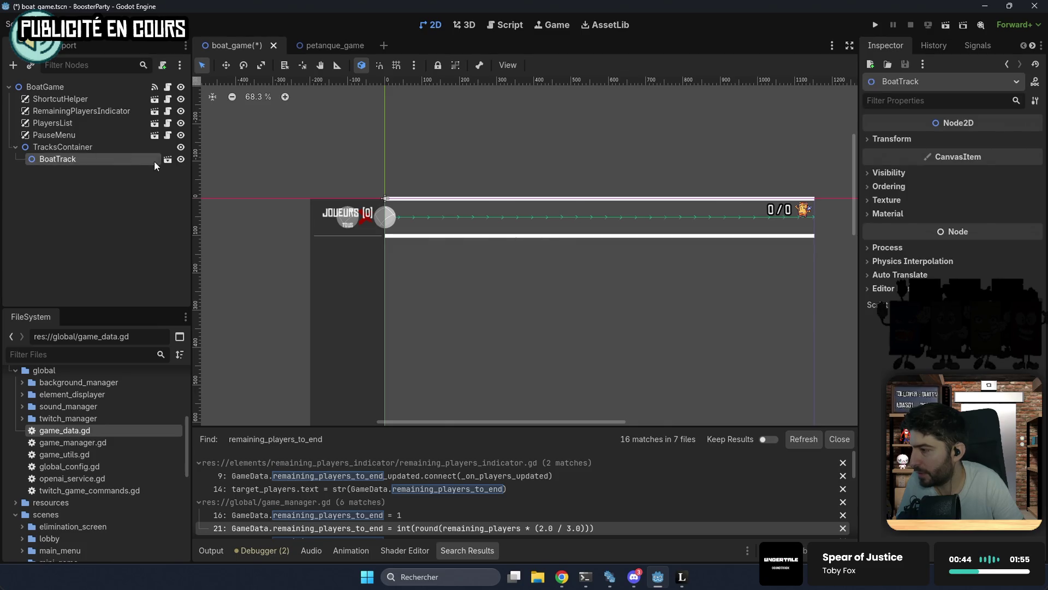
left_click(165, 159)
Step: Save boat_track's Boat branch as boat.tscn, then return to the boat_track tab
left_click(67, 158)
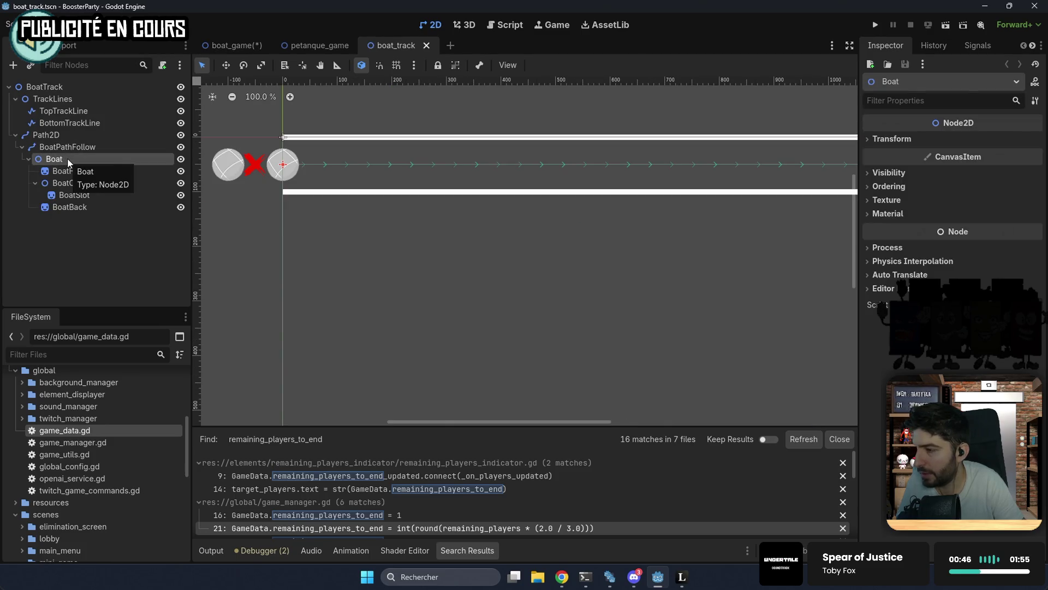
scroll(470, 214, "down", 3)
right_click(96, 158)
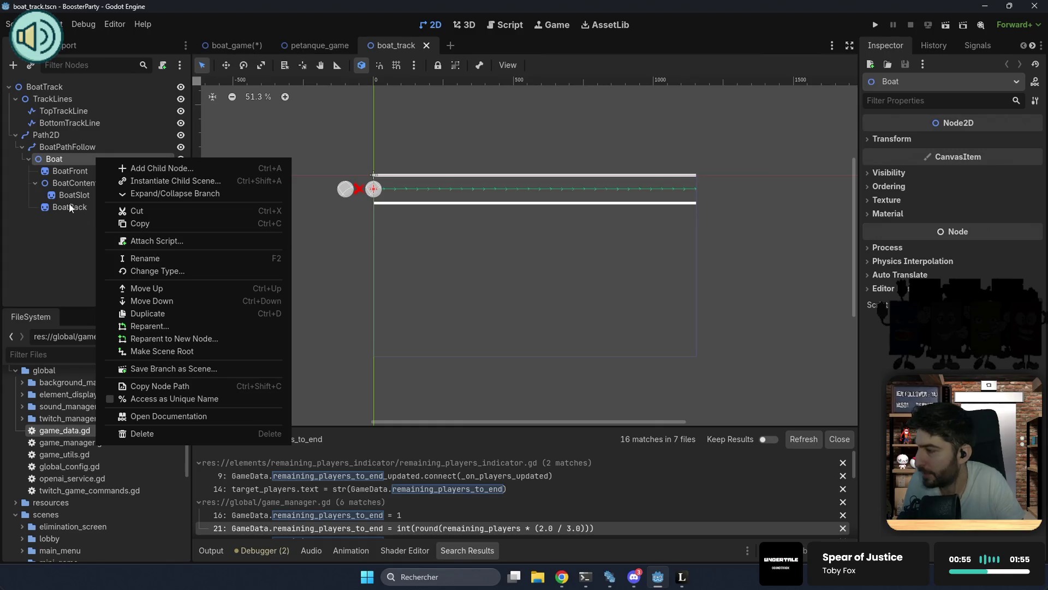
left_click(211, 369)
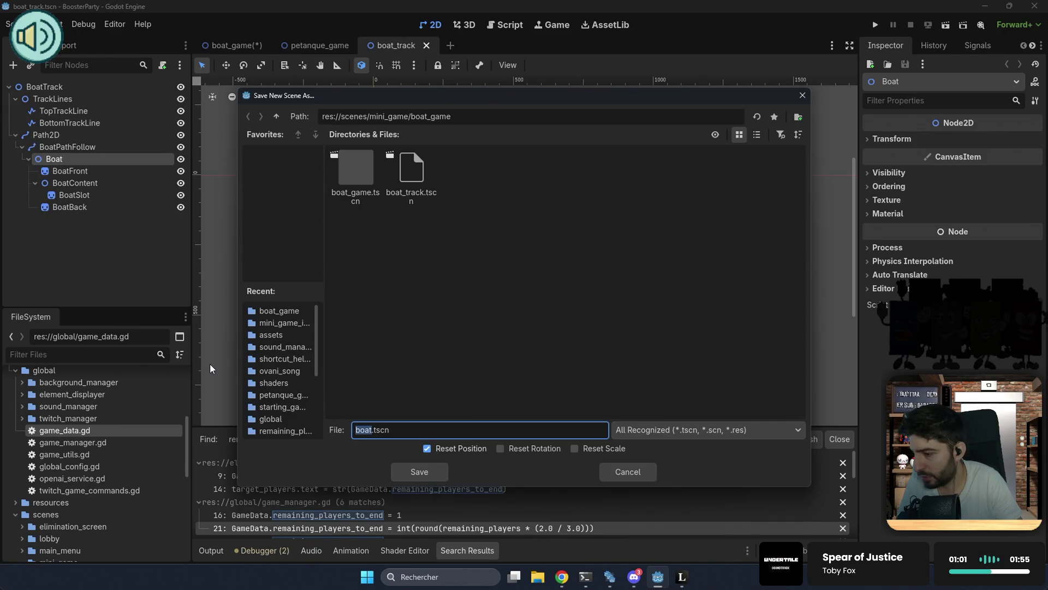
key("Return")
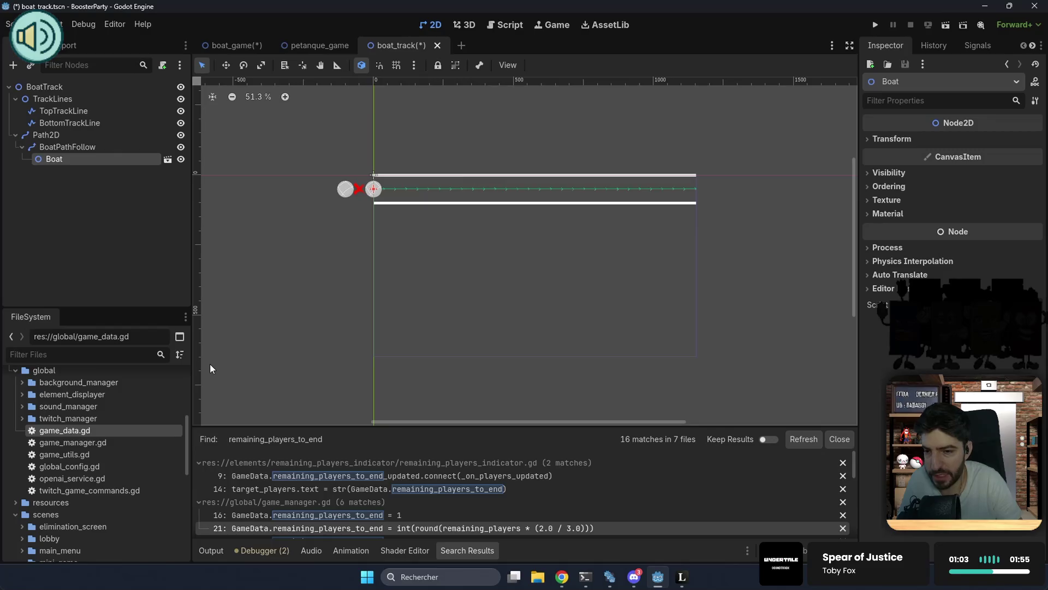
left_click(167, 160)
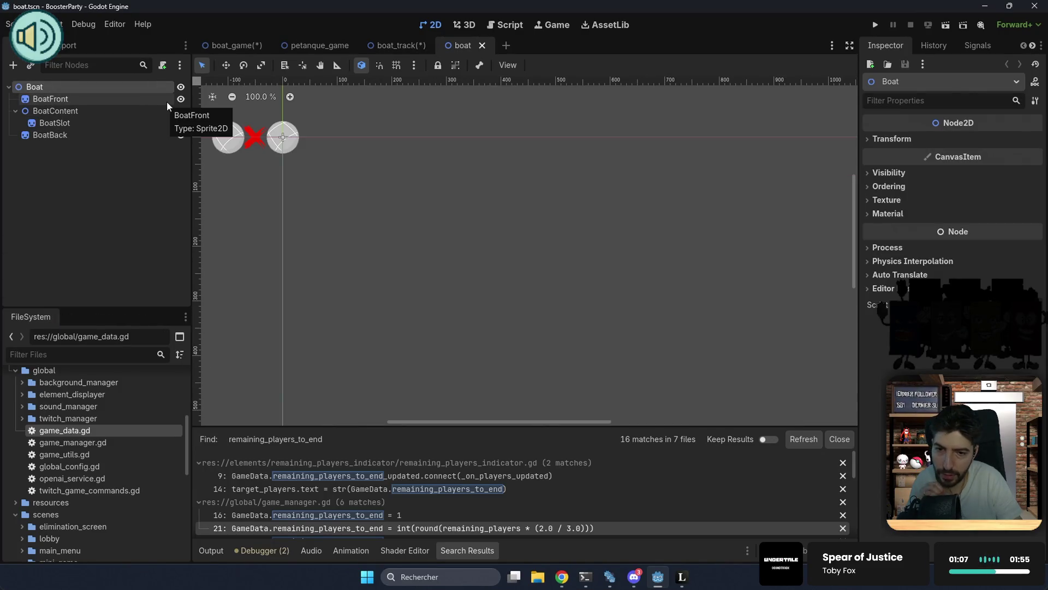
left_click(383, 45)
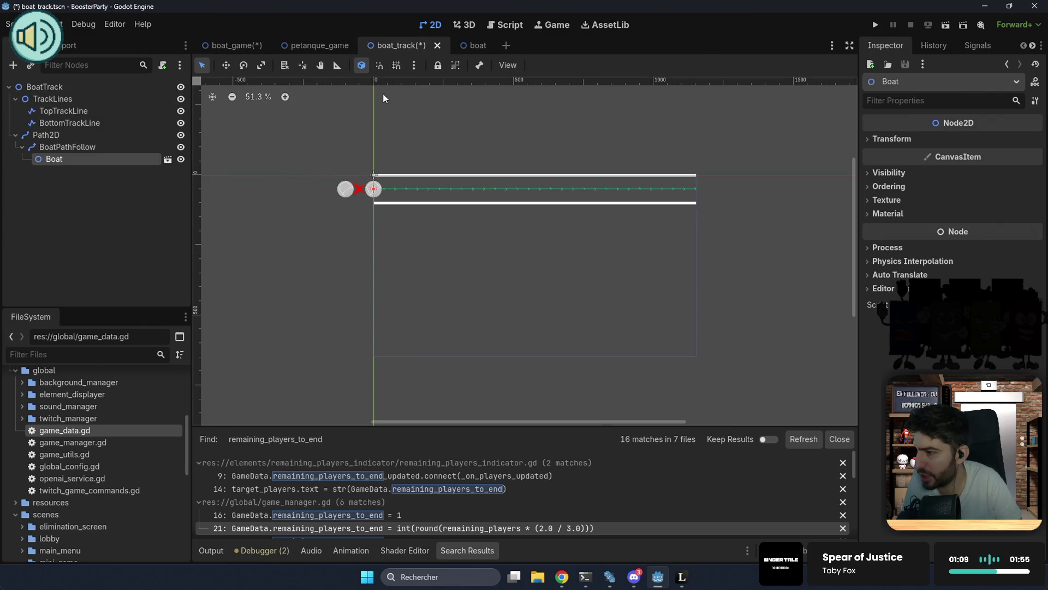
Step: Enable Access as Unique Name on TracksContainer in boat_game and open boat_game.gd
left_click(241, 45)
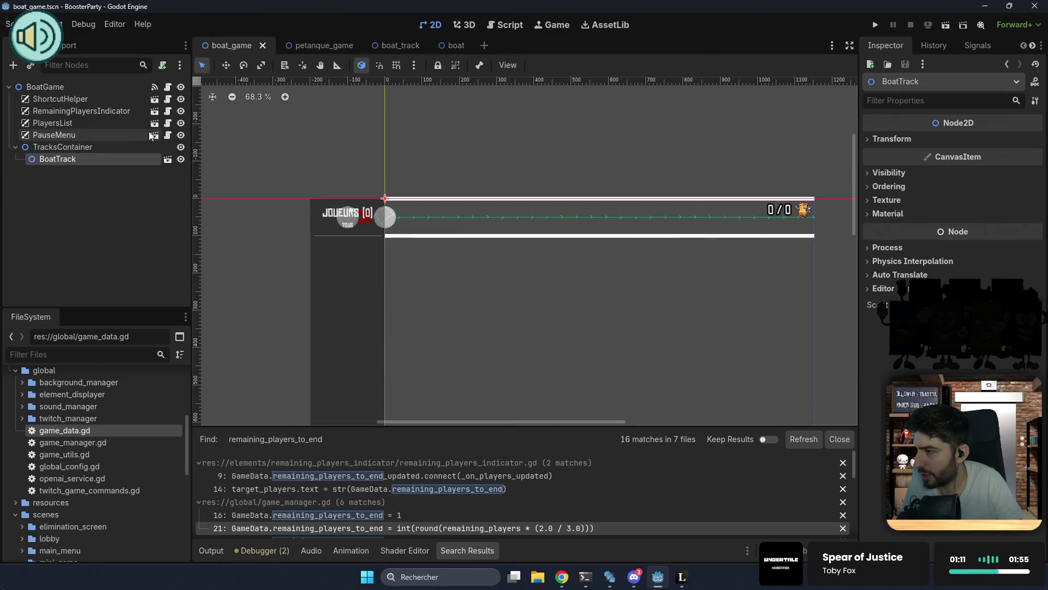
left_click(96, 149)
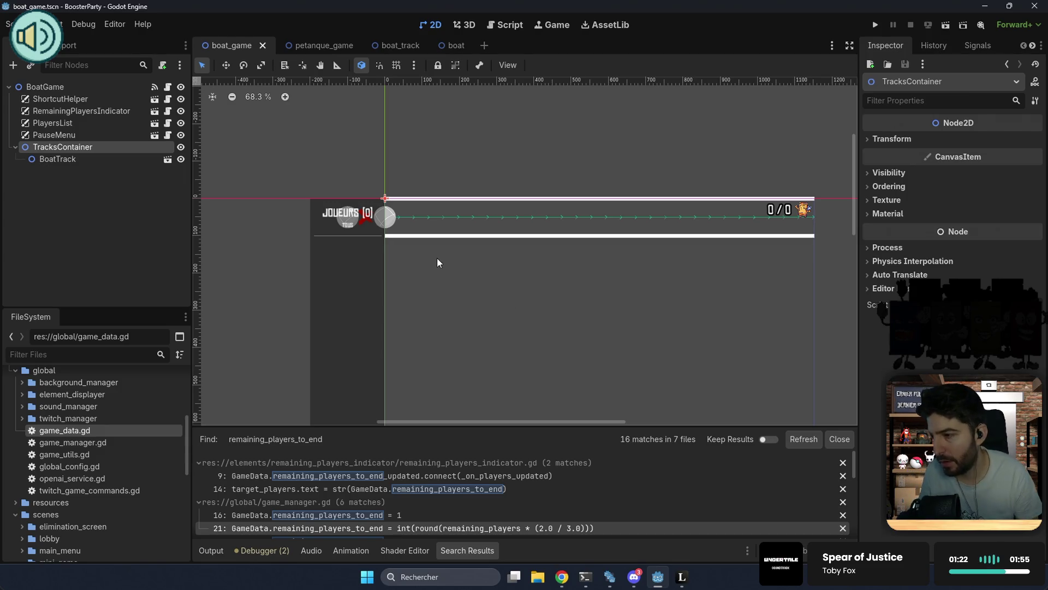
right_click(142, 148)
left_click(208, 395)
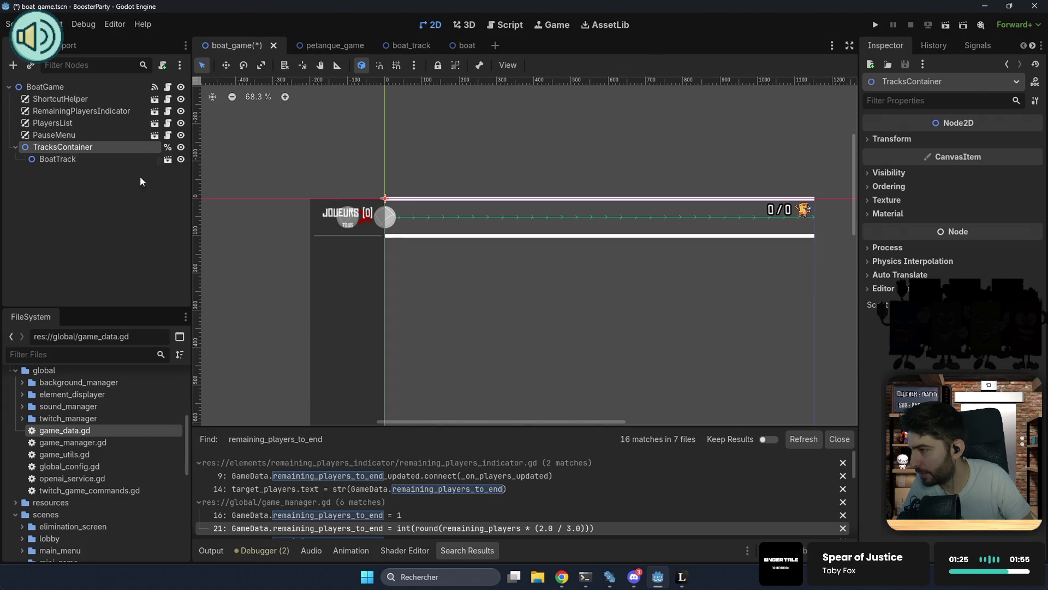
left_click(168, 86)
double_click(433, 264)
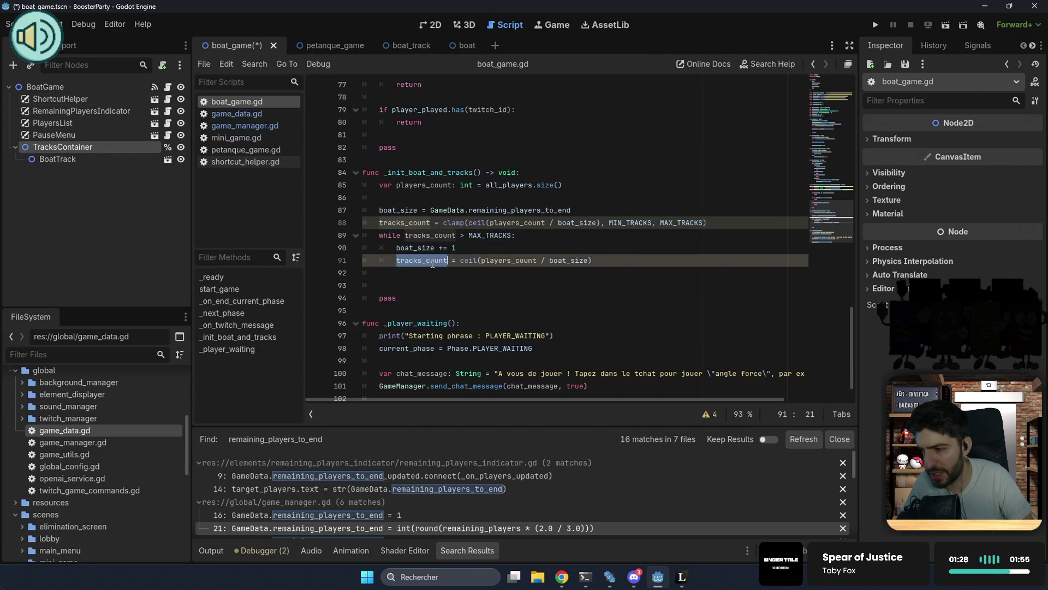
mouse_move(831, 213)
left_mouse_down()
mouse_move(830, 97)
mouse_move(833, 118)
left_mouse_up()
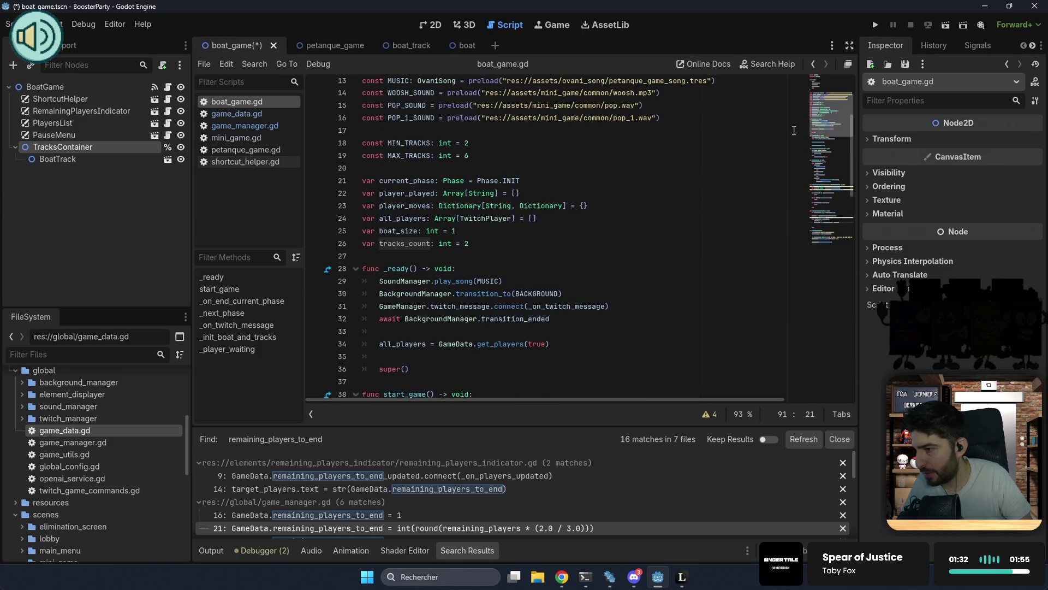
mouse_move(115, 149)
left_mouse_down()
mouse_move(365, 221)
mouse_move(389, 255)
left_mouse_up()
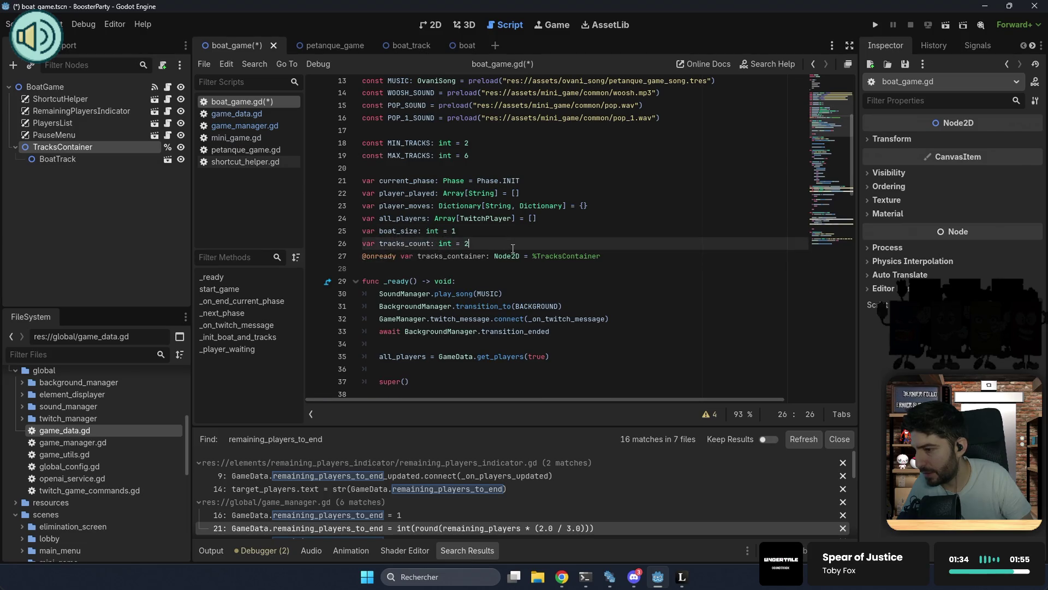
left_click(465, 266)
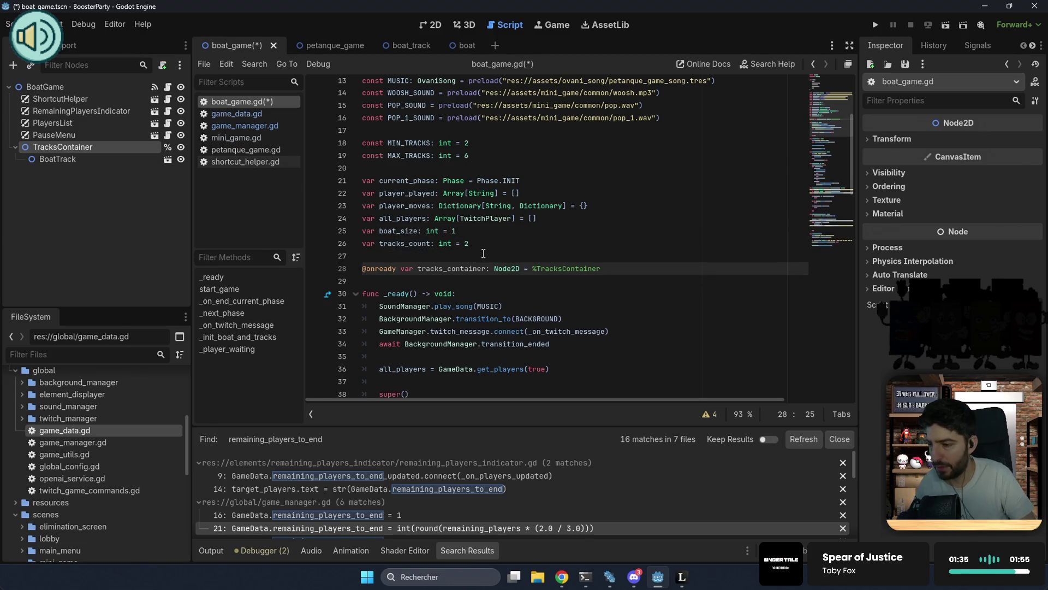
Step: Add a BOAT_TRACK preload of boat_track.tscn on line 18 below the sound constants
scroll(667, 195, "up", 2)
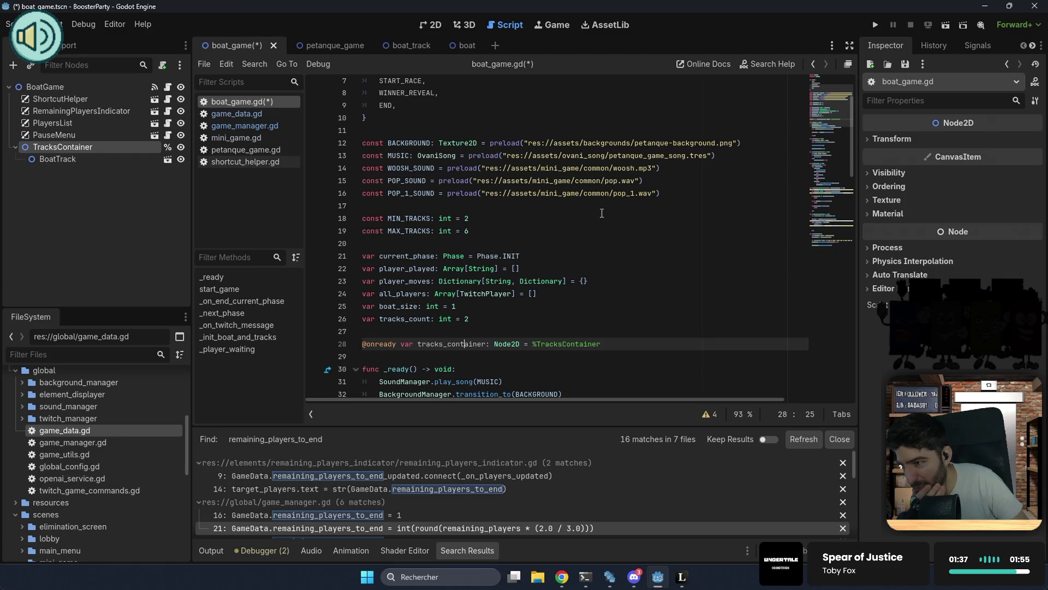
left_click(667, 194)
key("Return")
key("Return")
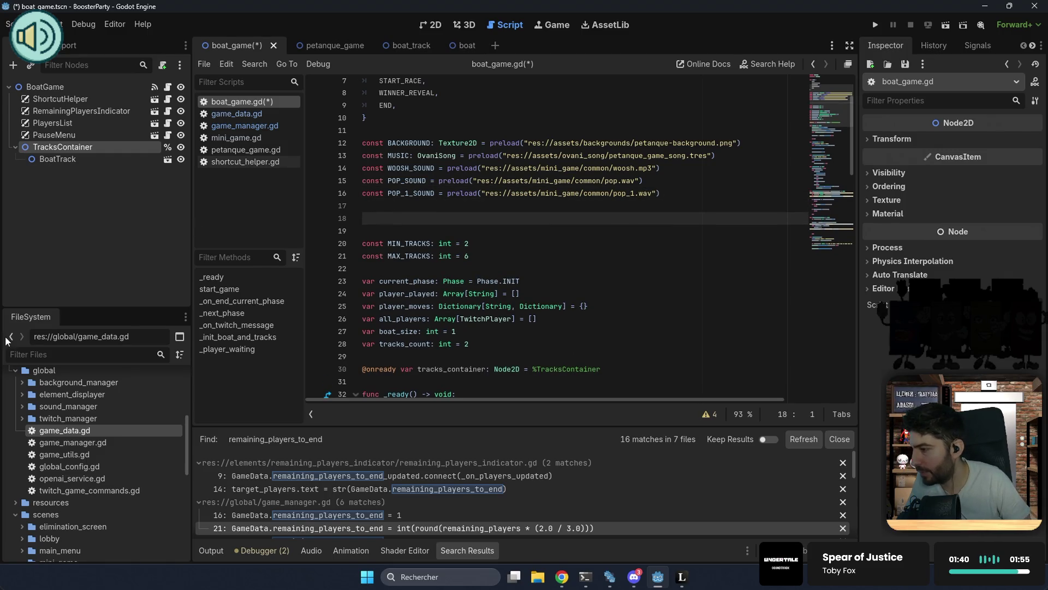
scroll(54, 393, "up", 3)
left_click(22, 424)
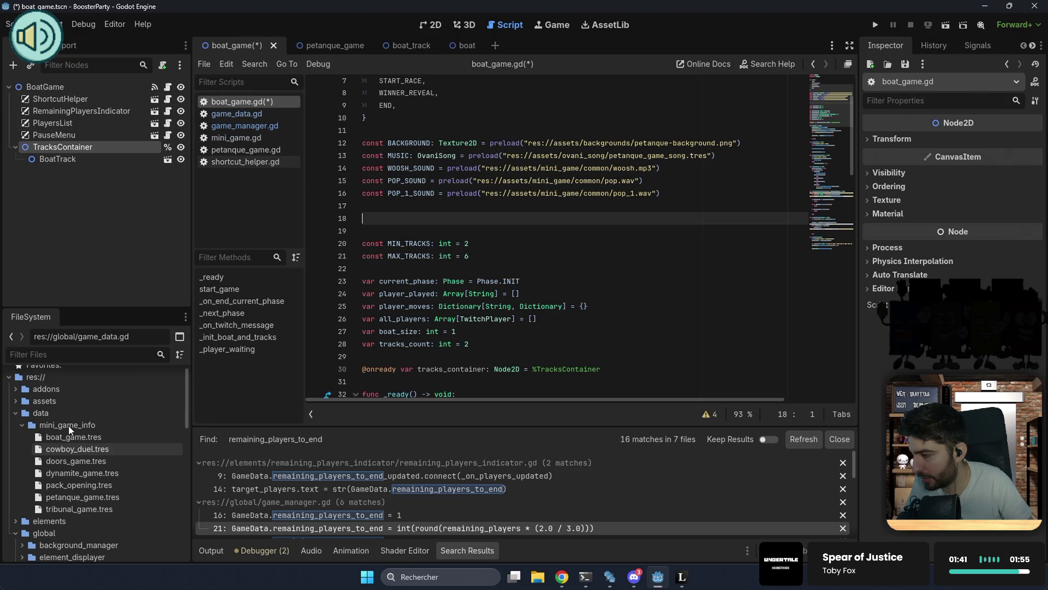
left_click(23, 425)
scroll(22, 438, "down", 5)
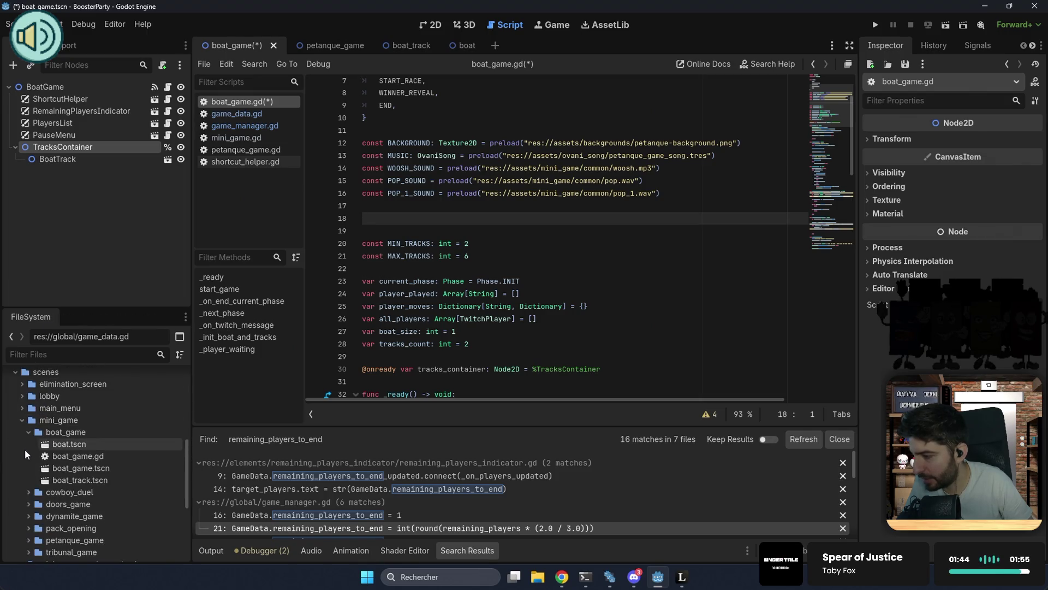
left_click(22, 420)
left_click(23, 421)
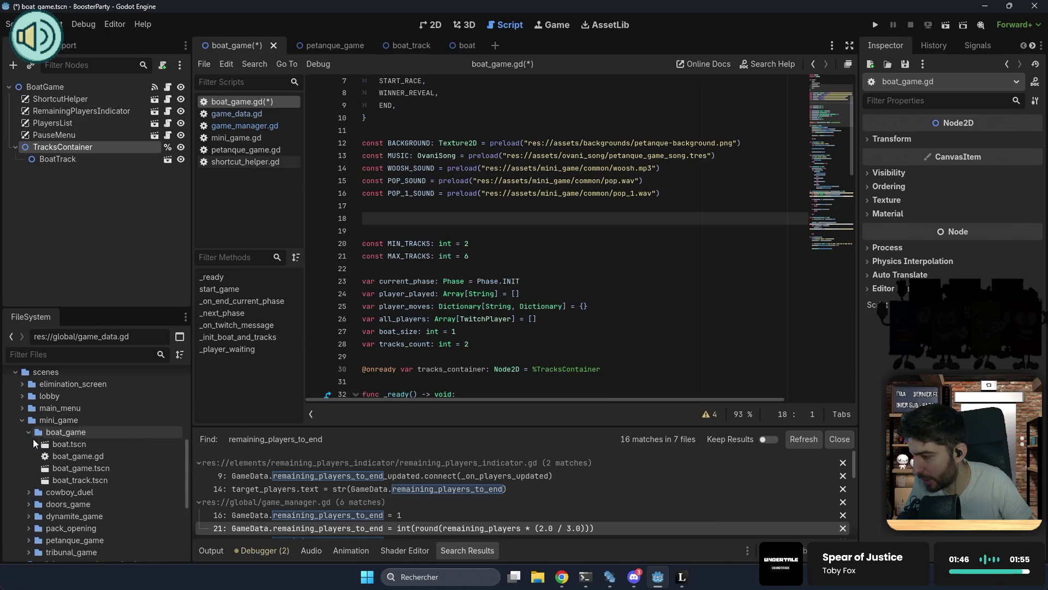
mouse_move(80, 479)
left_mouse_down()
mouse_move(353, 339)
mouse_move(410, 221)
left_mouse_up()
left_click(426, 210)
key("Down")
key("Down")
key("BackSpace")
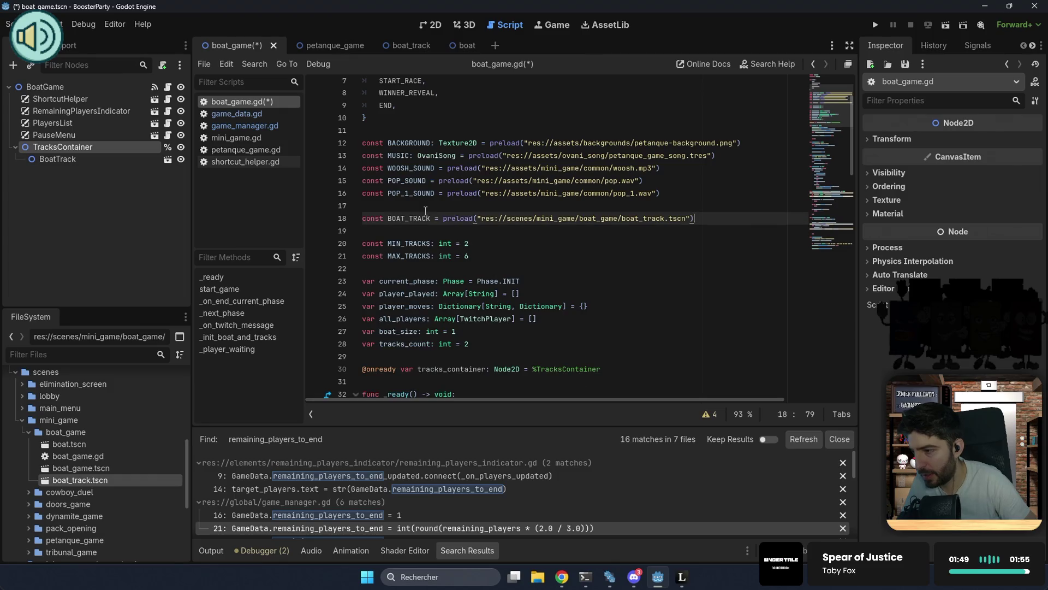
Step: Start a loop over tracks_container.get_children() on line 97 of _init_boat_and_tracks
scroll(799, 230, "down", 20)
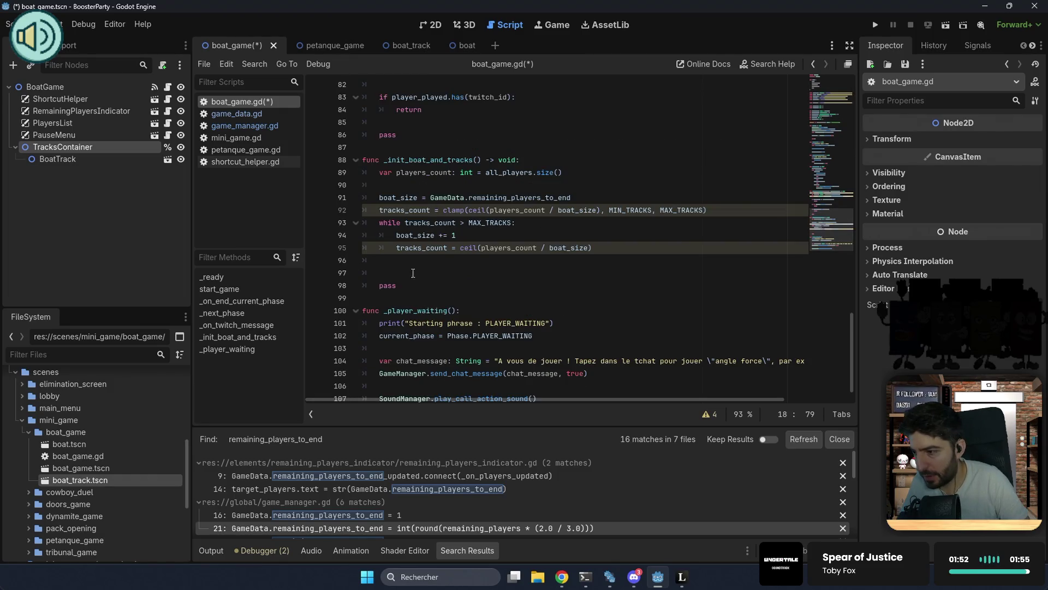
left_click(441, 268)
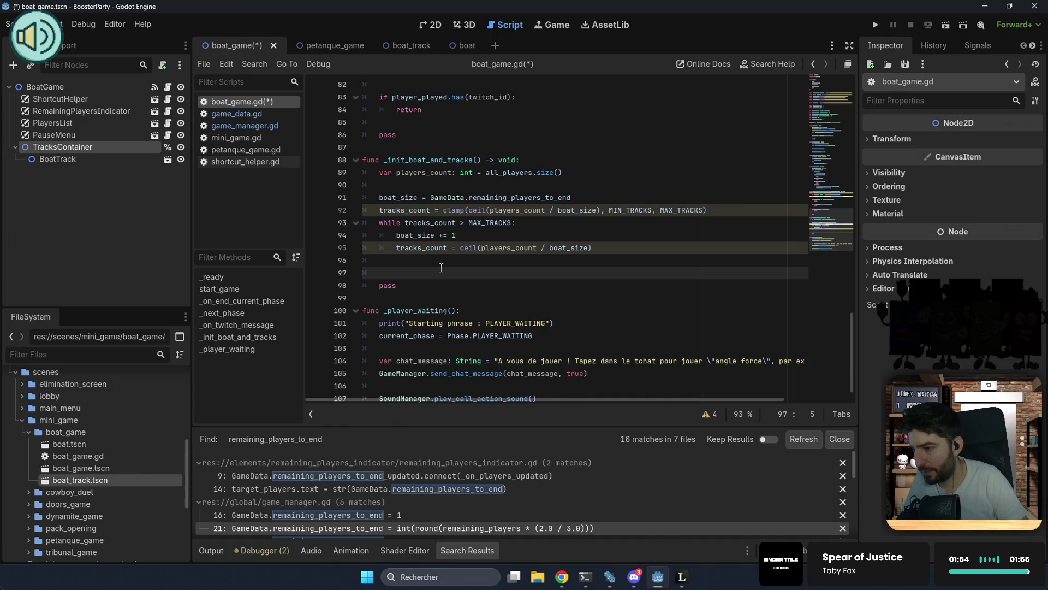
key("Return")
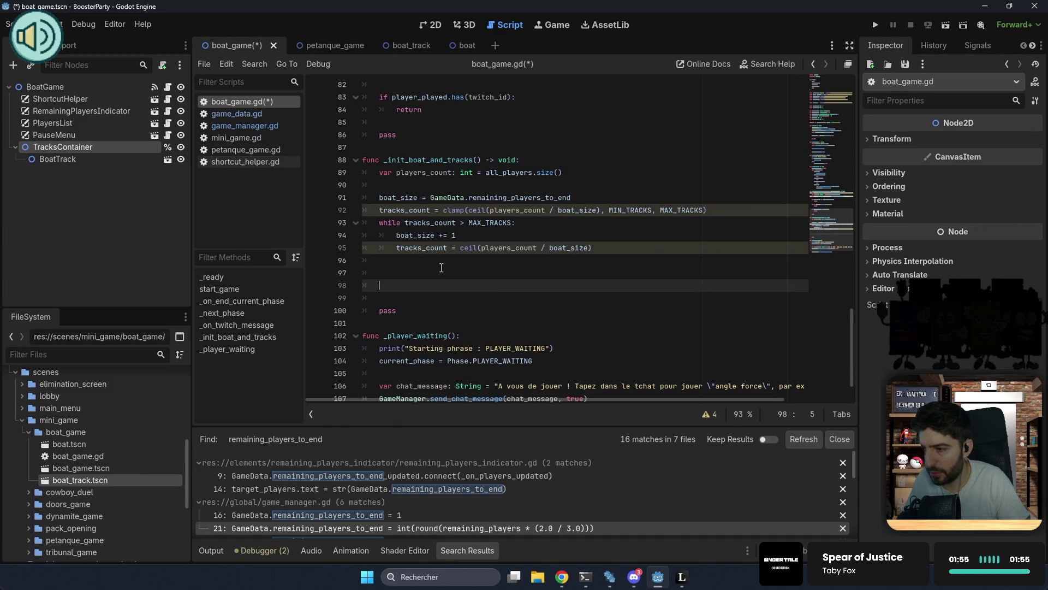
key("Up")
key("Down")
key("Up")
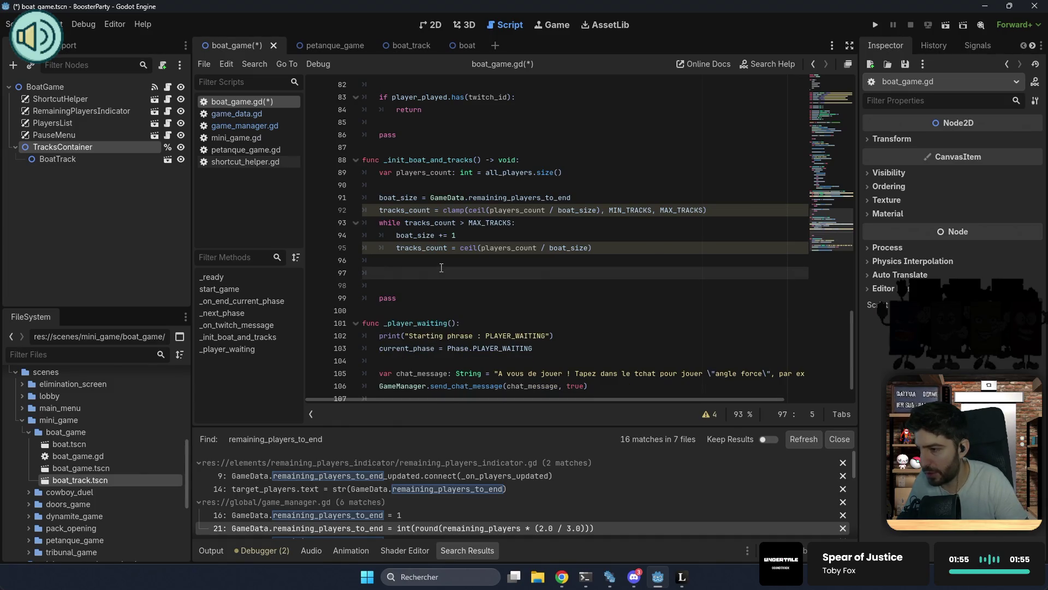
key("Up")
key("Up")
key("Up")
key("Down")
key("Down")
key("Down")
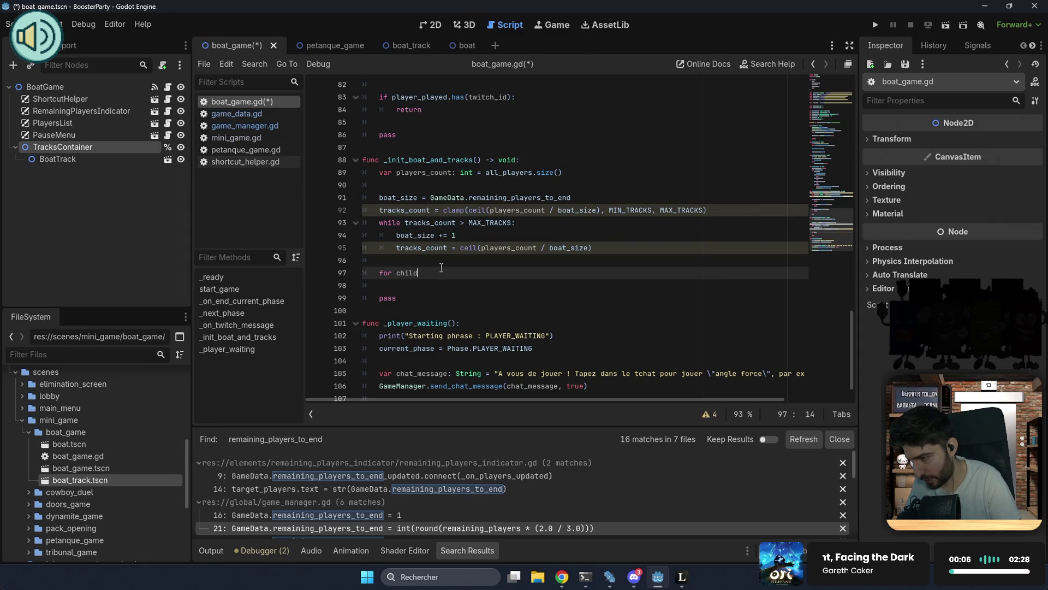
type("in tr")
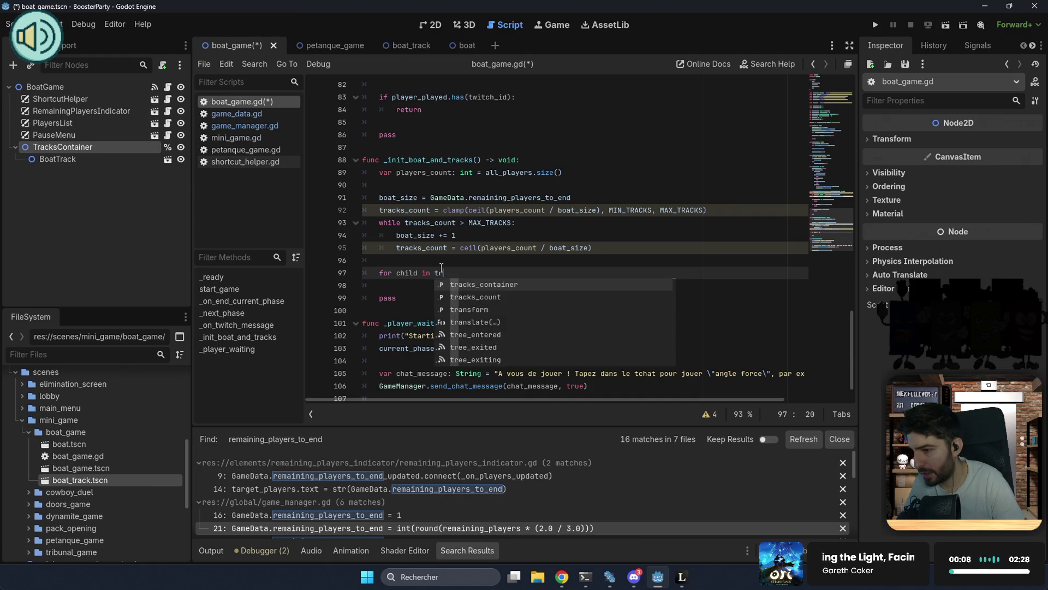
key("Return")
type(".get_ch")
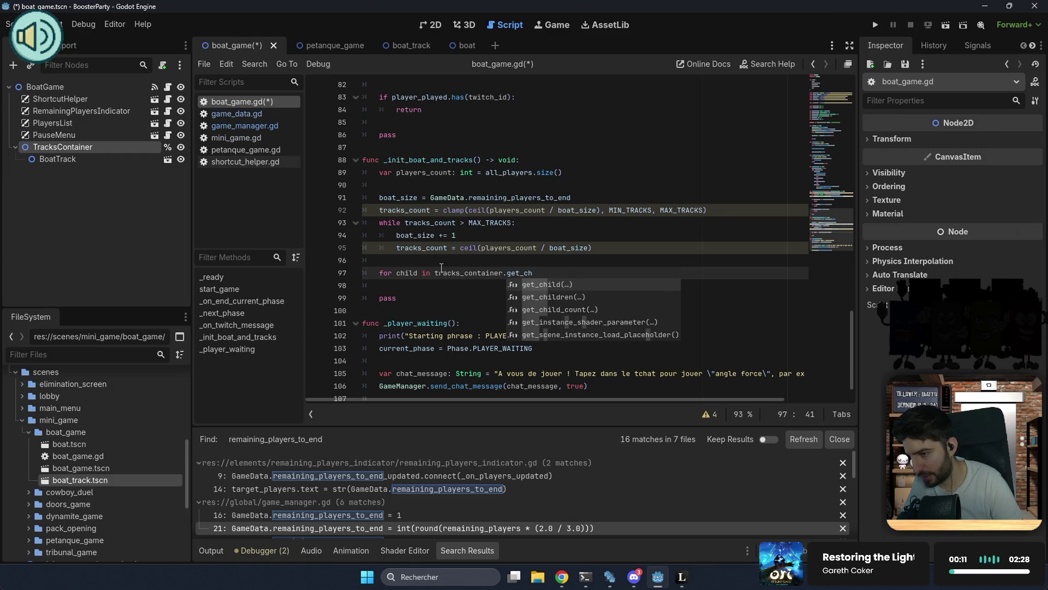
key("Down")
key("Return")
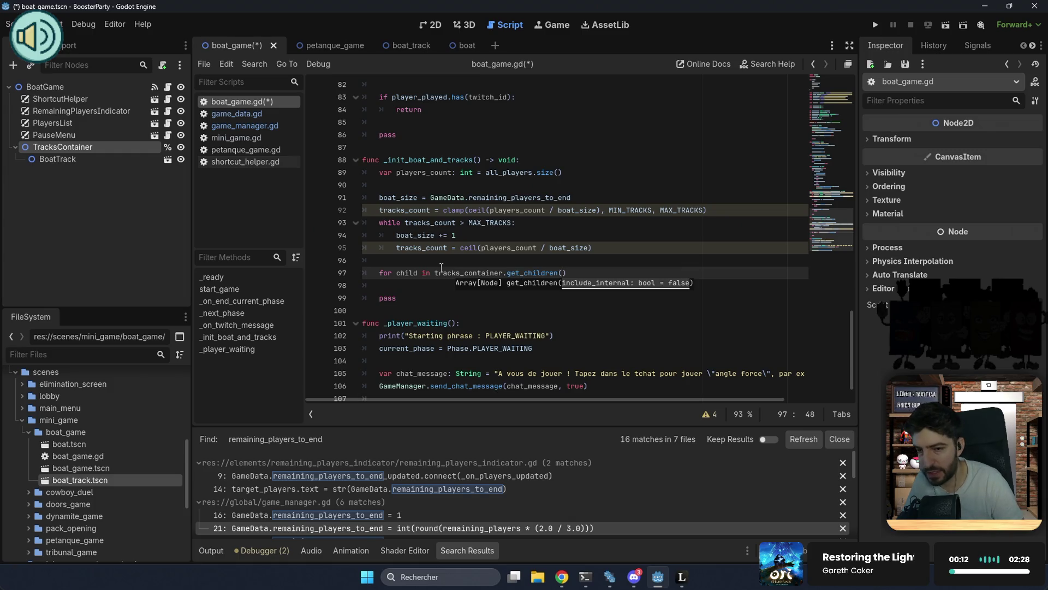
type(":")
key("Return")
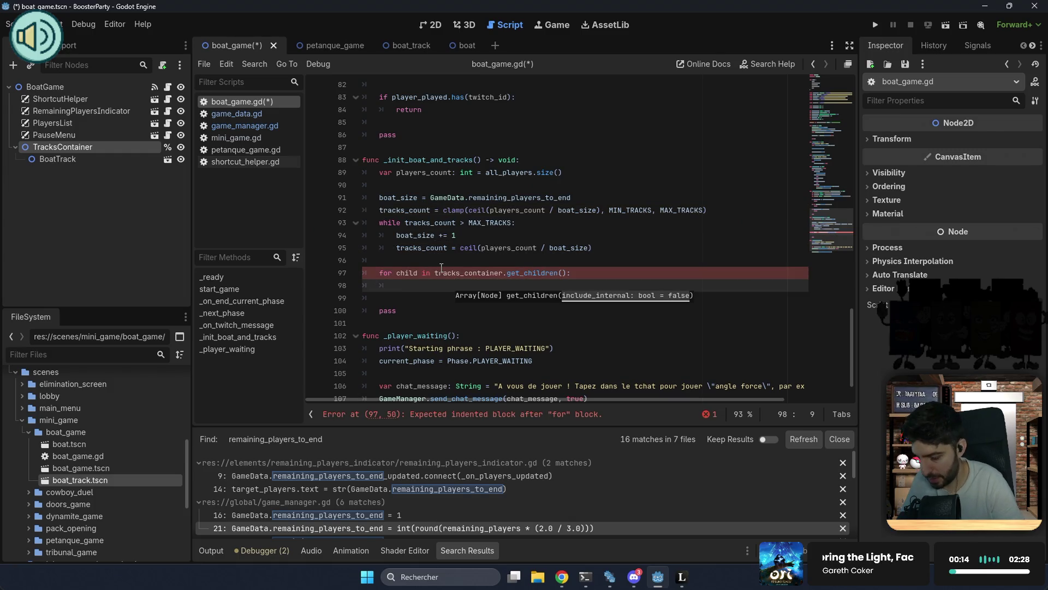
Step: Fill the loop body with tracks_container.remove_child(child) followed by child.queue_free()
type("child.queu")
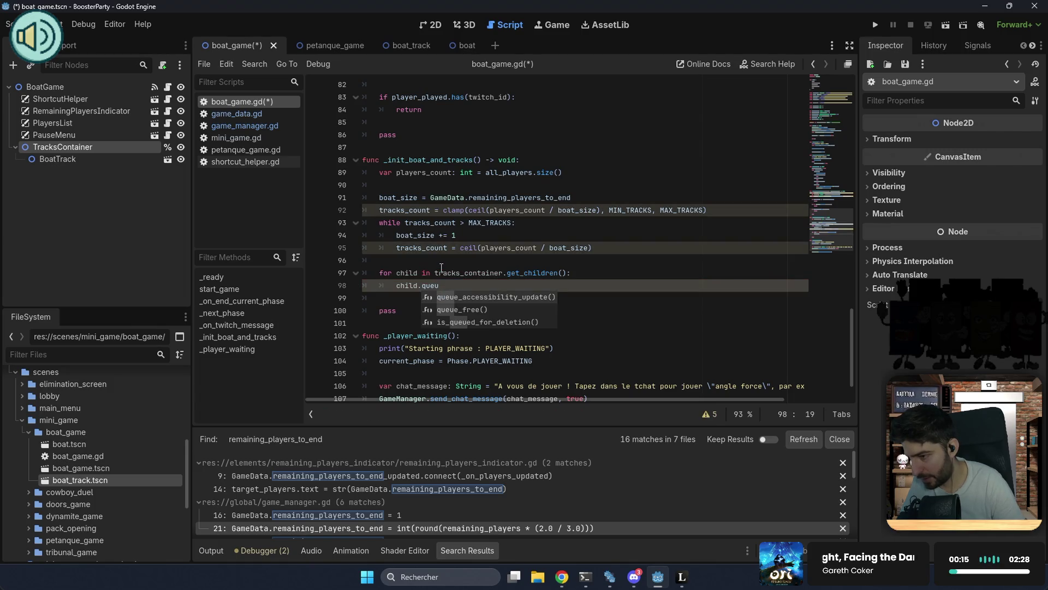
key("Return")
key("Return")
type("r")
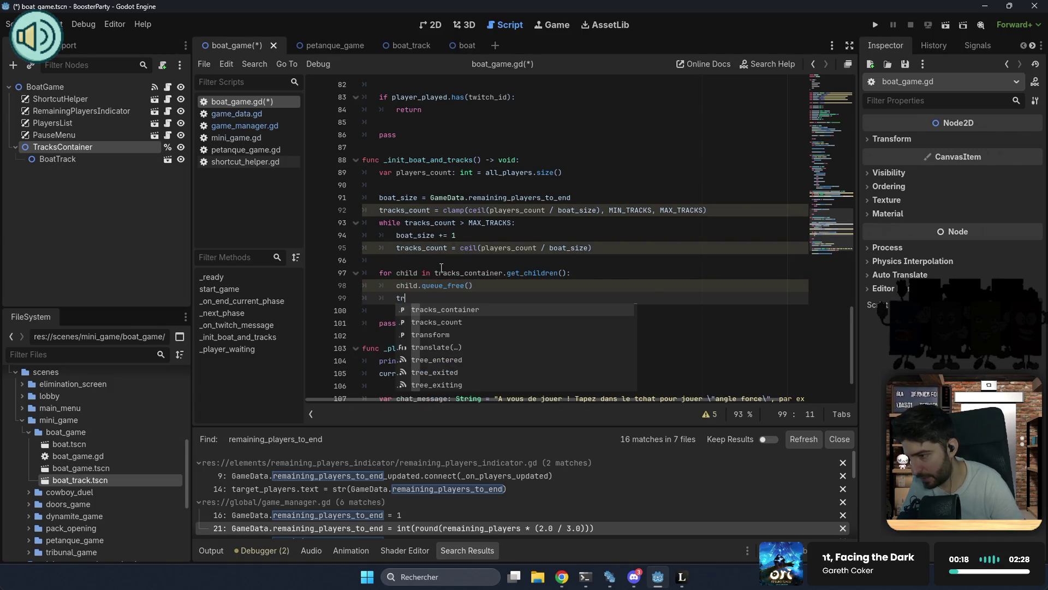
key("Return")
type(".remo")
key("Return")
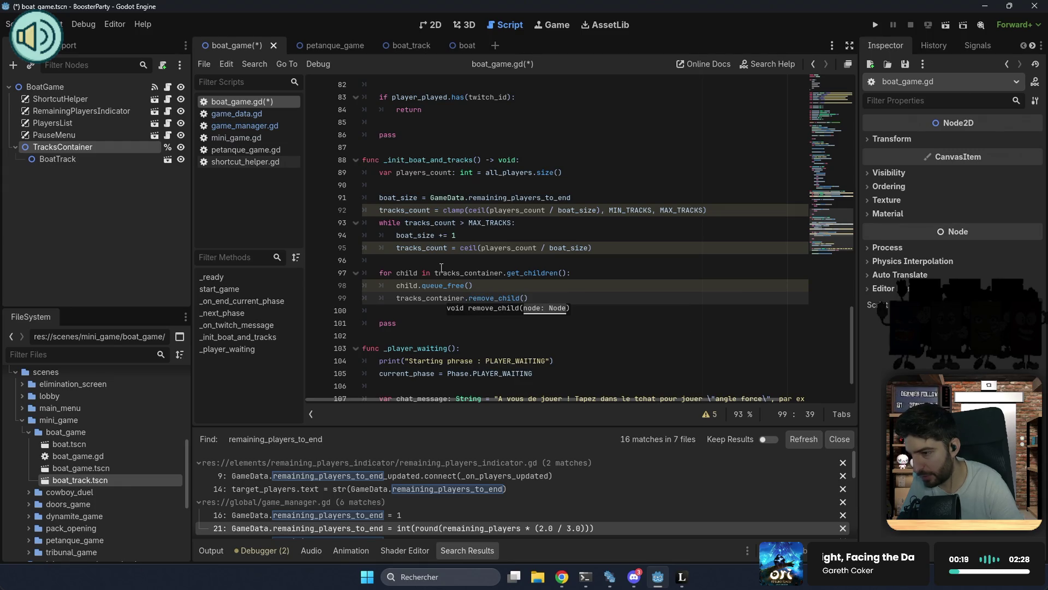
type("ld")
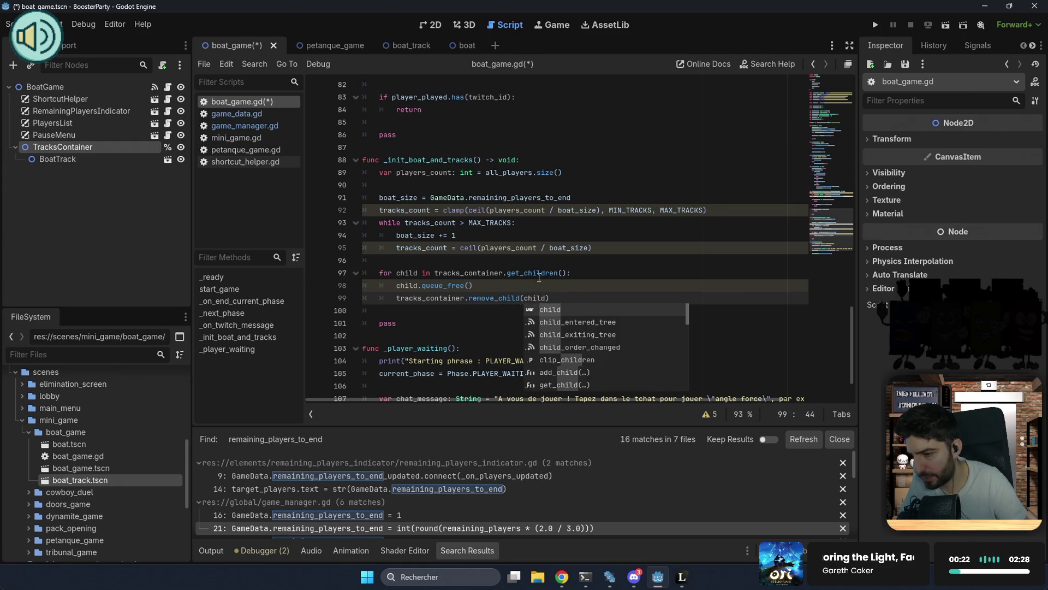
type(")")
key("alt+Up")
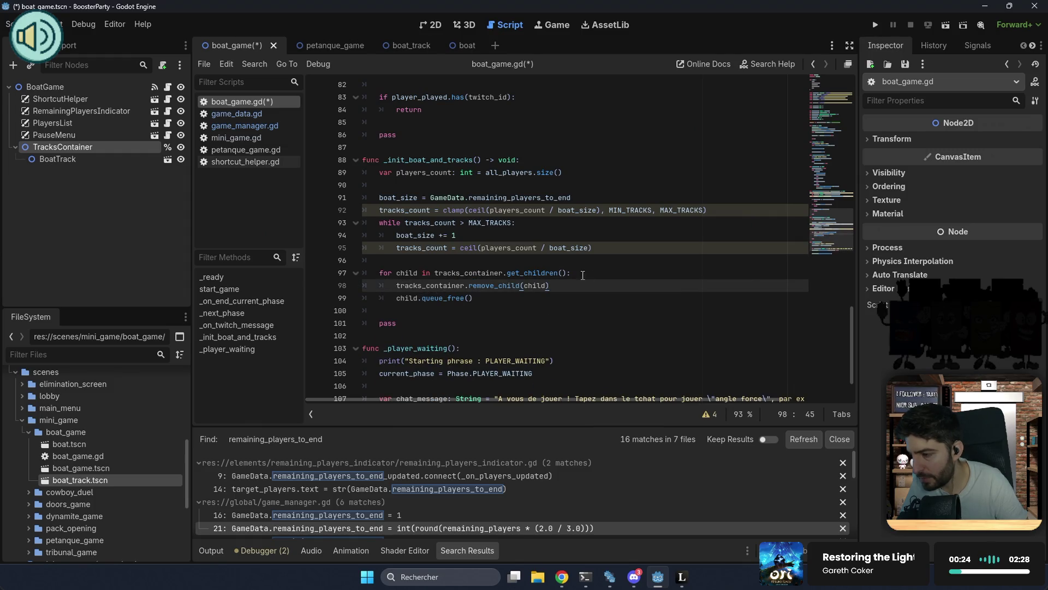
Step: Add 'for track_index in tracks_count:' after the clearing loop, with a 'var instance' declaration
left_click(507, 297)
key("Return")
key("Return")
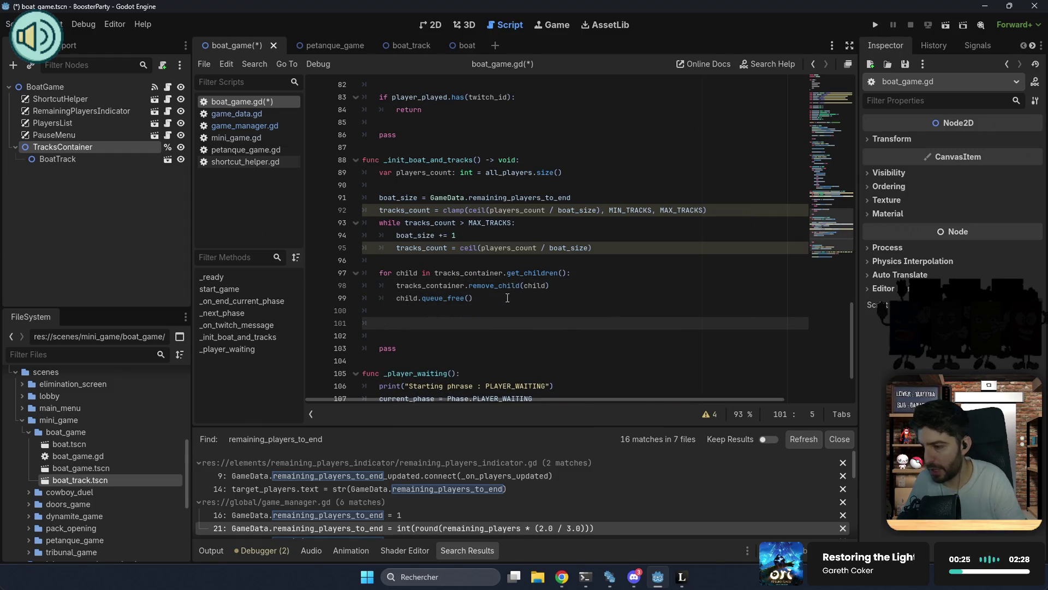
key("BackSpace")
type("track_index in t")
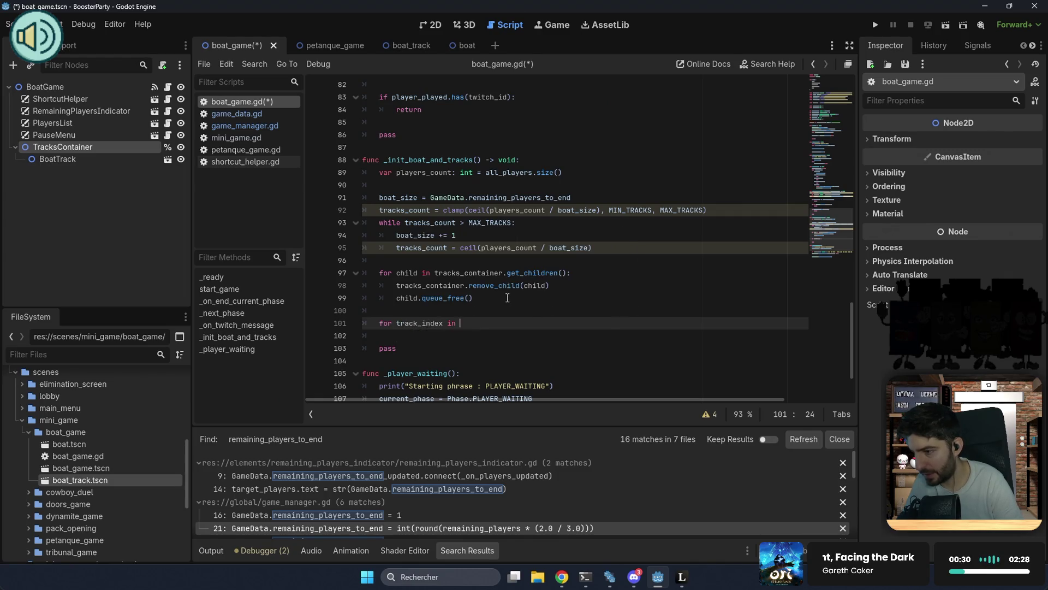
type("racks_count:")
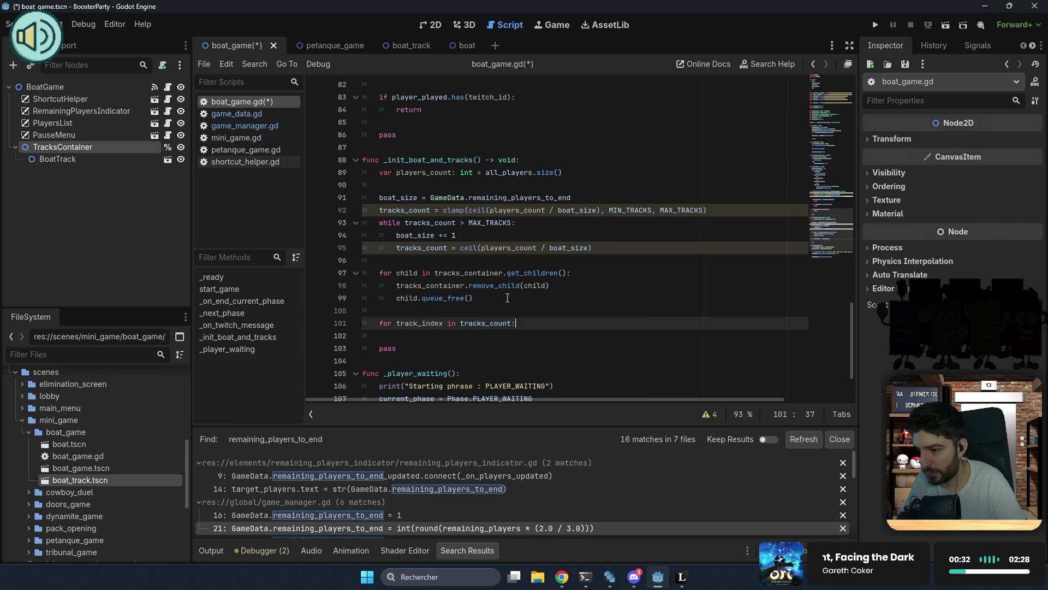
key("Return")
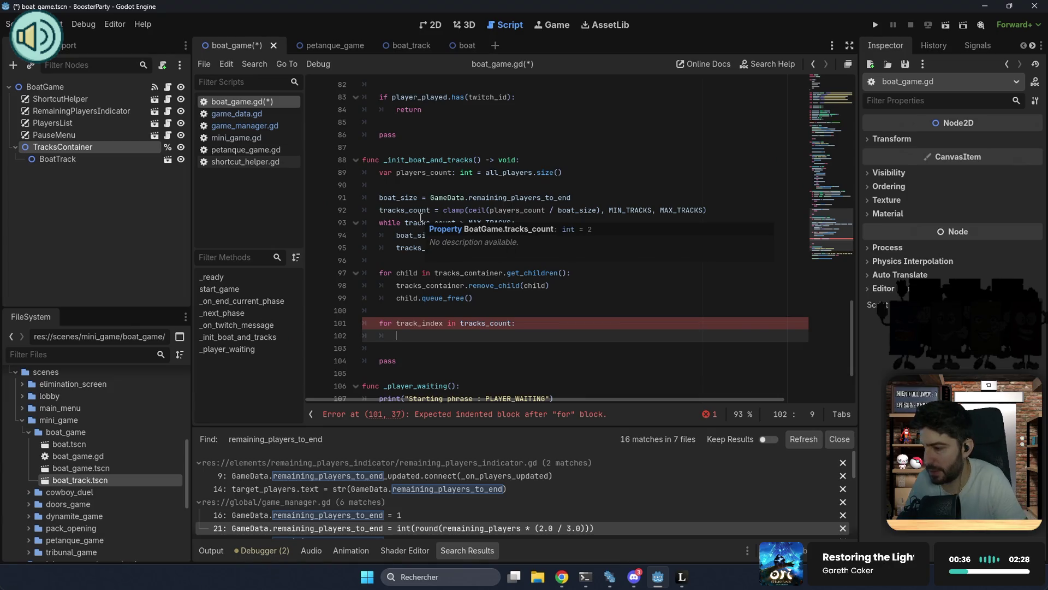
type("var instcan")
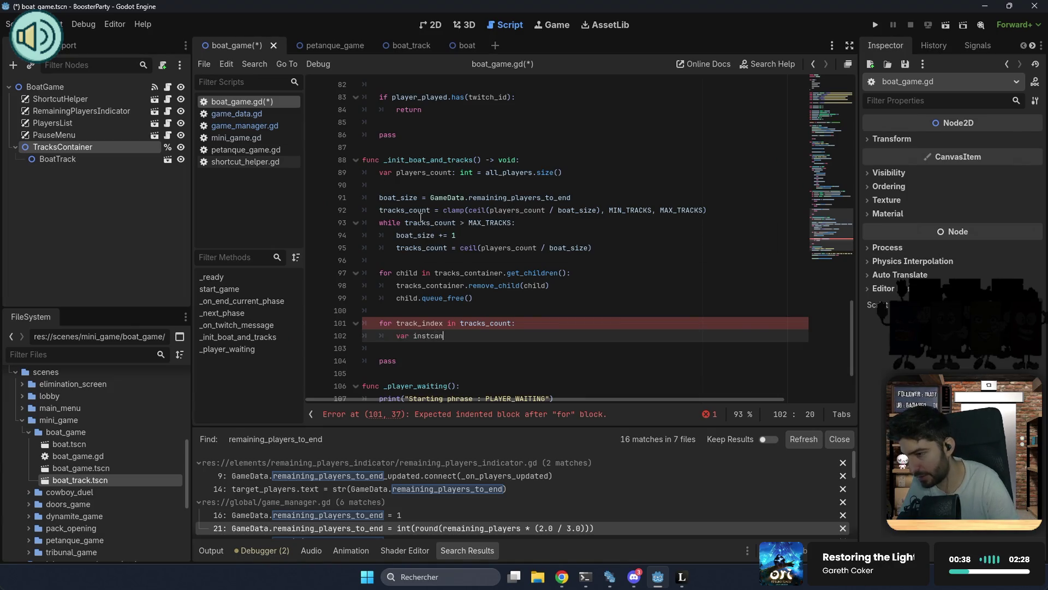
key("BackSpace")
key("BackSpace")
key("BackSpace")
type("an")
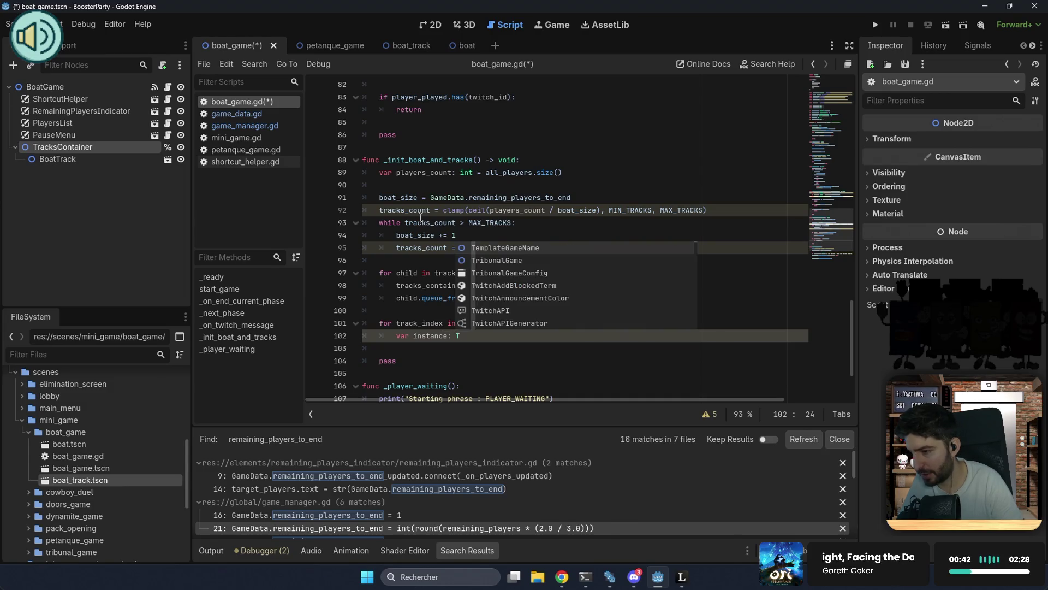
key("BackSpace")
Step: Attach a new boat_track.gd script to the BoatTrack root, declare class_name BoatTrack, and save all
left_click(406, 46)
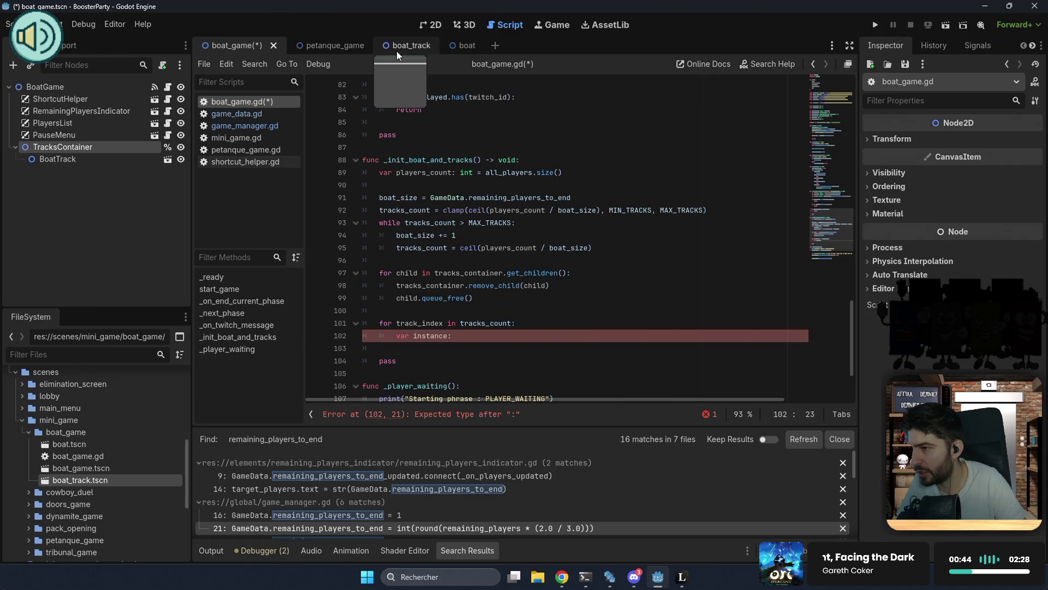
left_click(44, 87)
left_click(162, 65)
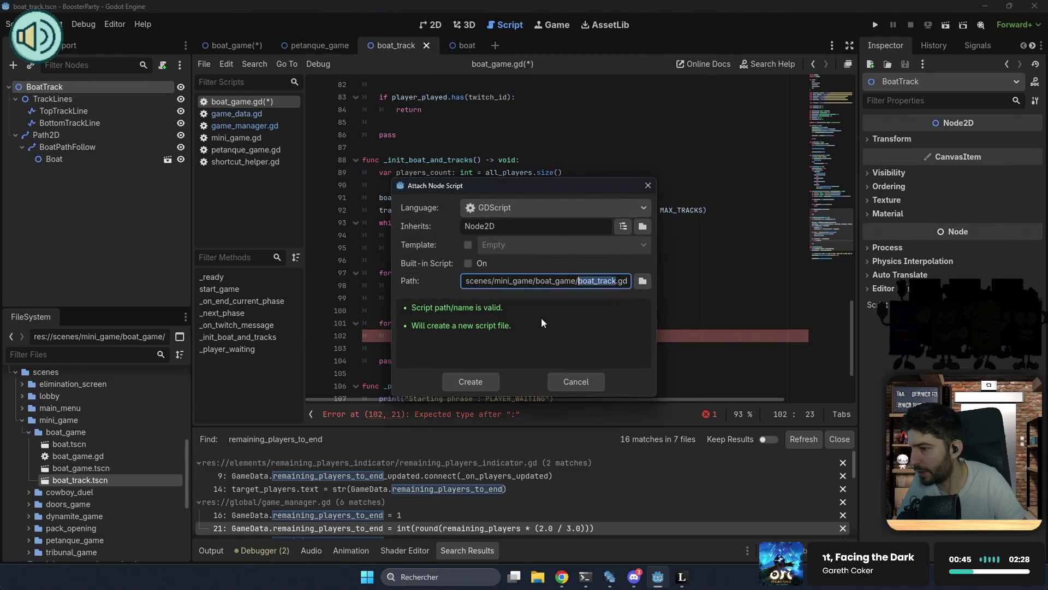
left_click(470, 382)
type("class_")
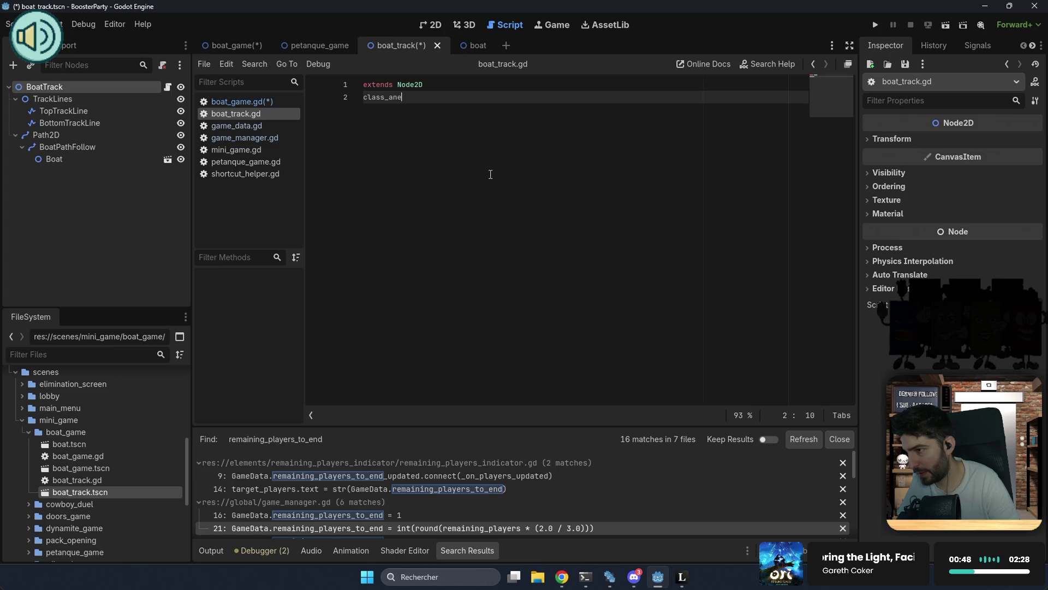
type("name BoatTrack")
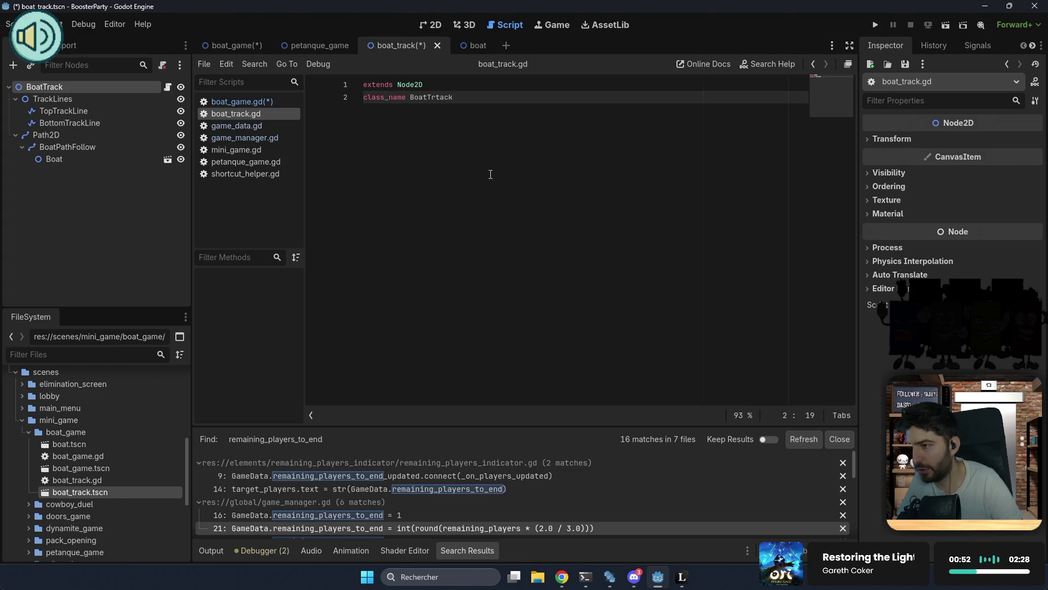
key("ctrl+shift+alt+s")
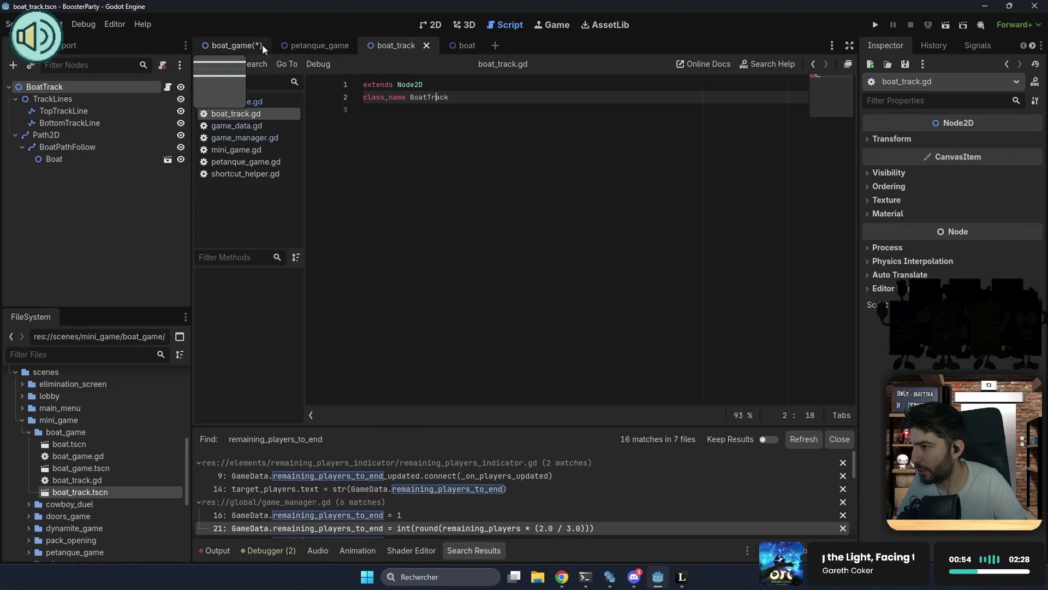
Step: Complete 'var instance: BoatTrack = BOAT_TRACK.instantiate()' inside the tracks loop of boat_game.gd
left_click(168, 87)
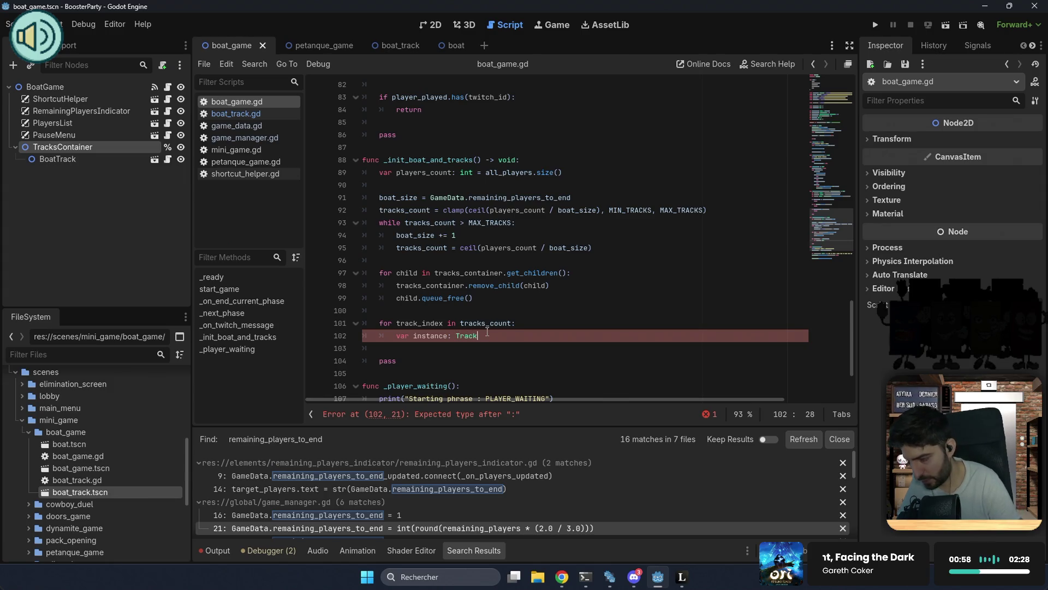
key("Return")
type("BOAT_TRACK.in")
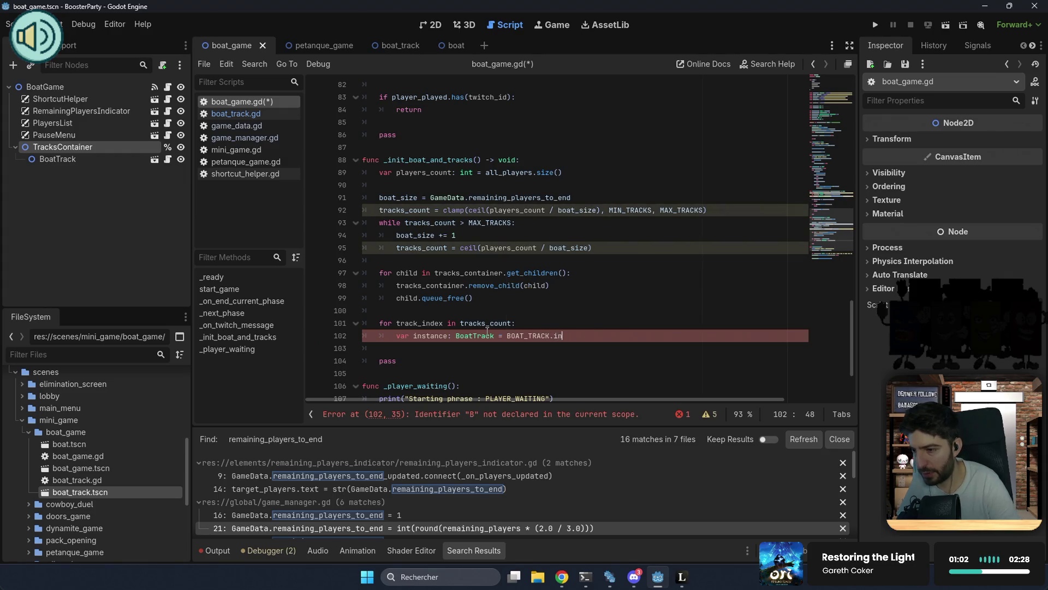
key("Return")
key("Return")
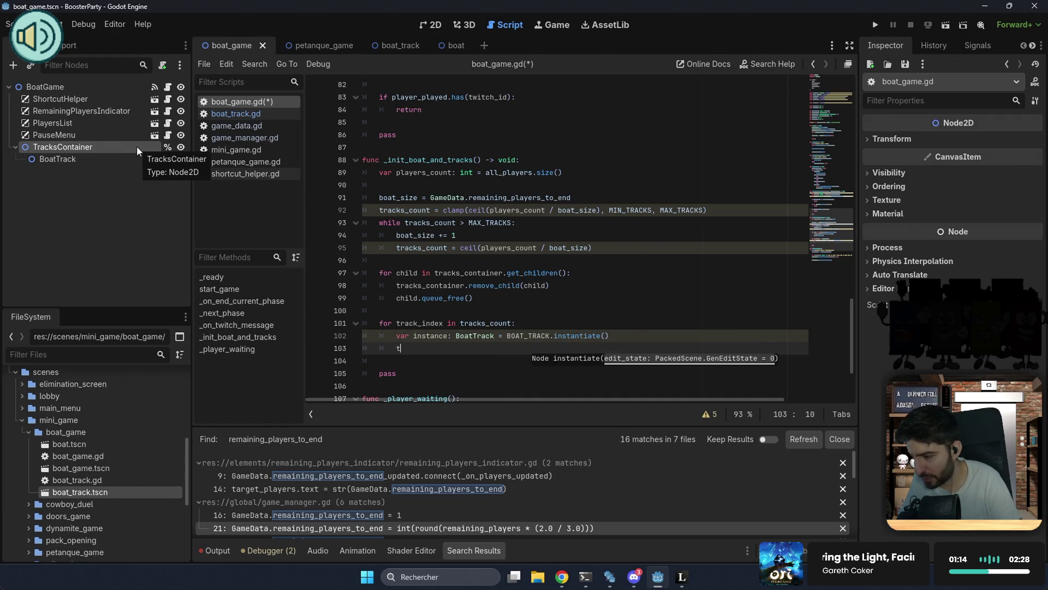
Step: Add tracks_container.add_child(instance) to the loop and insert a new line above it
type("racks_container.a")
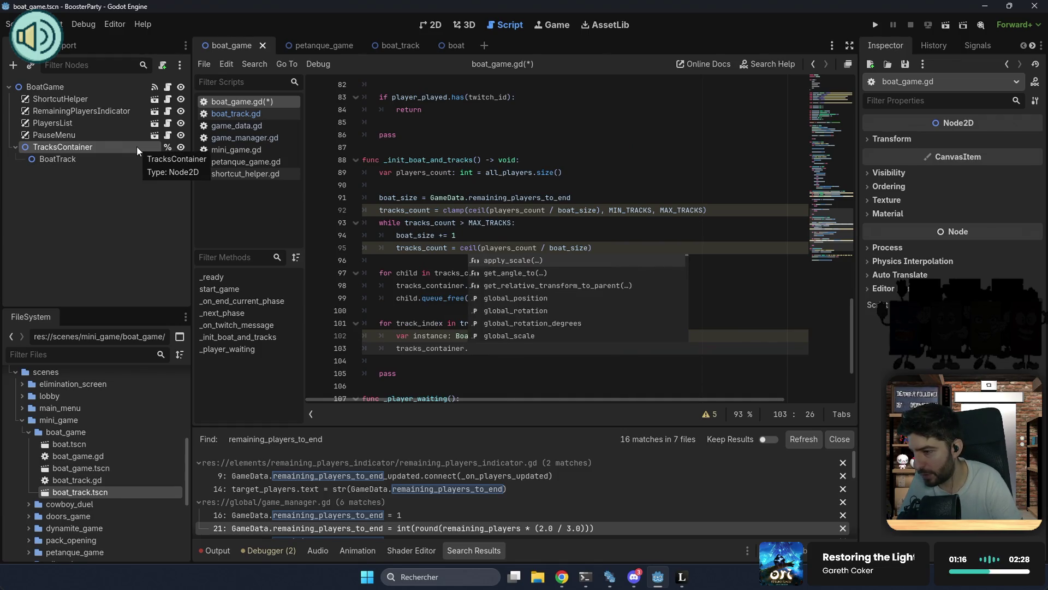
key("Return")
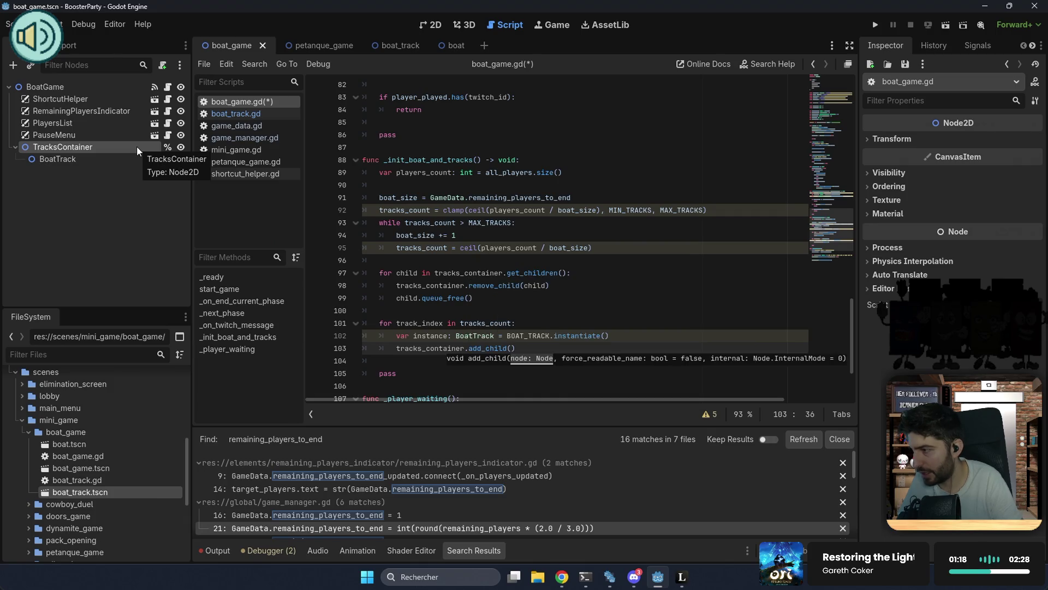
type("r")
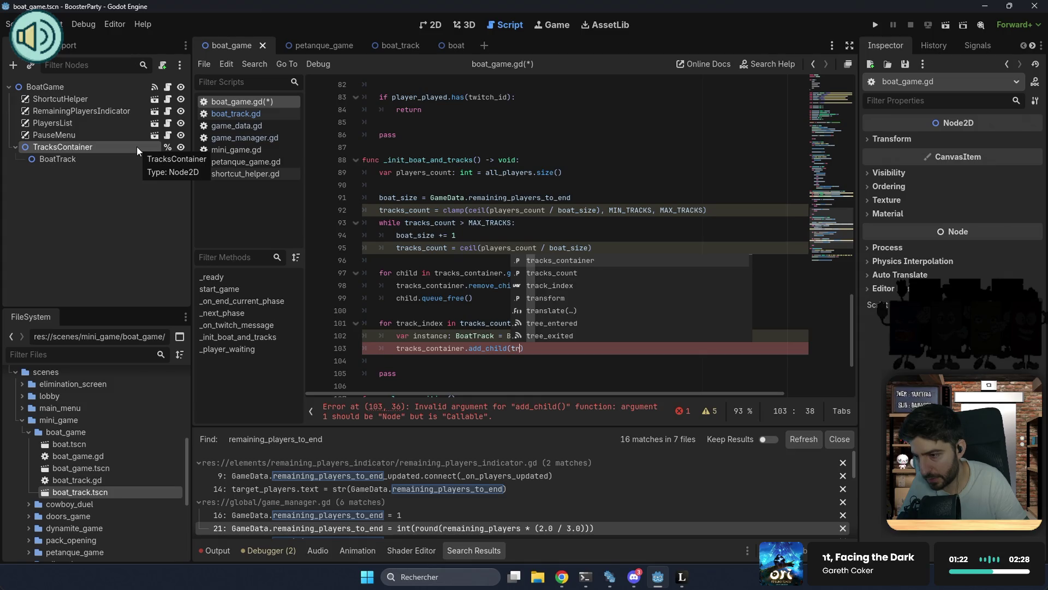
key("BackSpace")
key("BackSpace")
type("ins")
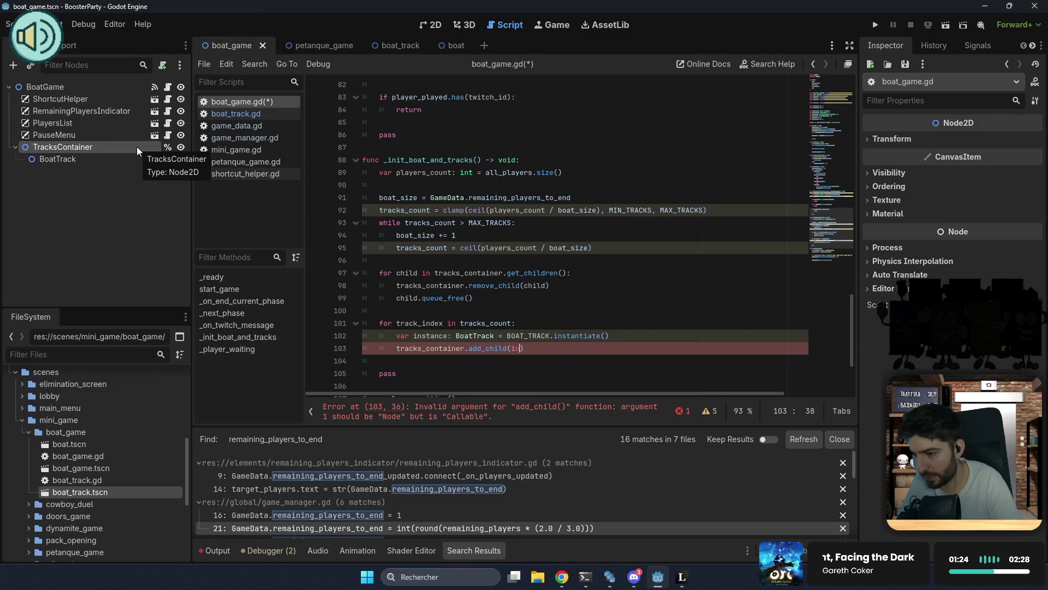
key("Return")
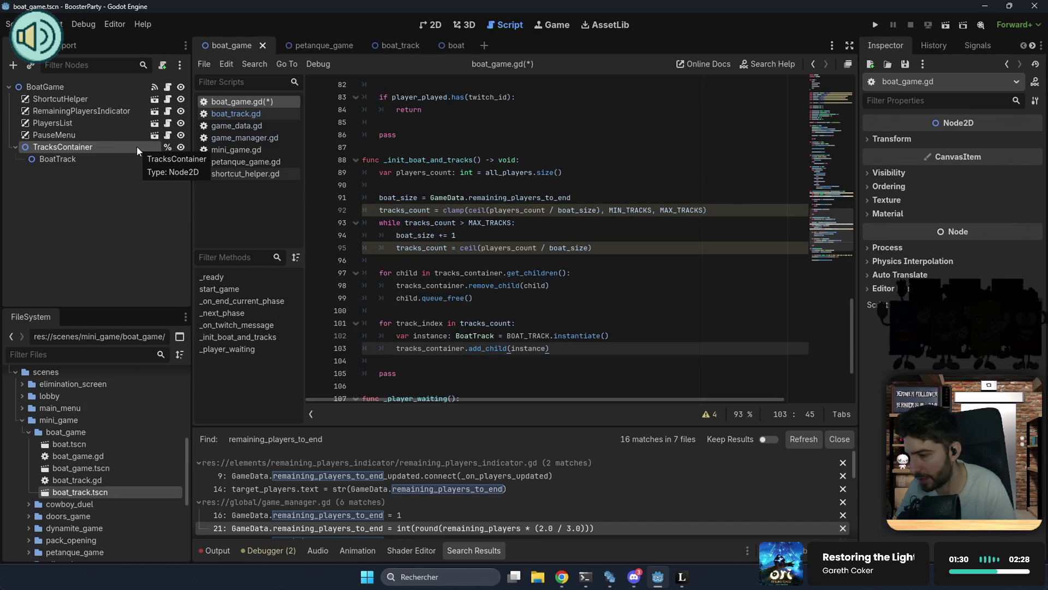
key("Up")
key("Up")
key("Up")
key("Return")
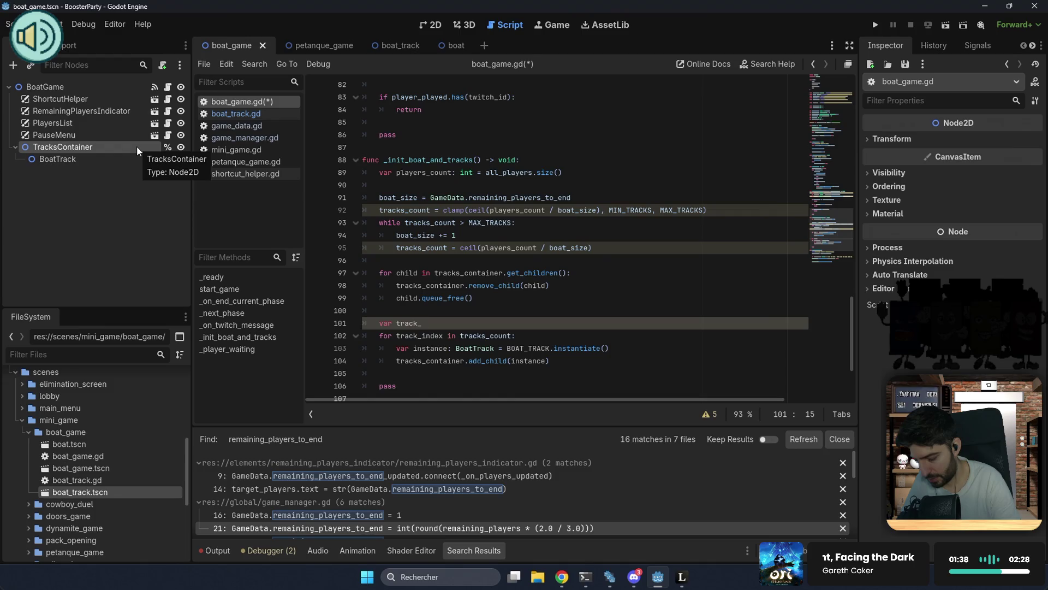
Step: Offset each track with instance.position.y = track_height * track_index inside the loop
type("ht: float =")
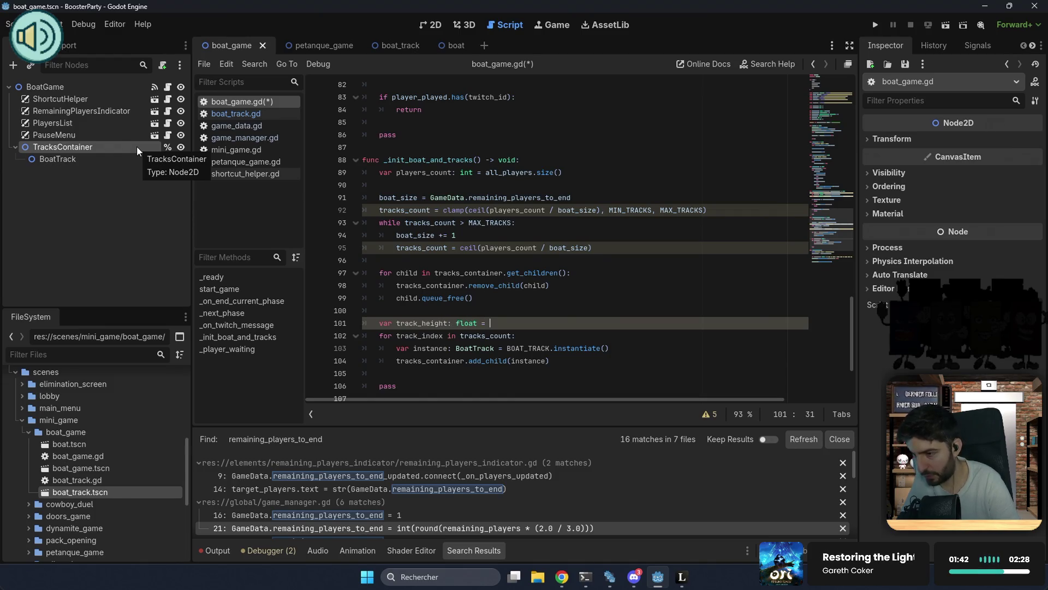
type("100.0")
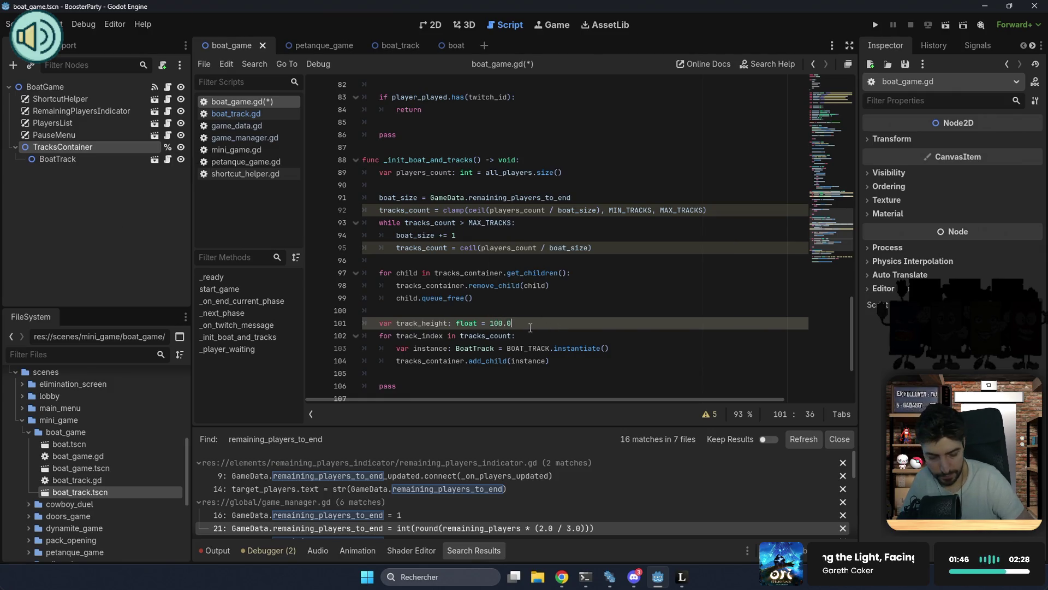
left_click(558, 363)
key("Return")
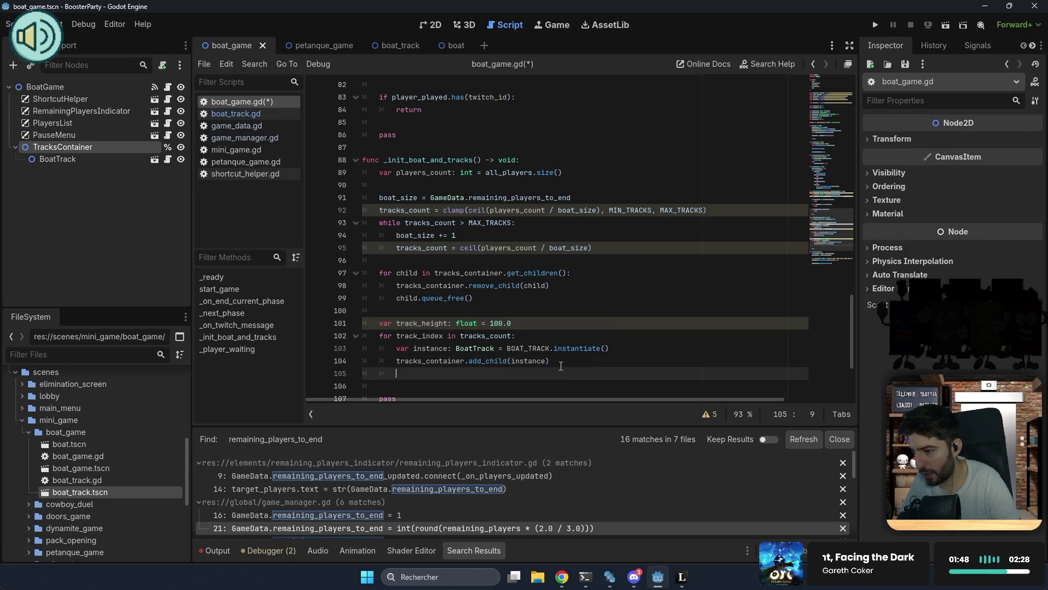
type("instance.")
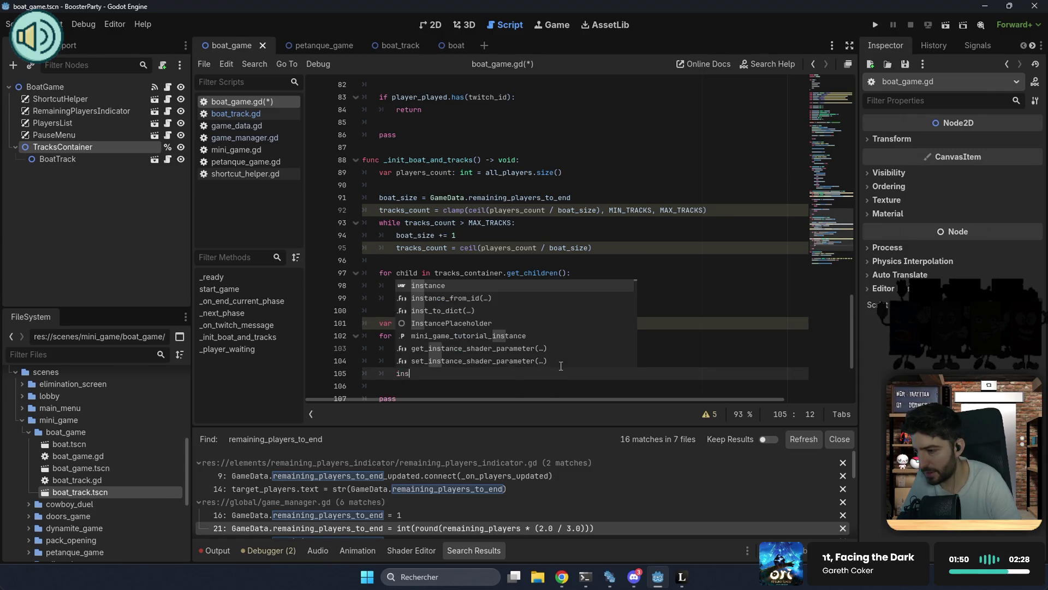
type("posi")
key("Return")
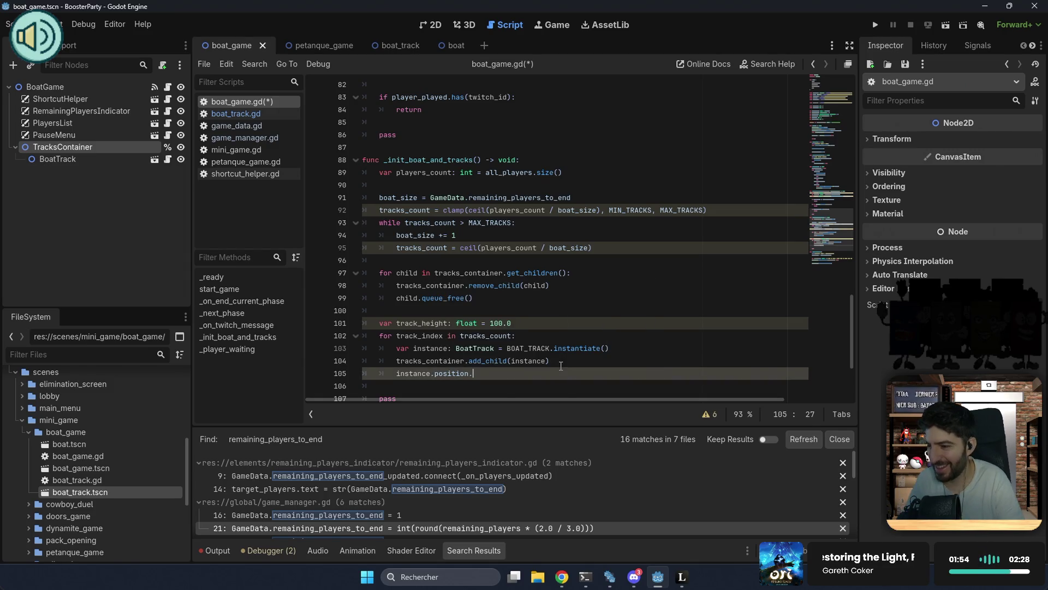
type("y = track")
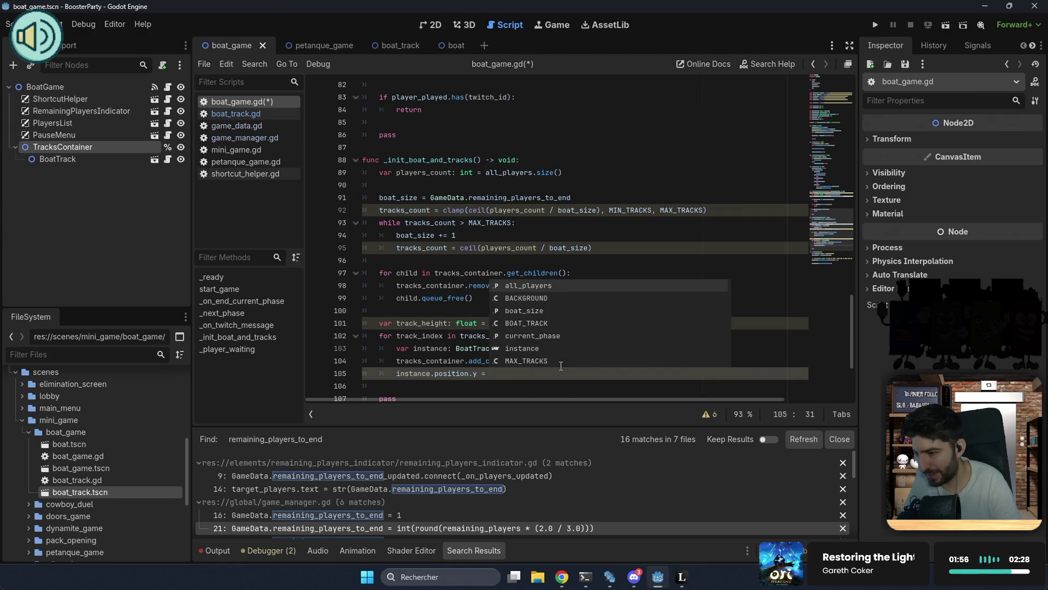
key("Return")
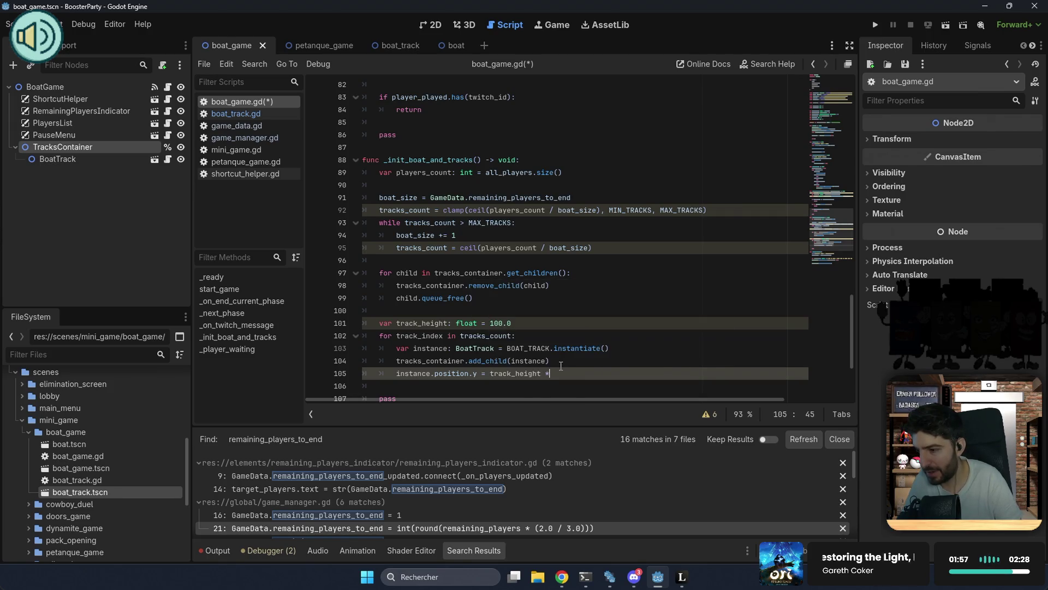
type("rack_i")
key("Return")
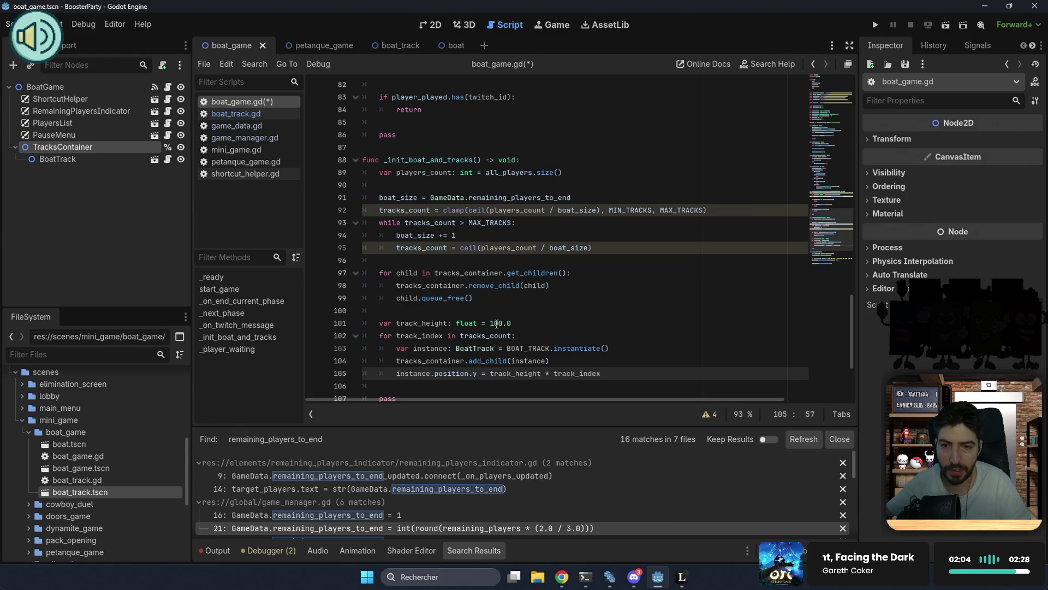
Step: Delete the leftover pass statement and save boat_game.gd
double_click(498, 323)
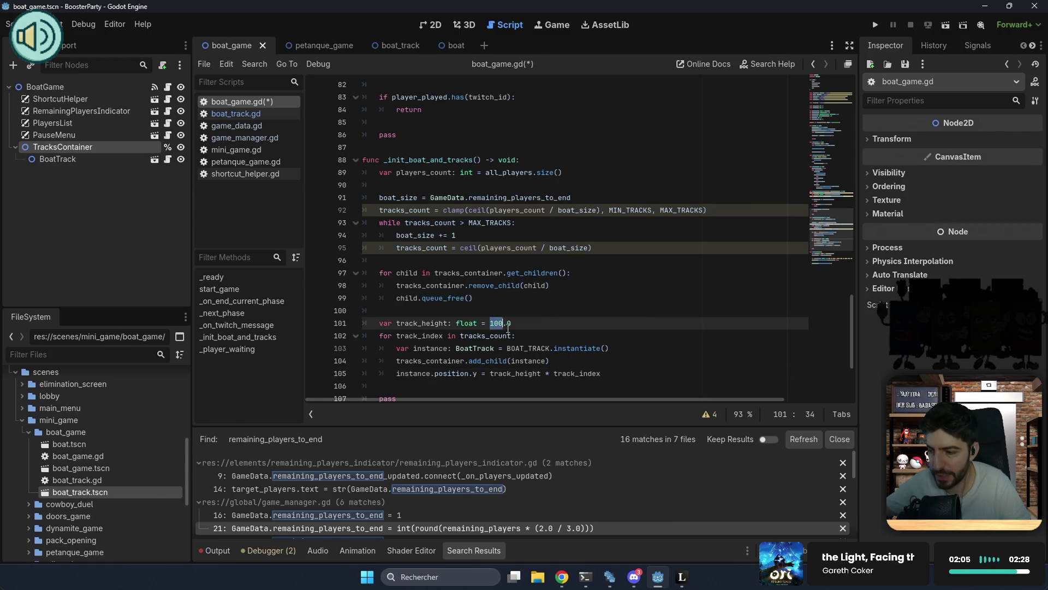
left_click(607, 371)
scroll(574, 367, "down", 2)
left_click(466, 310)
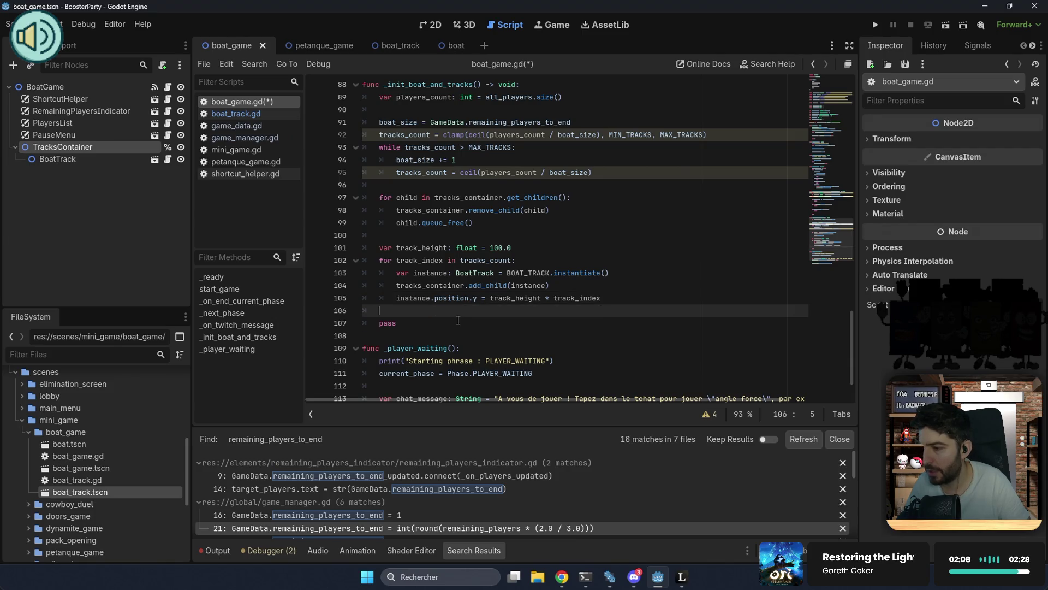
left_click_drag(457, 322, 469, 312)
key("BackSpace")
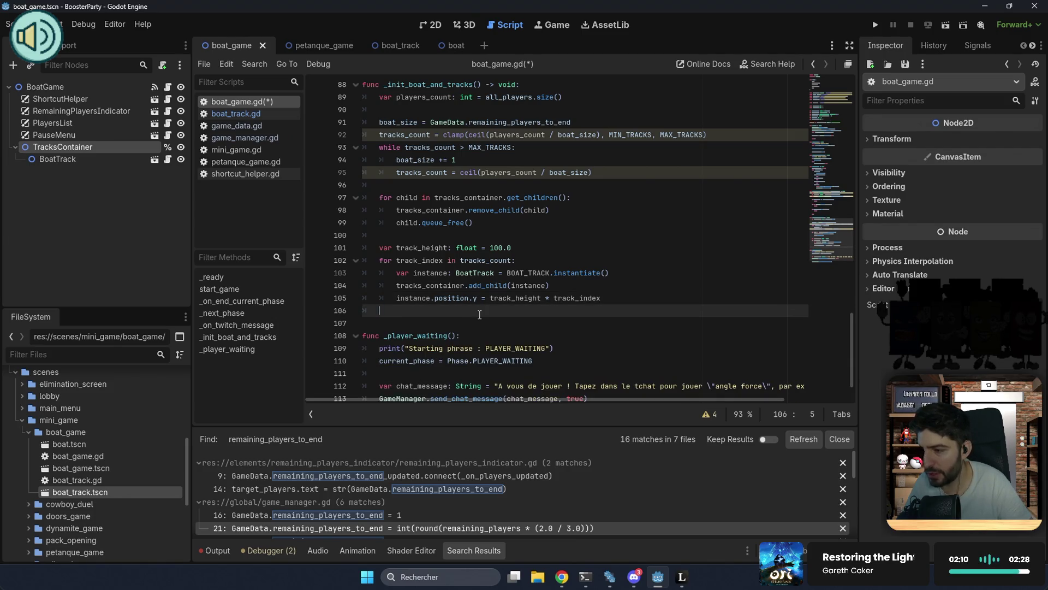
key("BackSpace")
key("ctrl+s")
Step: Run the project, continue past the title screen, pick Arcade mode and launch the voted match
left_click(565, 252)
key("F5")
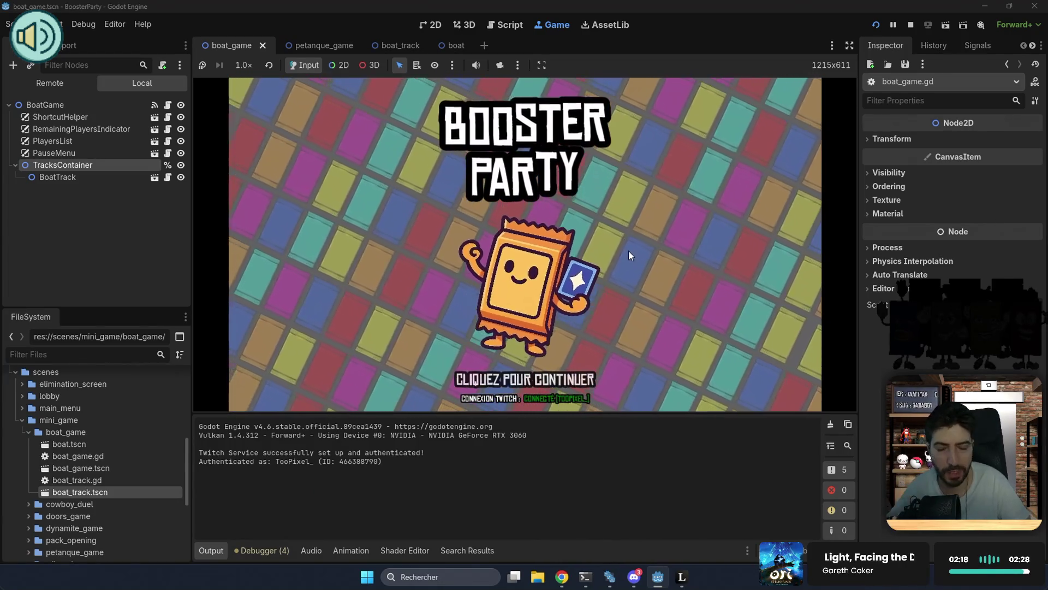
left_click(629, 264)
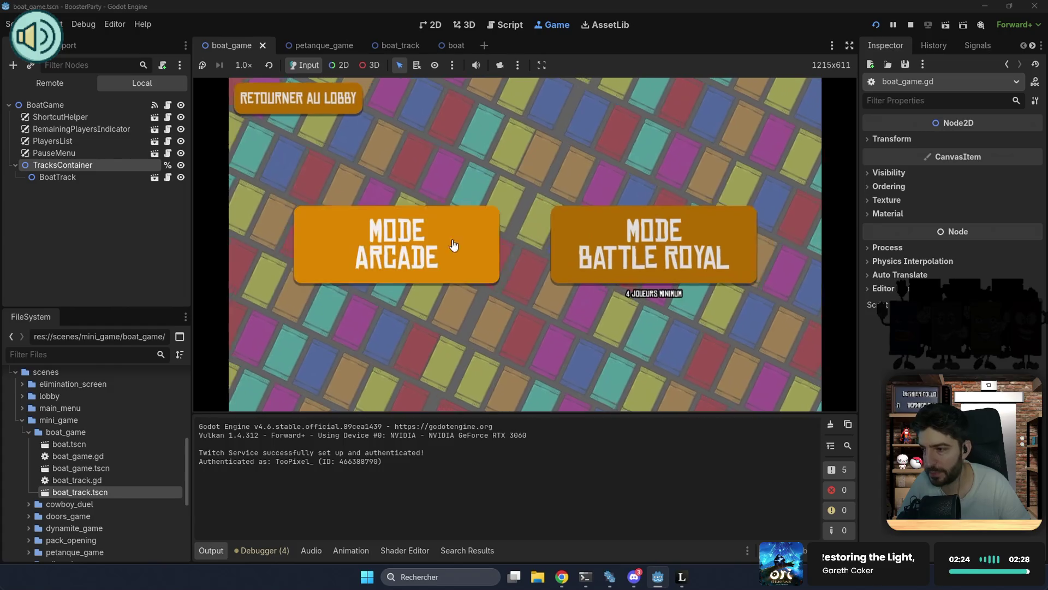
left_click(406, 244)
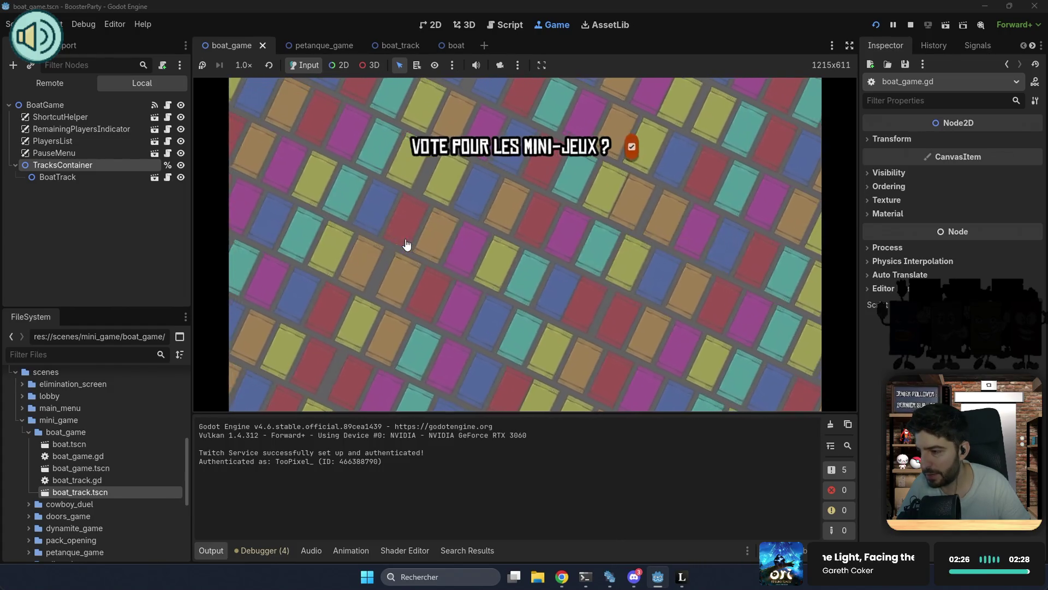
left_click(494, 375)
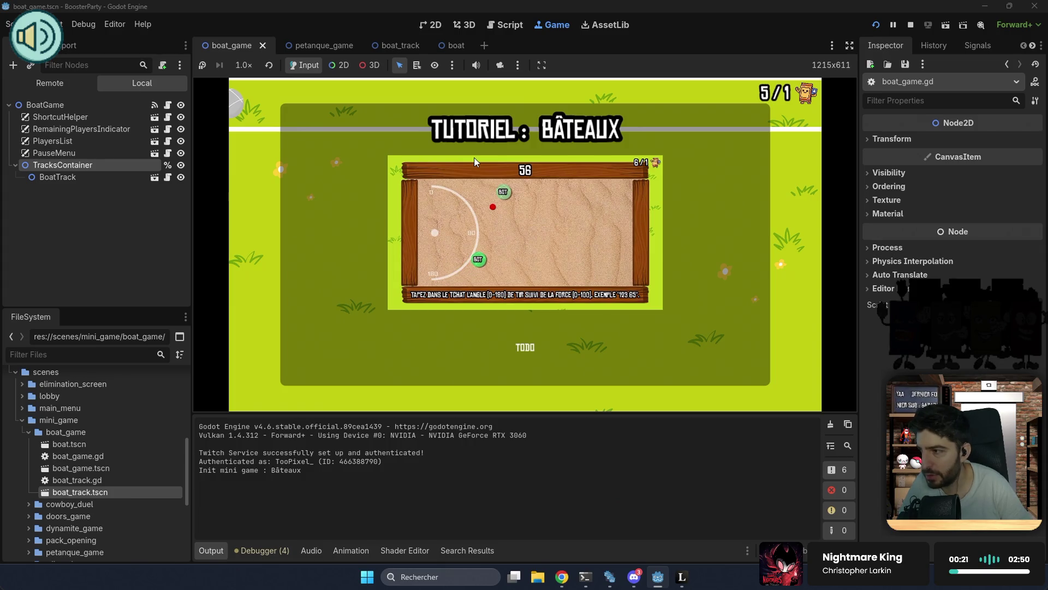
Step: Inspect BoatGame, TracksContainer and its BoatTrack instance in the Remote scene tree
left_click(73, 82)
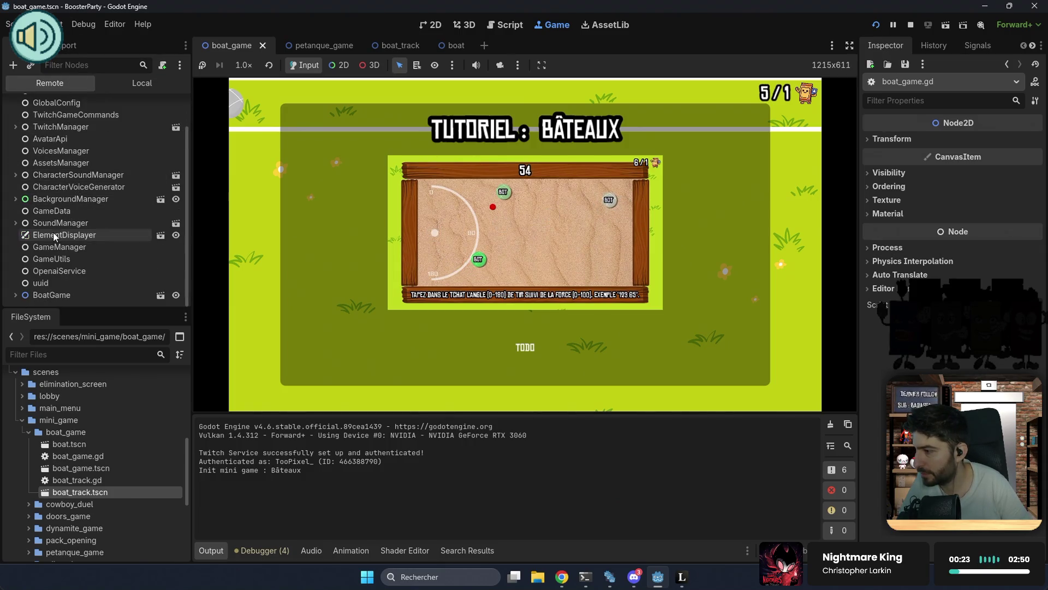
left_click(47, 292)
left_click(62, 282)
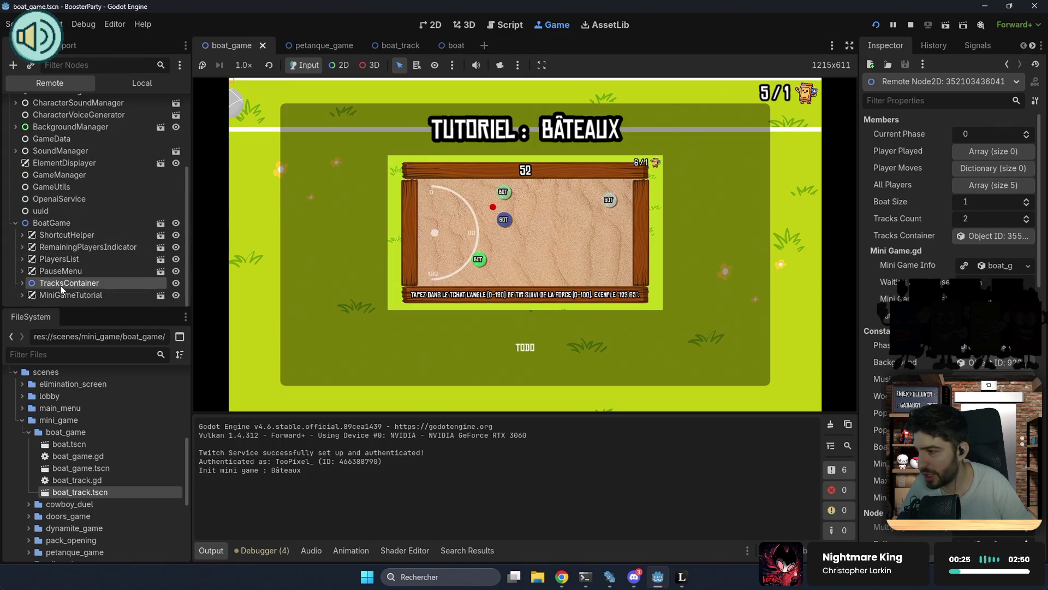
left_click(67, 284)
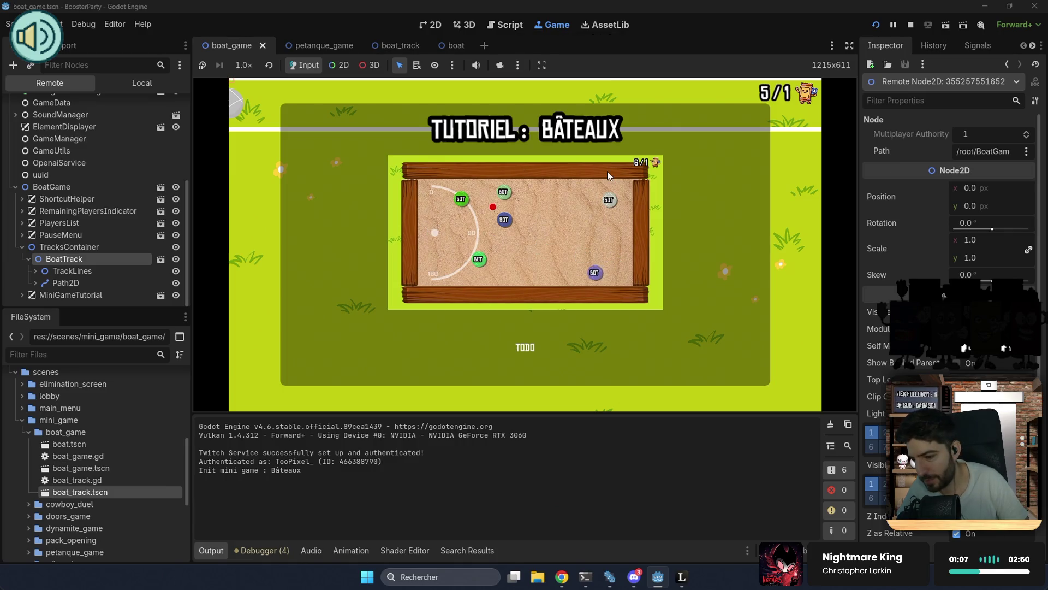
left_click(680, 575)
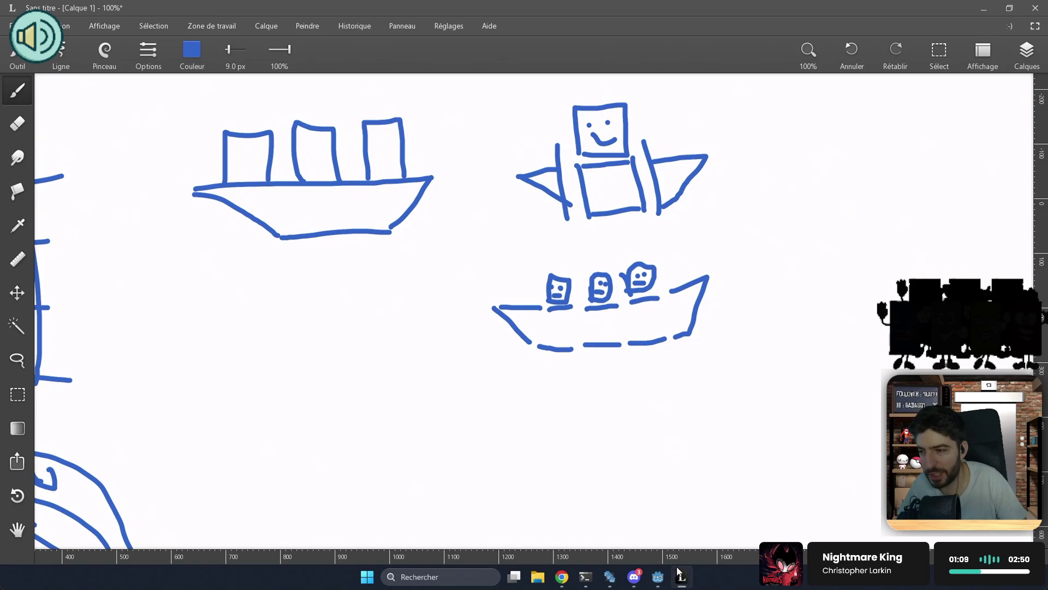
scroll(382, 284, "down", 1)
scroll(328, 230, "up", 1)
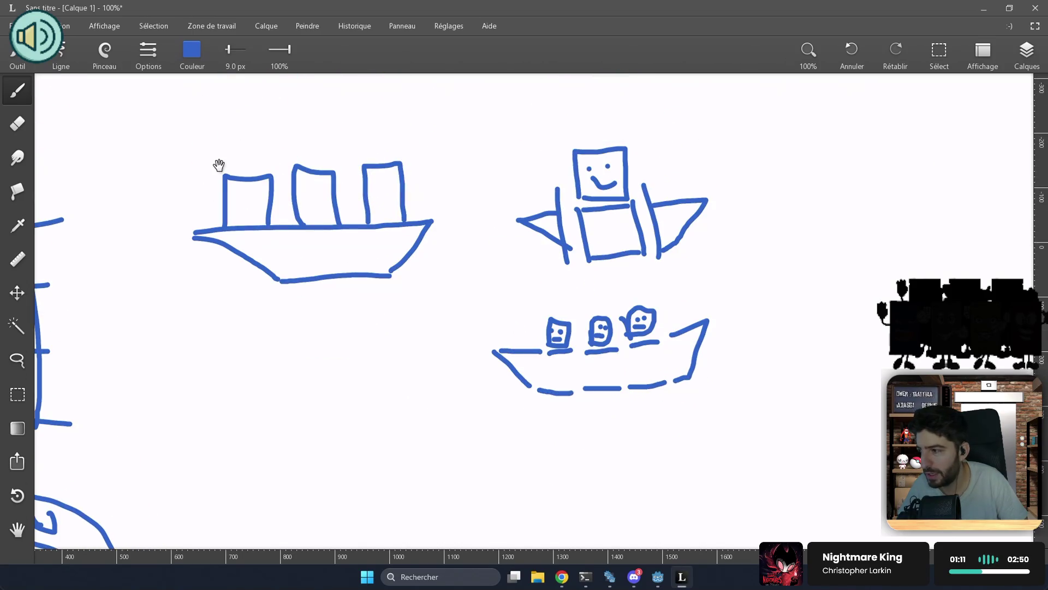
left_click_drag(218, 166, 706, 191)
left_click_drag(544, 204, 737, 197)
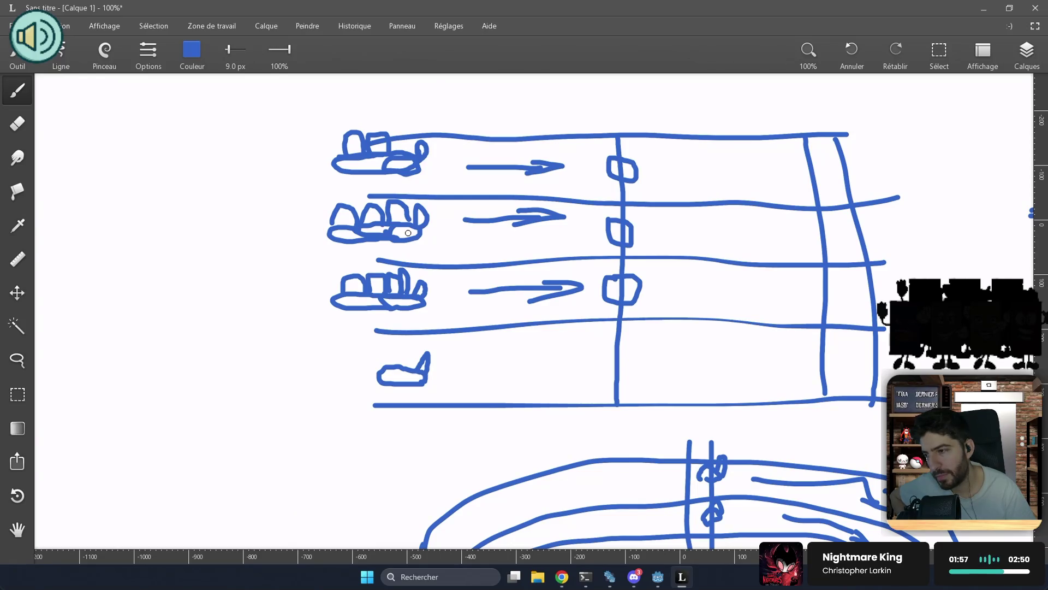
left_click_drag(827, 291, 754, 286)
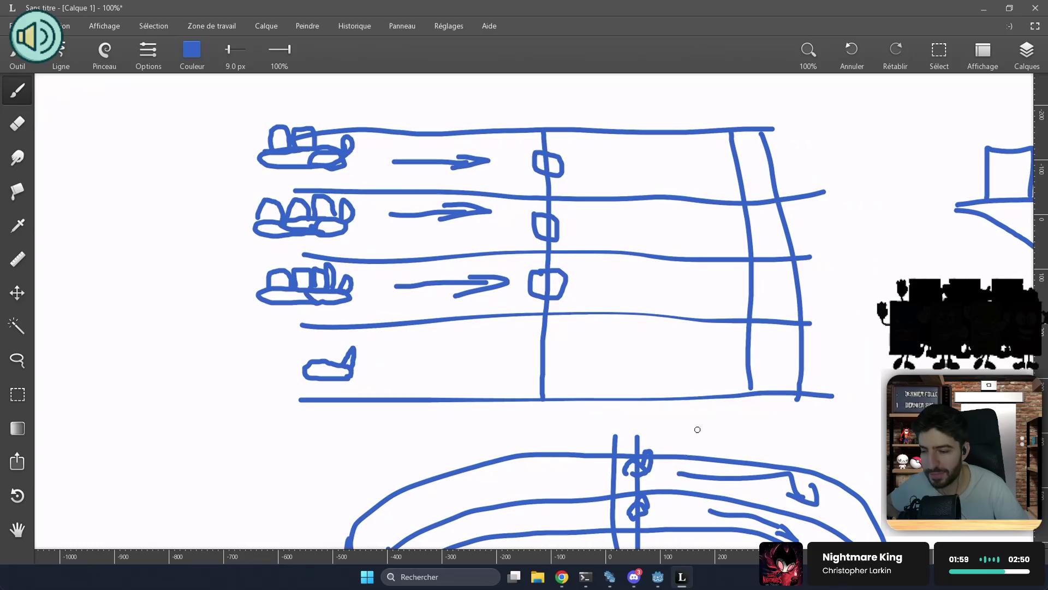
left_click(634, 576)
left_click(634, 577)
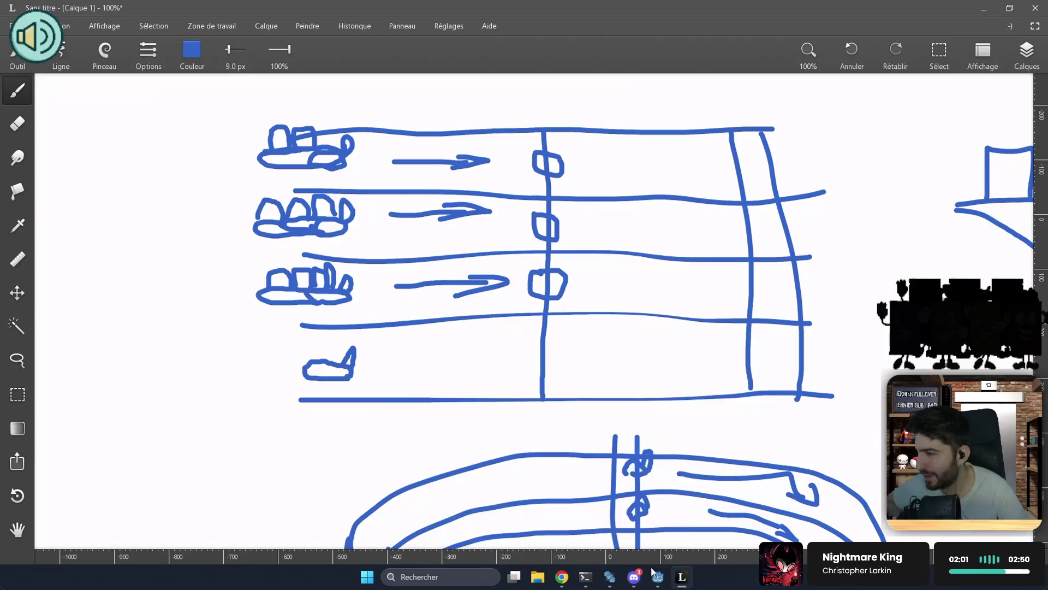
left_click(656, 576)
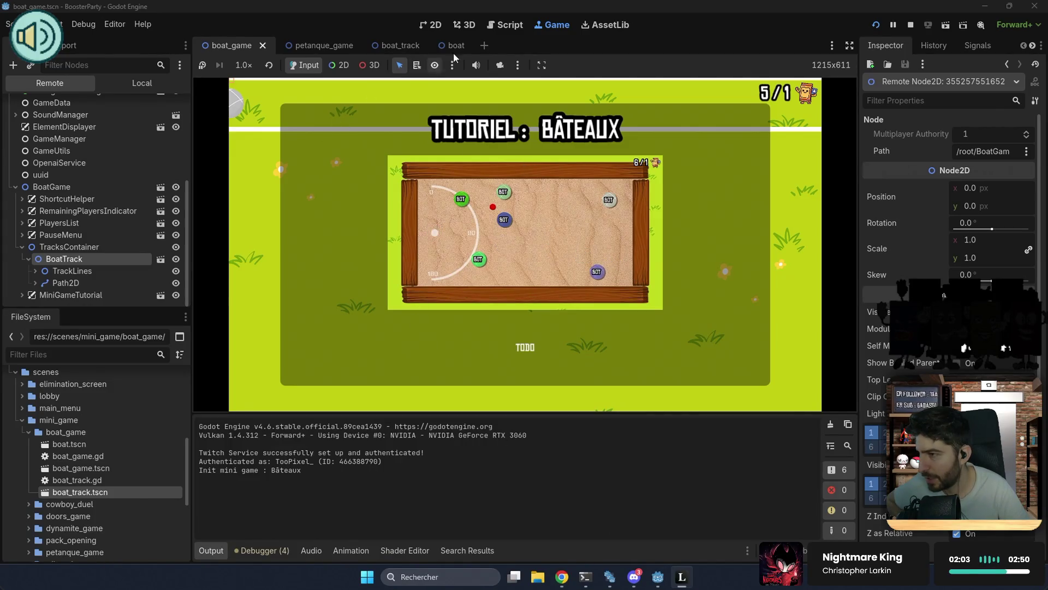
Step: Return to boat_game.gd and find the remaining_players_to_end line 91
left_click(506, 25)
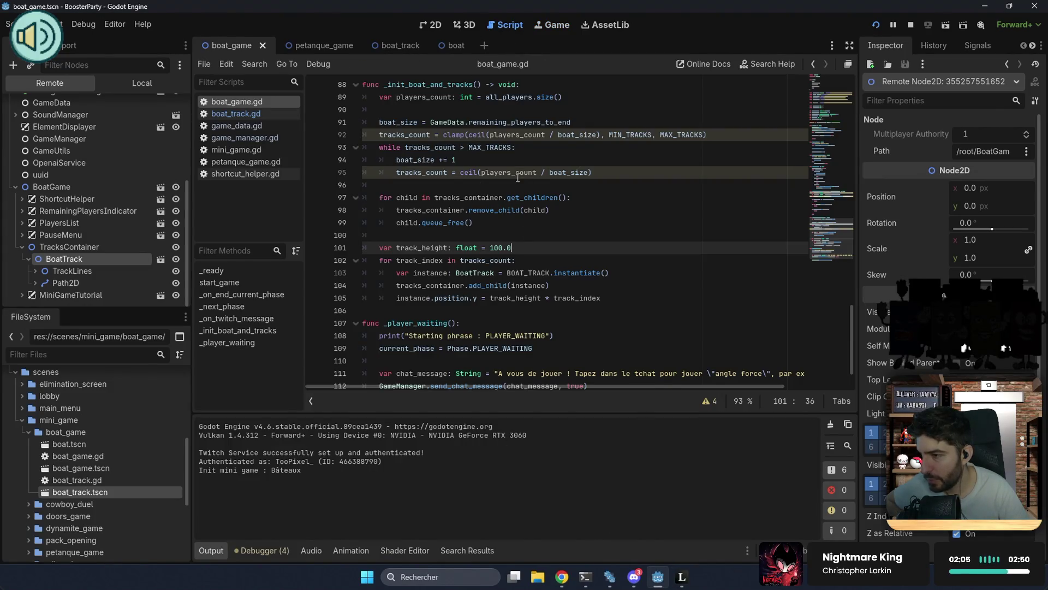
scroll(517, 178, "up", 1)
left_click(548, 159)
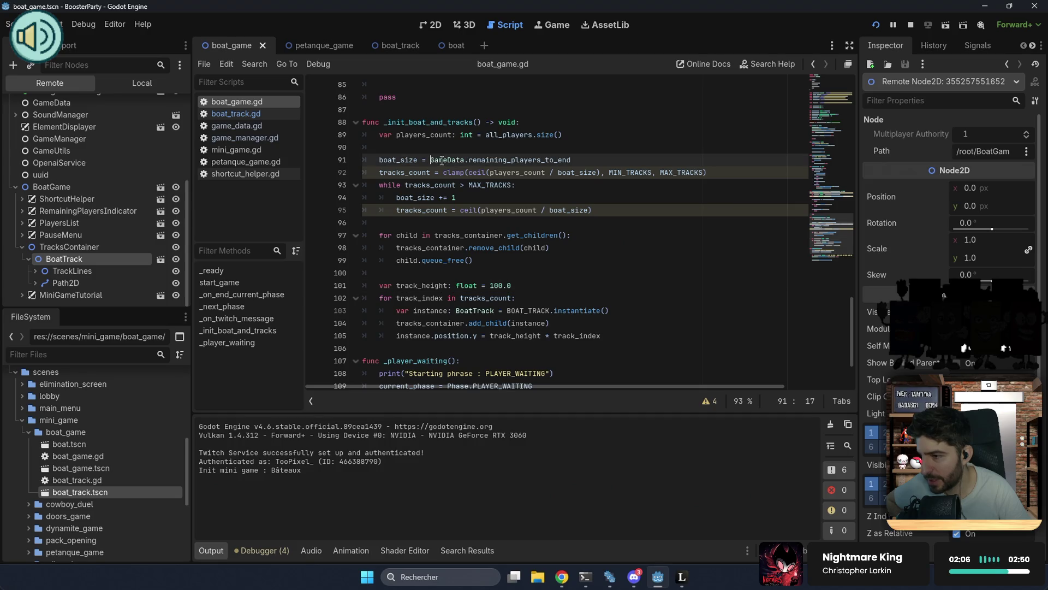
double_click(547, 159)
left_click(582, 158)
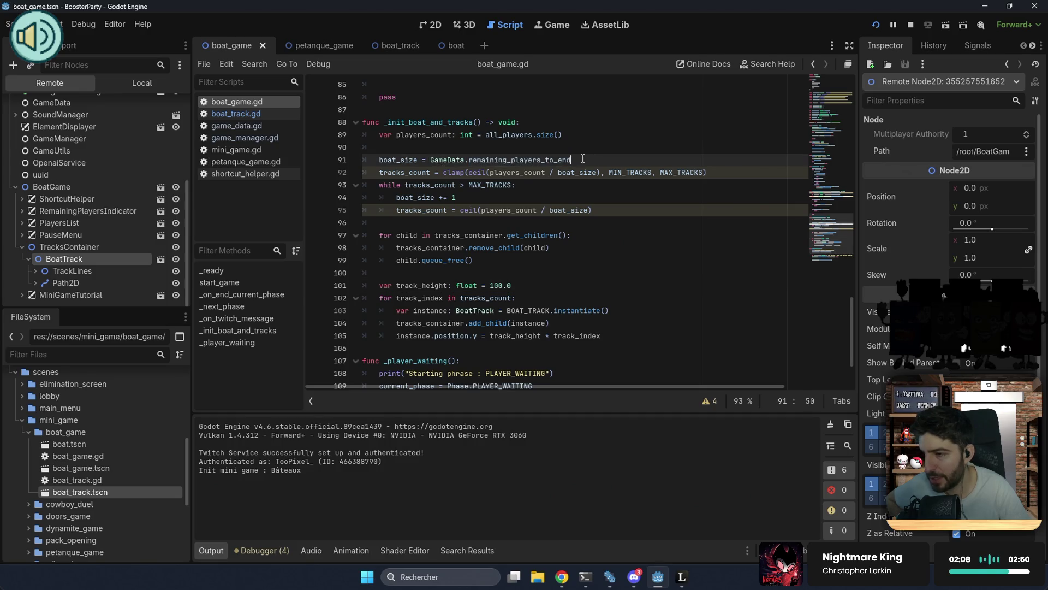
Step: Try a clamp call before GameData on line 91, remove it, and move to the boat_size increment line
left_click(432, 160)
type("clamp")
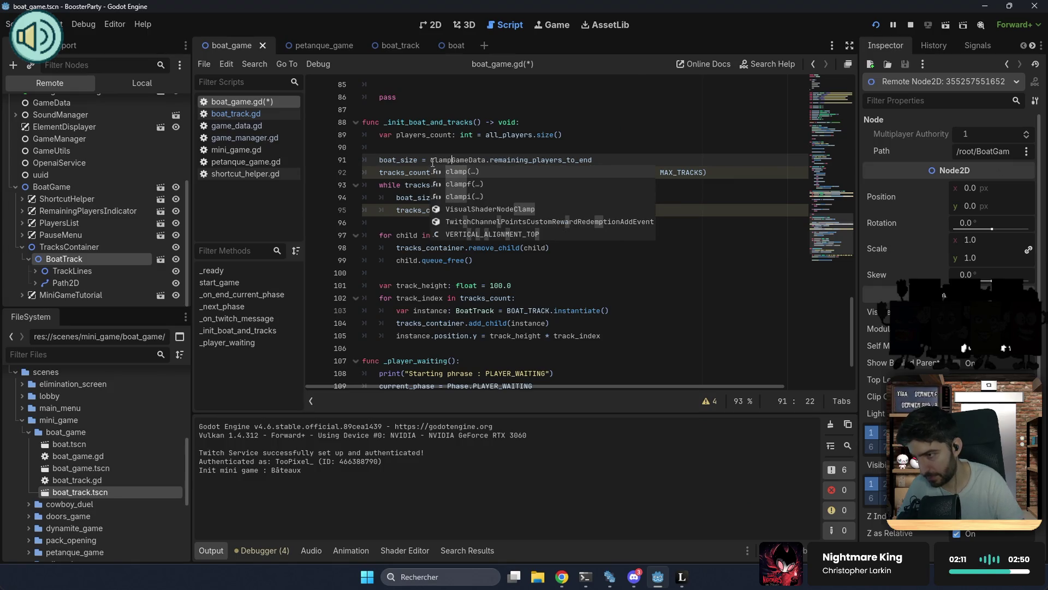
key("Return")
key("BackSpace")
key("BackSpace")
key("BackSpace")
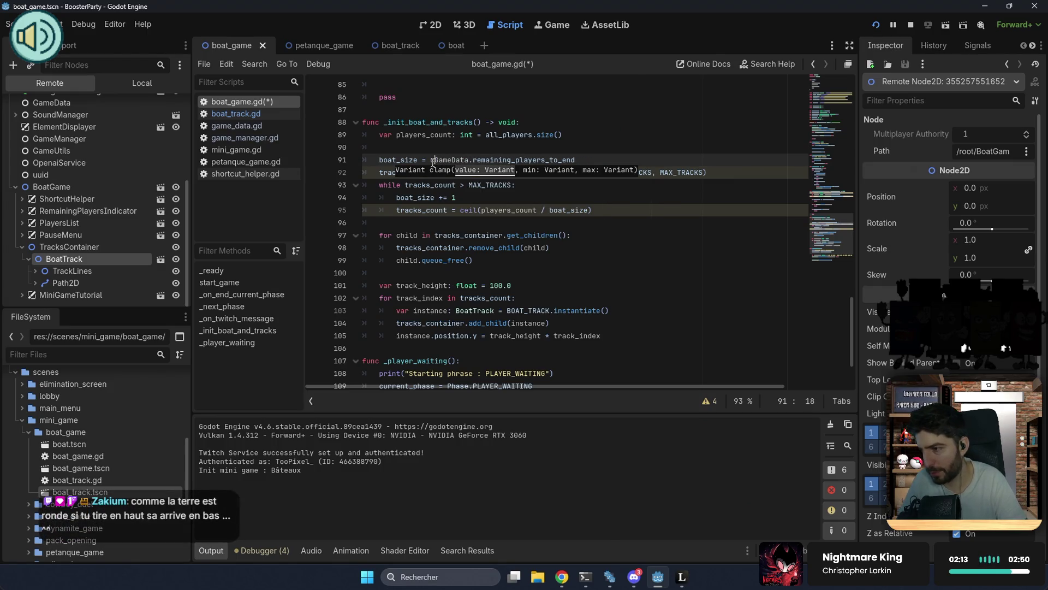
key("BackSpace")
left_click(592, 157)
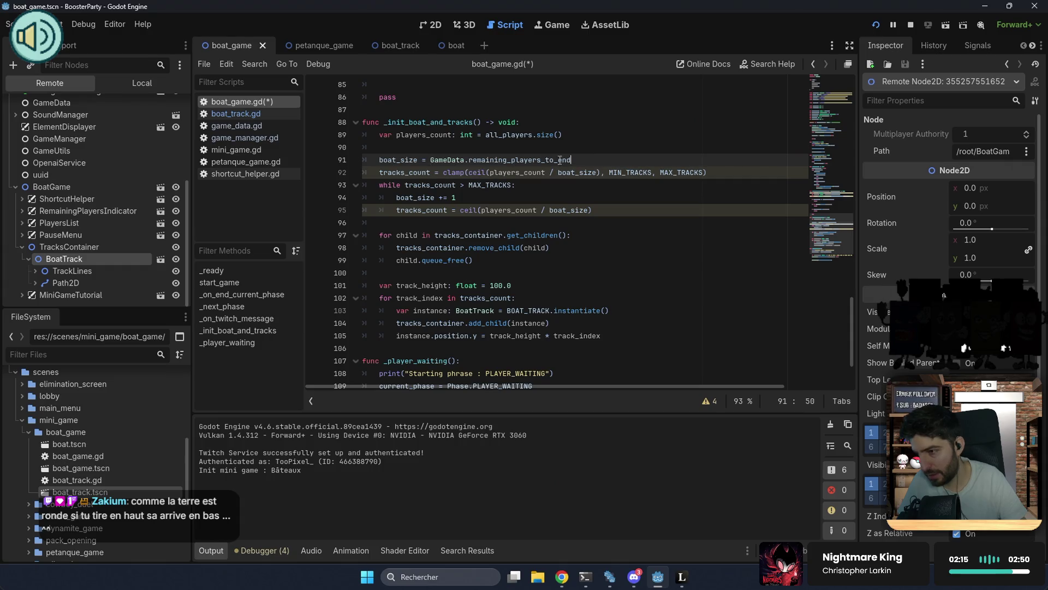
mouse_move(519, 157)
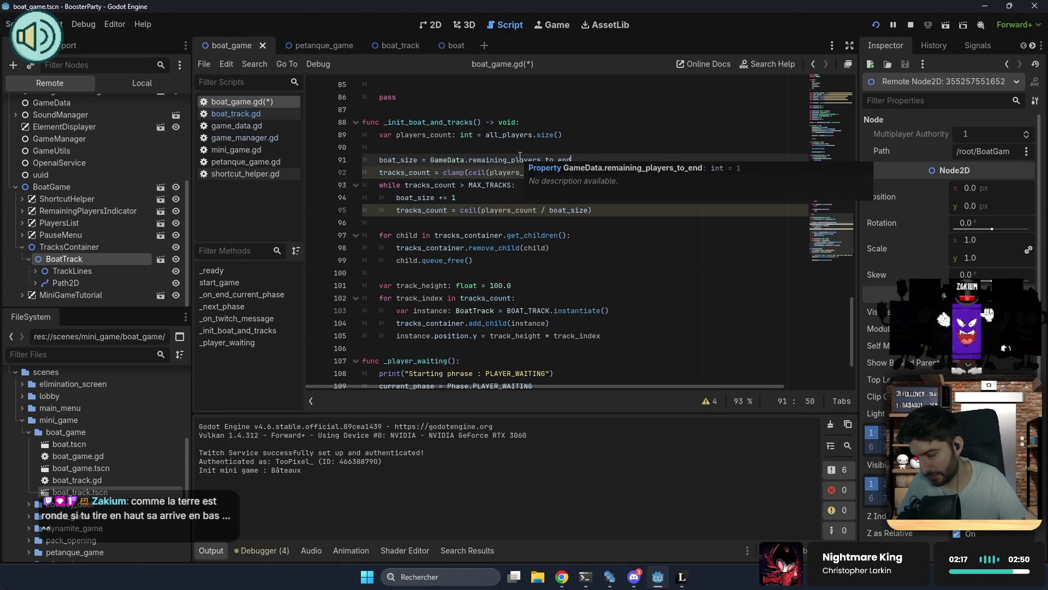
key("Down")
key("Down")
key("Down")
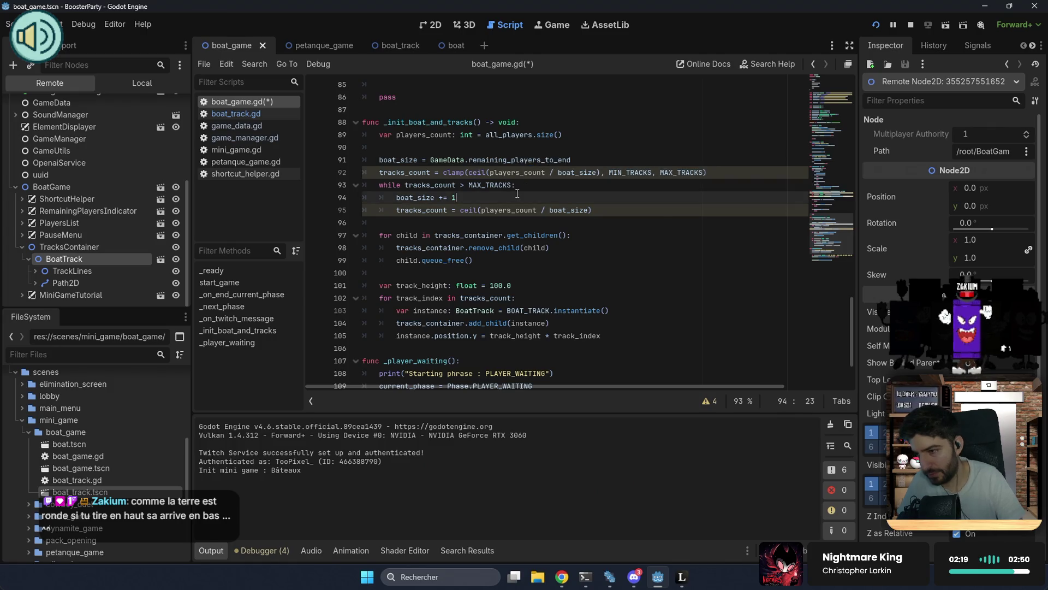
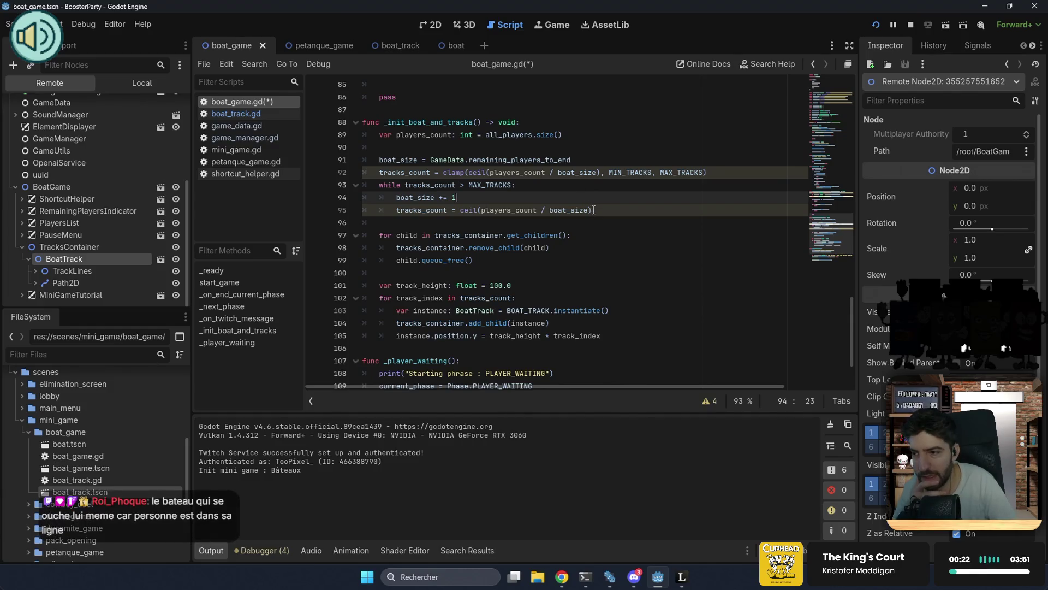
Step: Inspect the track loops, highlighting tracks_count and players_count in the clamp line
mouse_move(631, 171)
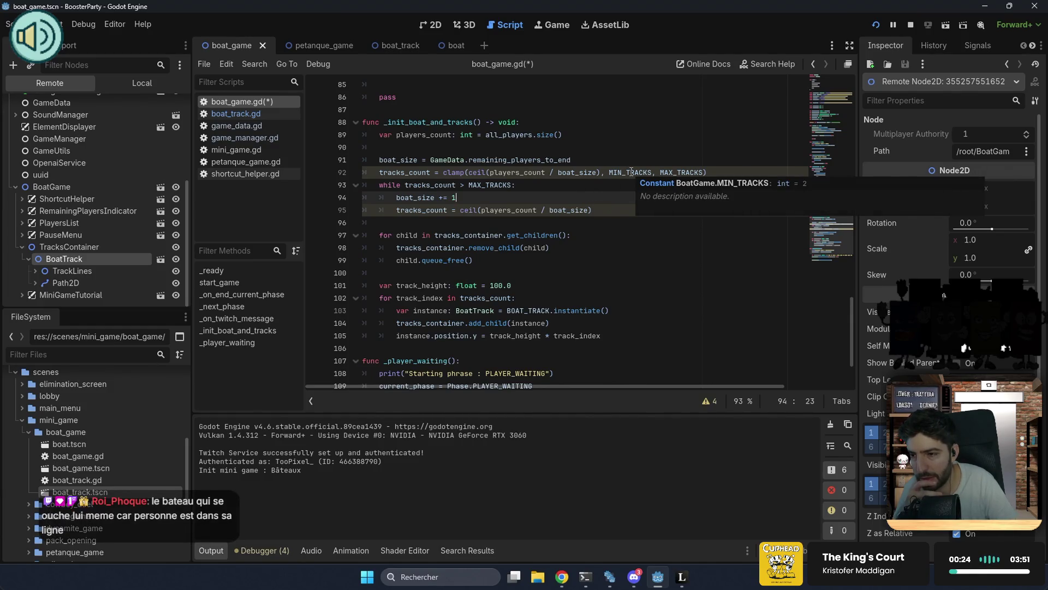
left_click(513, 261)
left_click(539, 295)
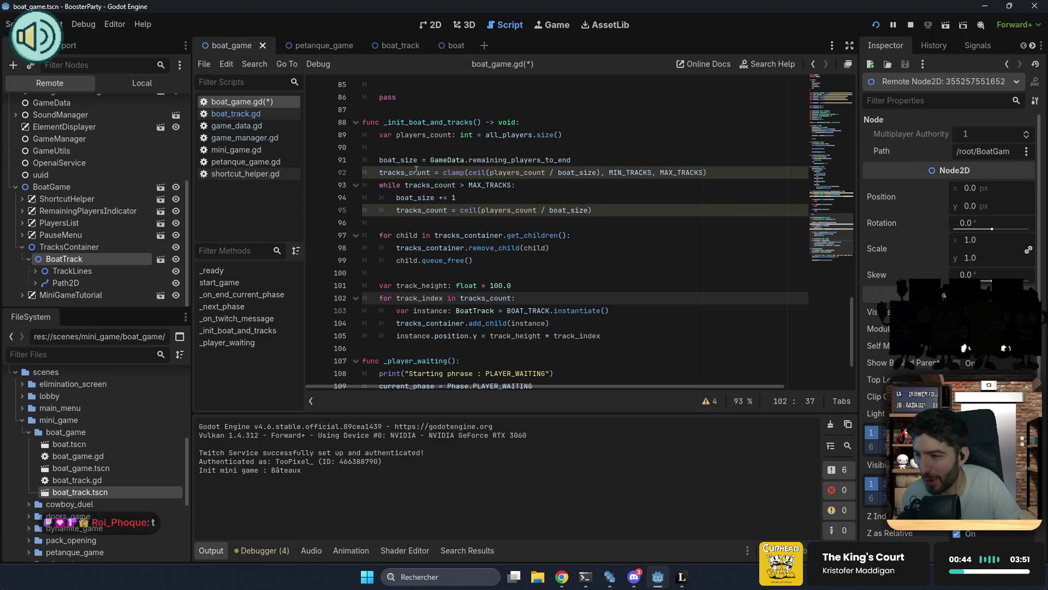
double_click(420, 210)
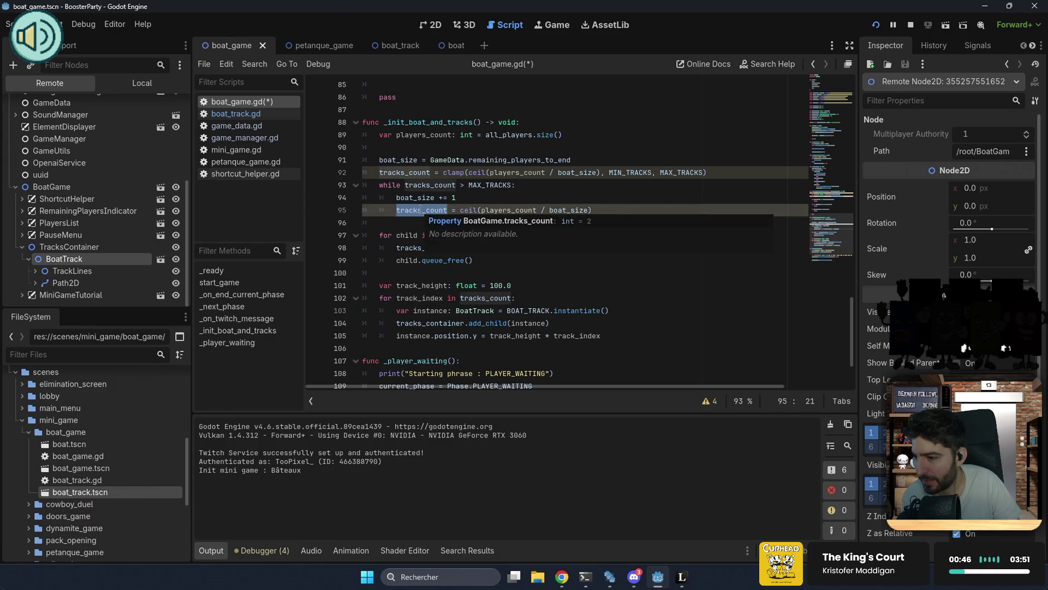
left_click(439, 285)
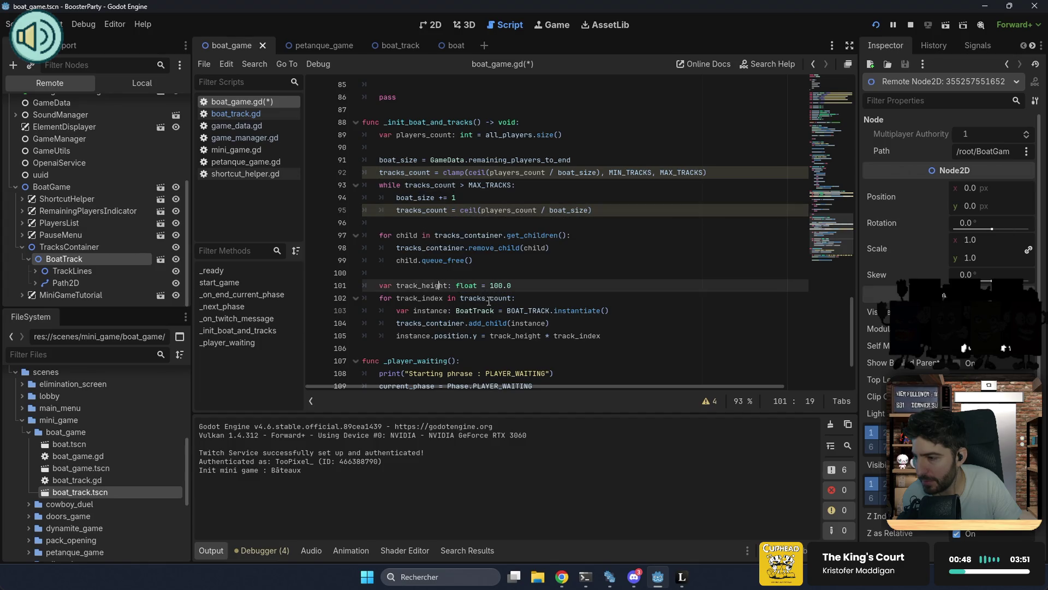
mouse_move(433, 212)
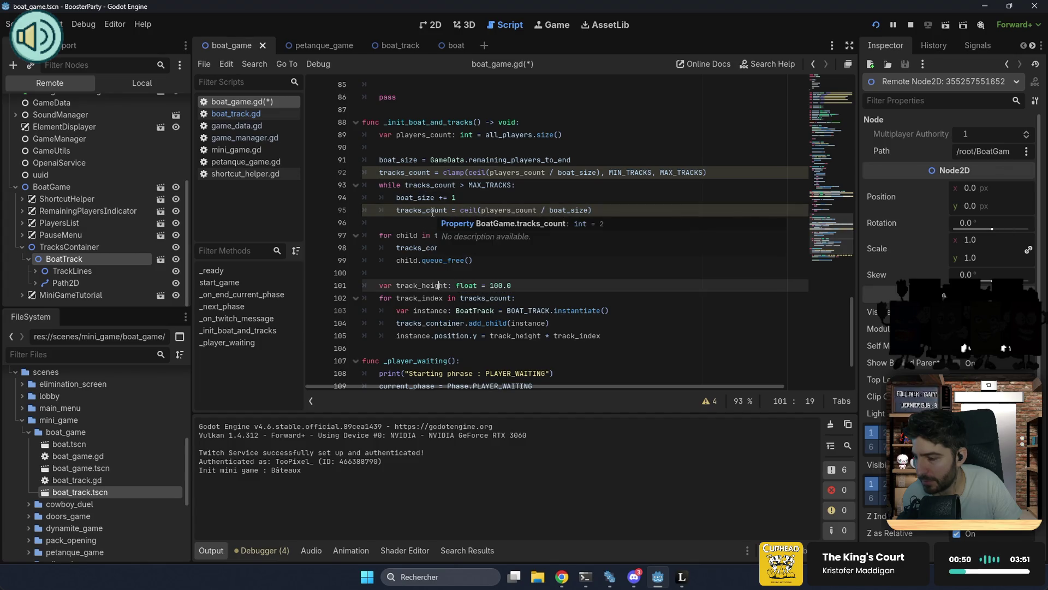
mouse_move(469, 208)
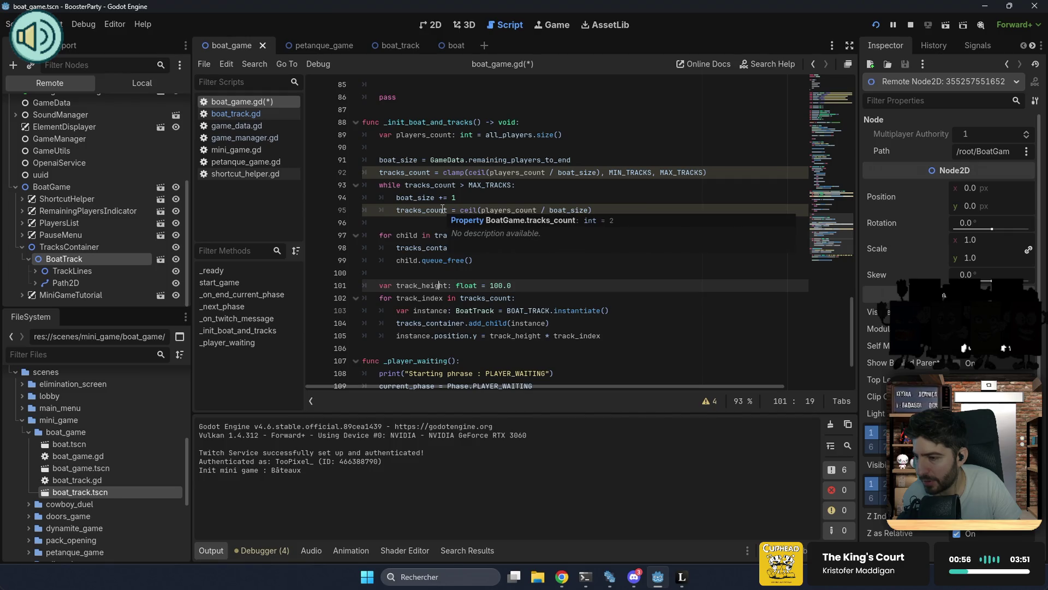
mouse_move(477, 173)
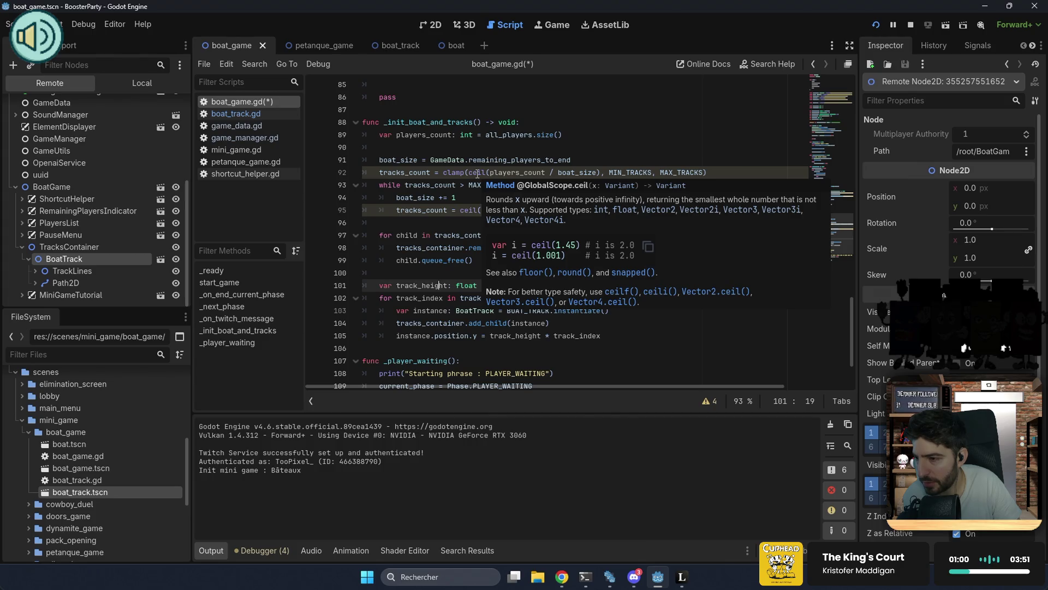
double_click(491, 173)
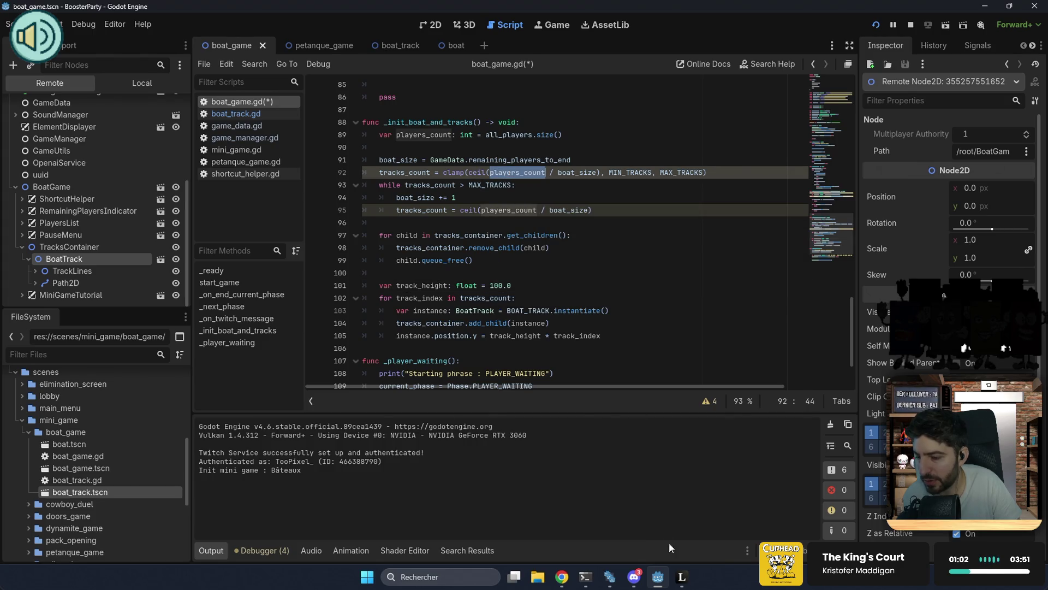
mouse_move(682, 579)
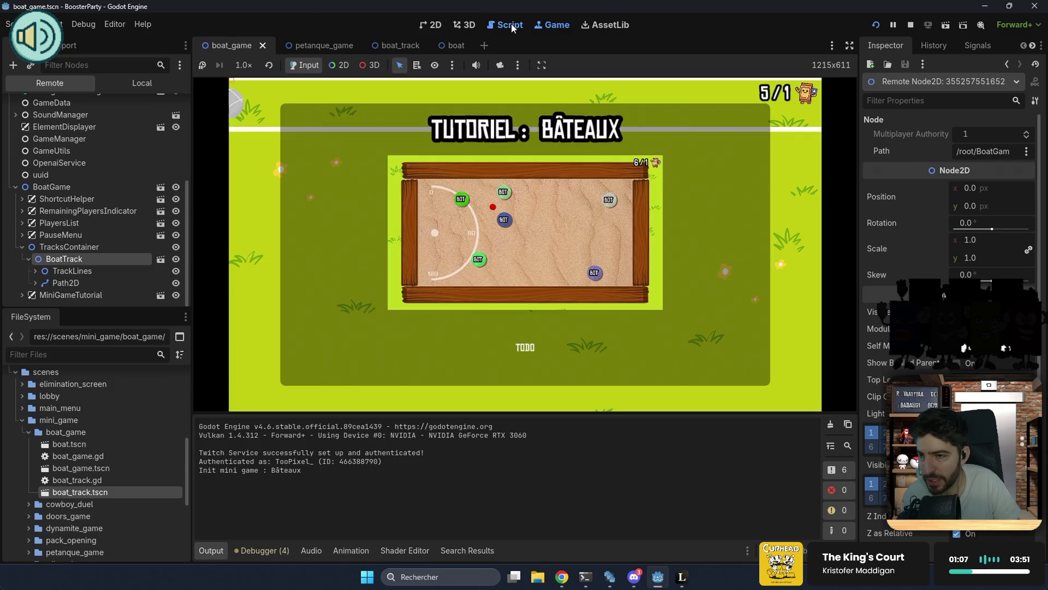
Step: In boat_game.gd, examine remaining_players_to_end on line 91 and the boat_size increment
left_click(511, 25)
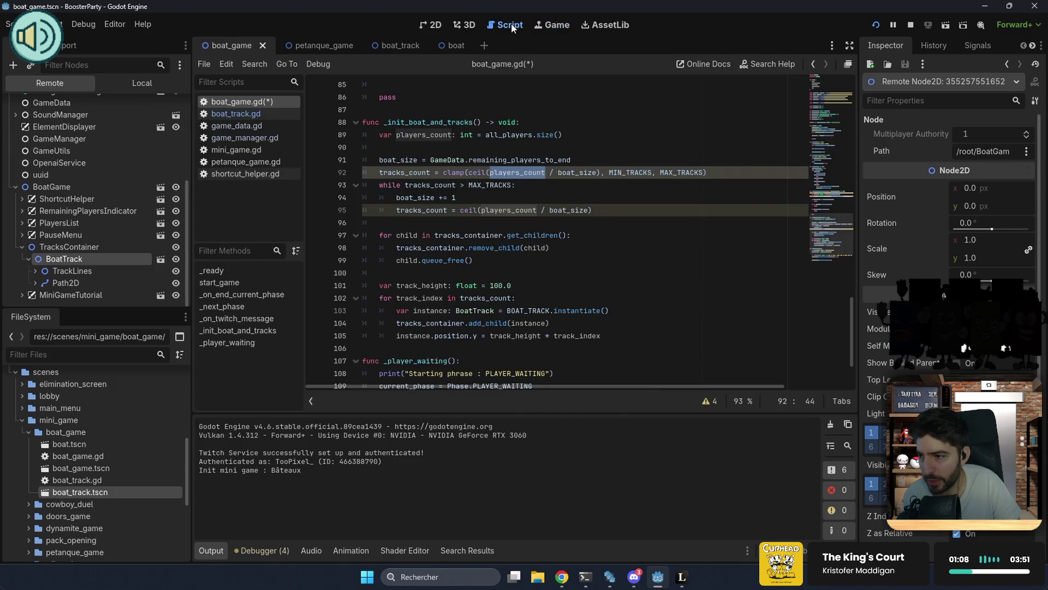
left_click(572, 173)
double_click(568, 159)
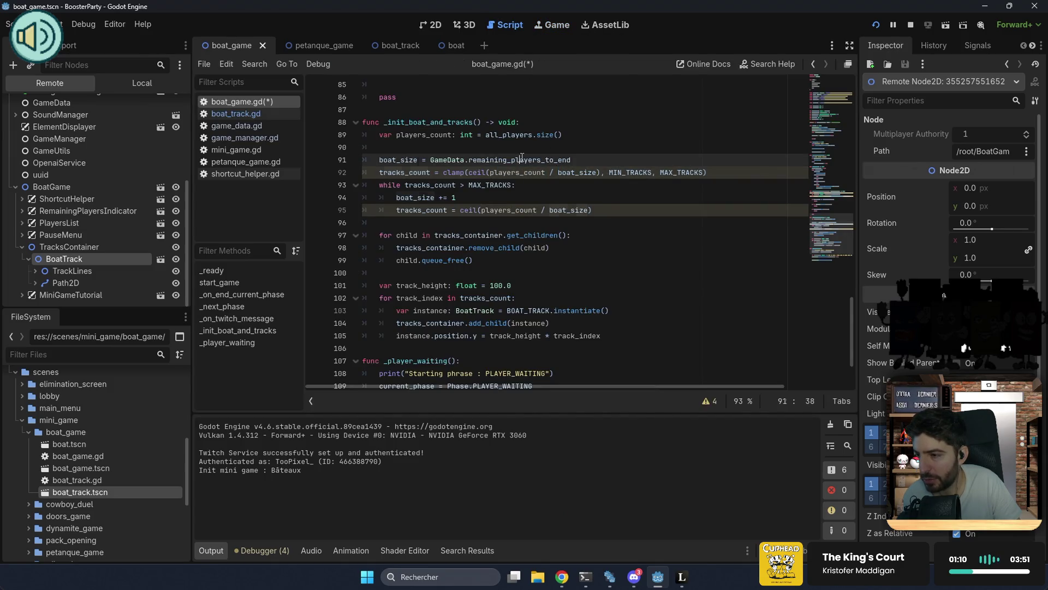
left_click(583, 158)
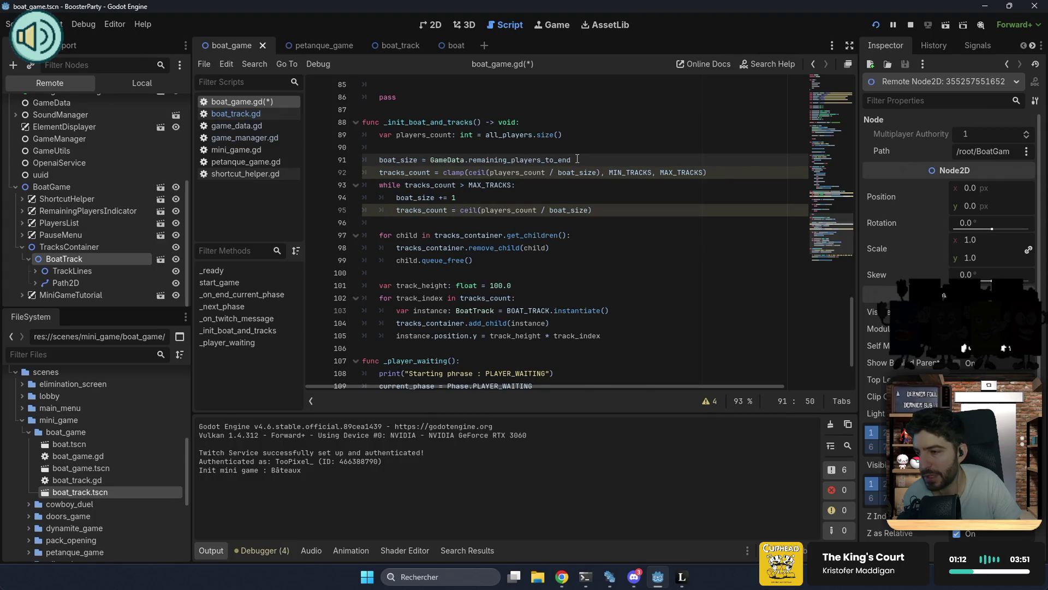
mouse_move(572, 159)
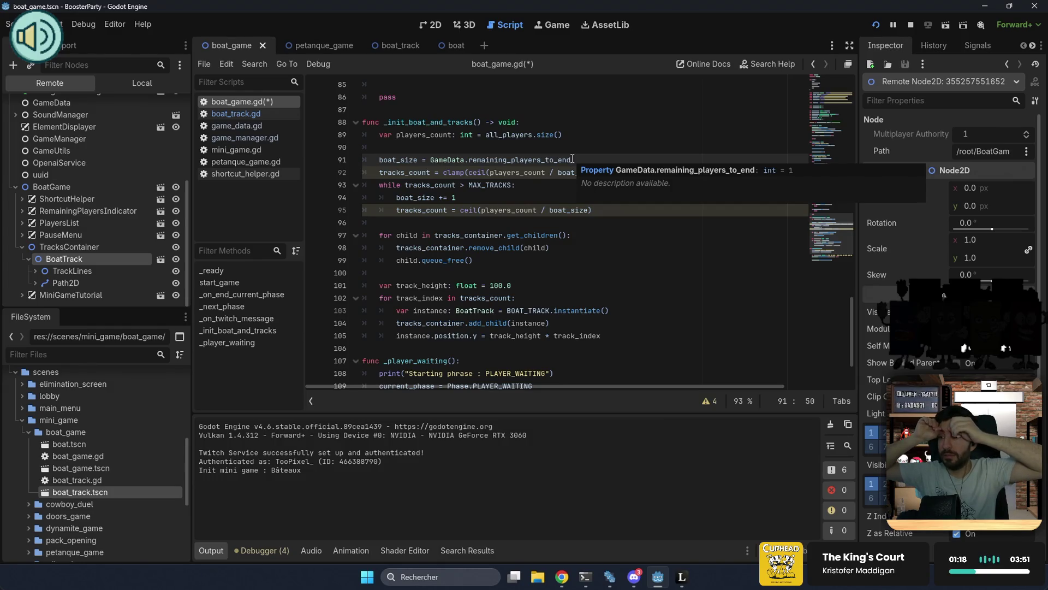
left_click(575, 195)
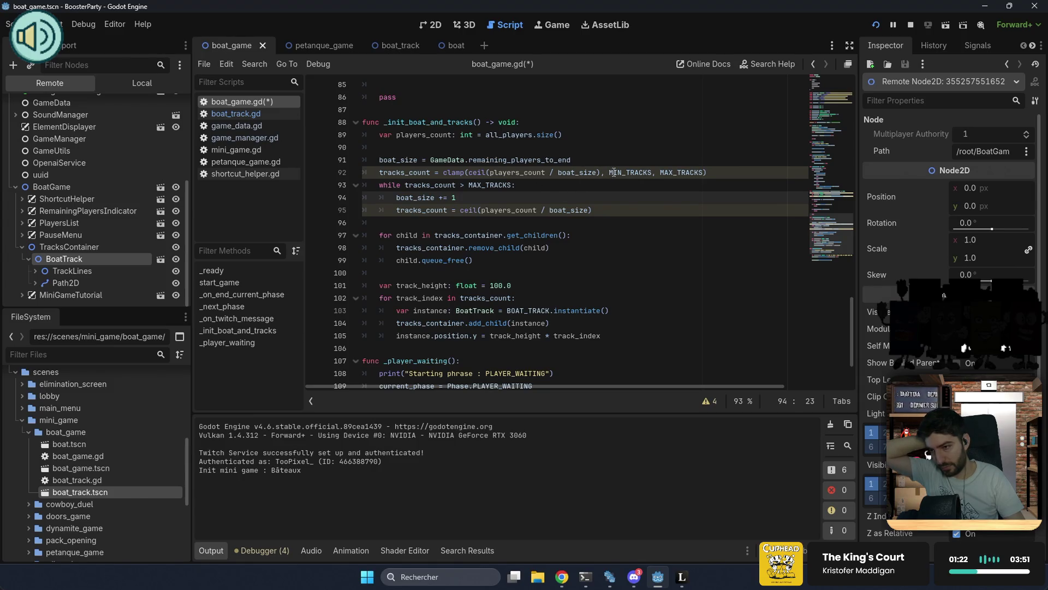
mouse_move(615, 172)
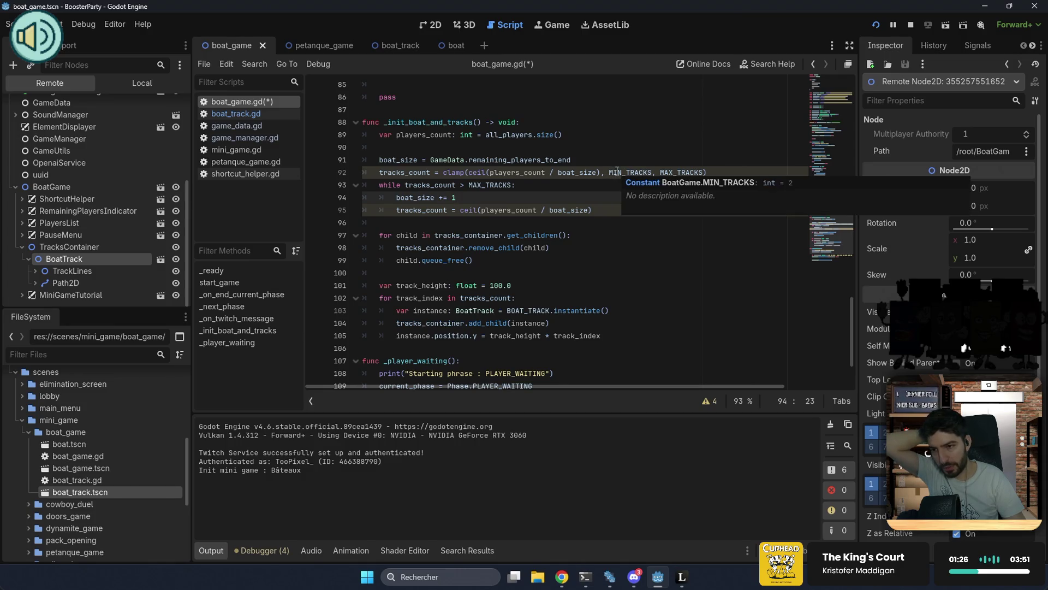
mouse_move(579, 174)
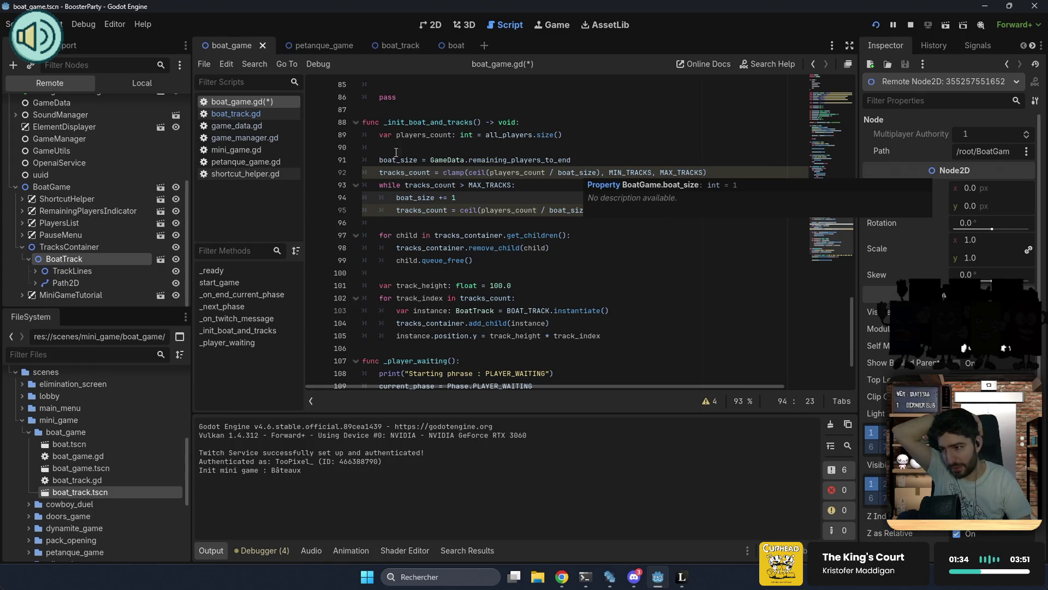
Step: Re-check tracks_count uses, plus boat_size and remaining_players_to_end on line 91
double_click(404, 172)
left_click(496, 159)
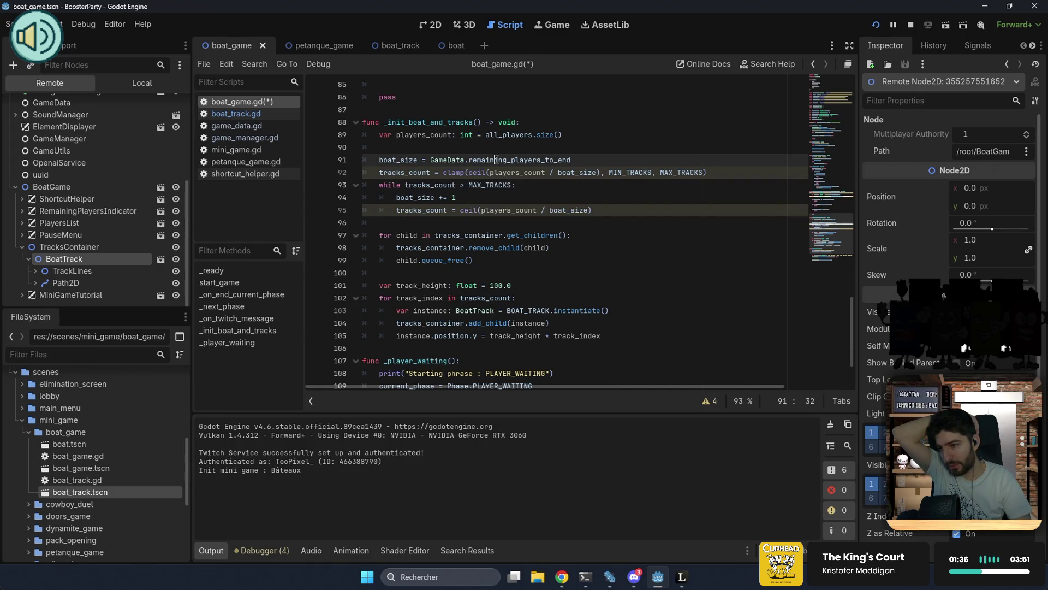
left_click(473, 198)
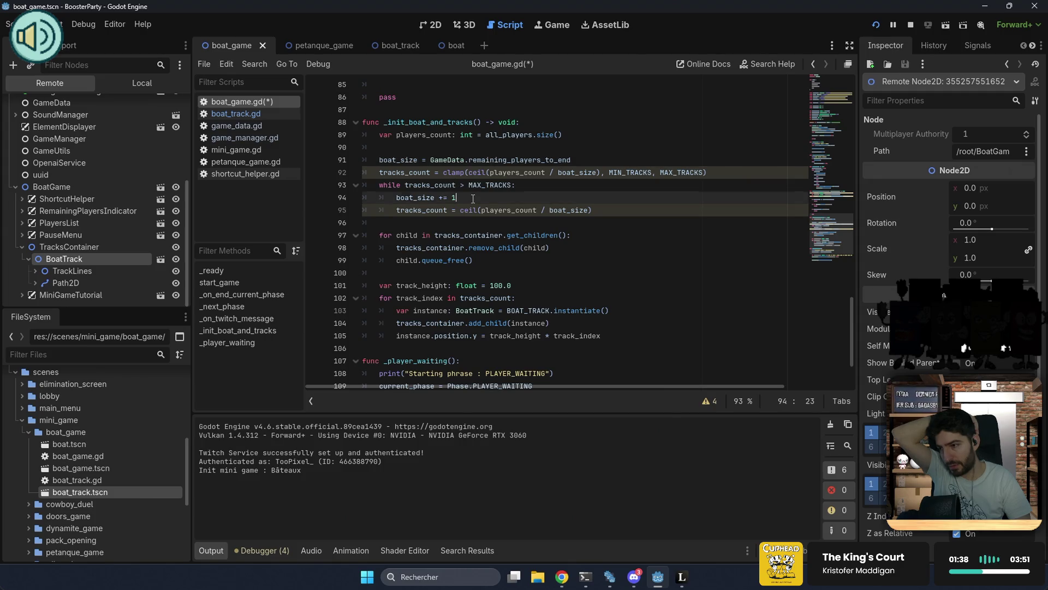
double_click(437, 184)
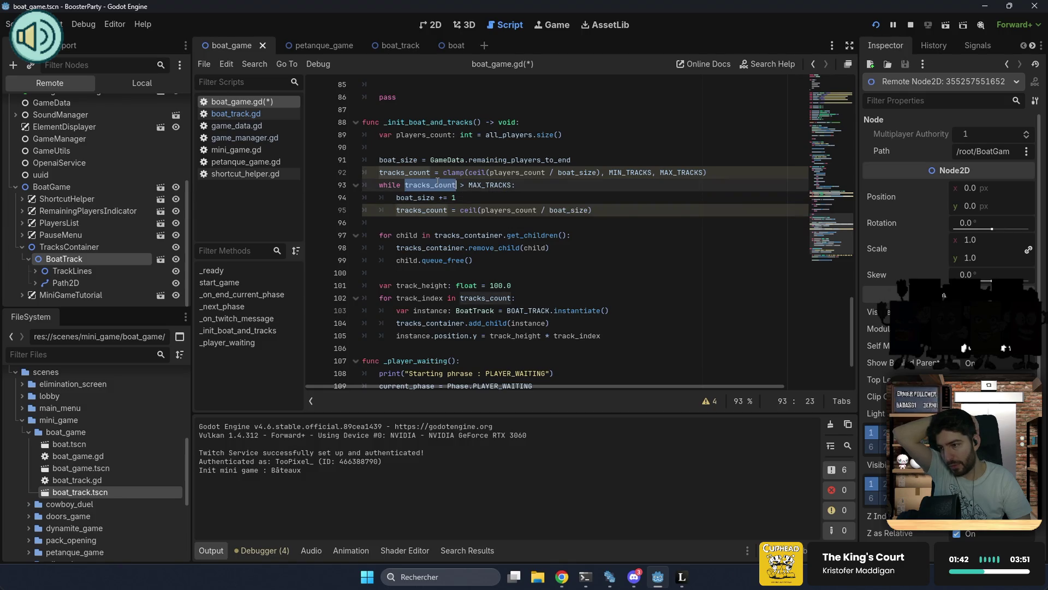
left_click(481, 184)
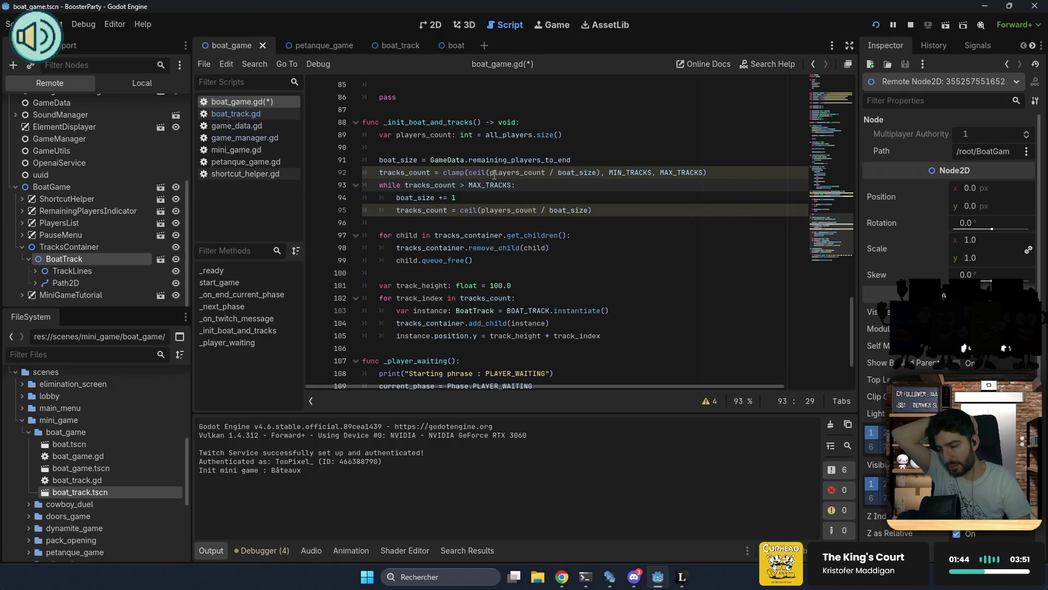
mouse_move(494, 174)
left_click(478, 196)
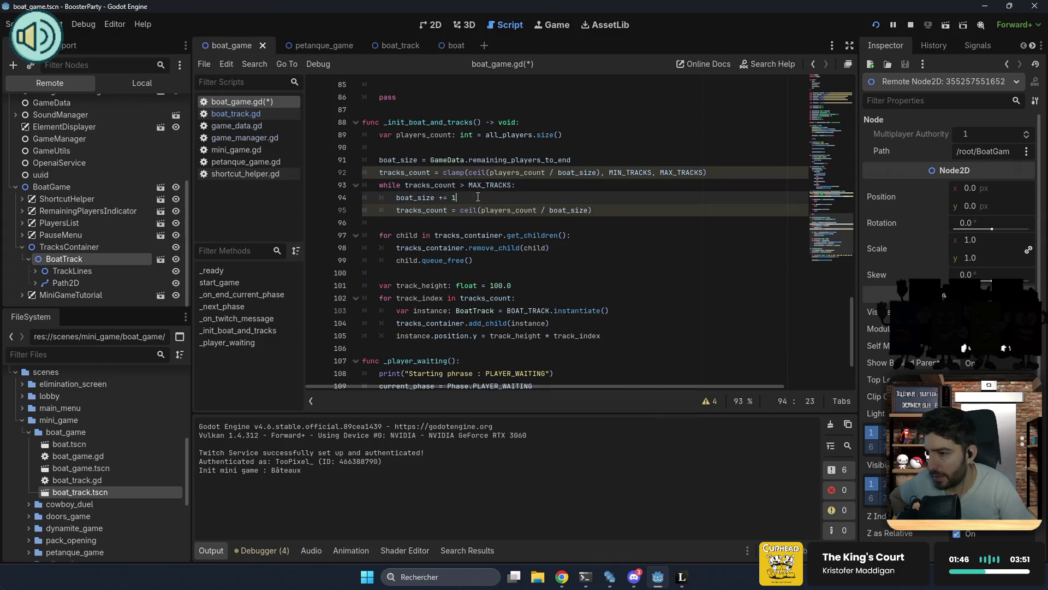
mouse_move(673, 171)
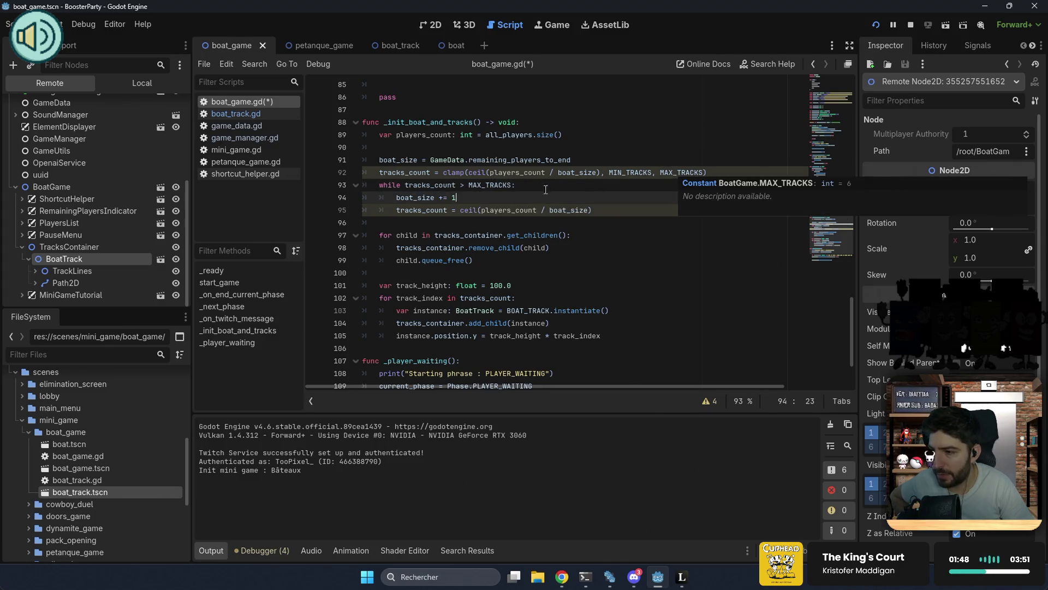
double_click(408, 164)
double_click(548, 160)
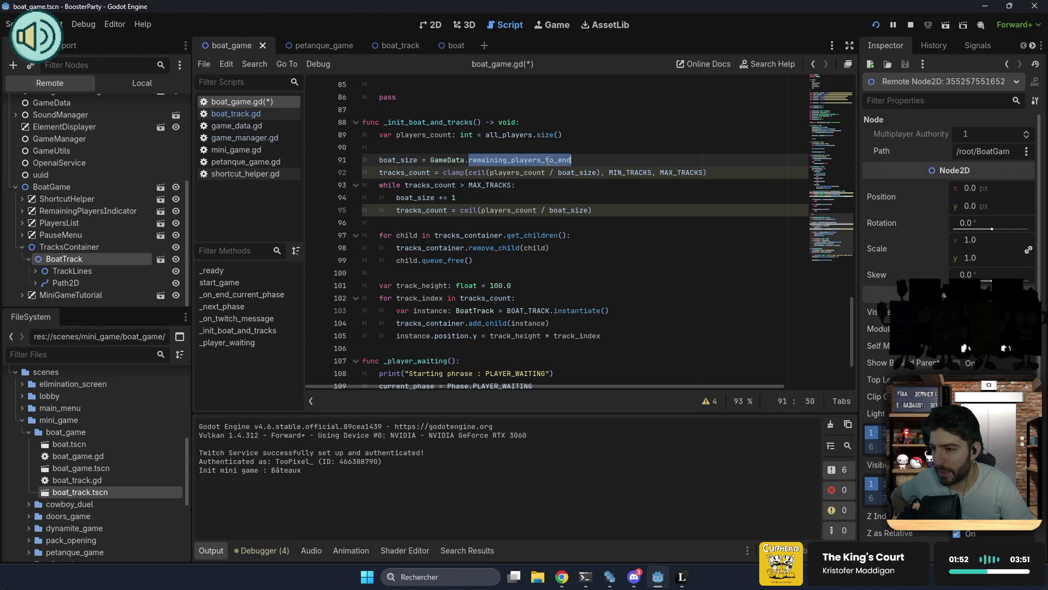
mouse_move(606, 583)
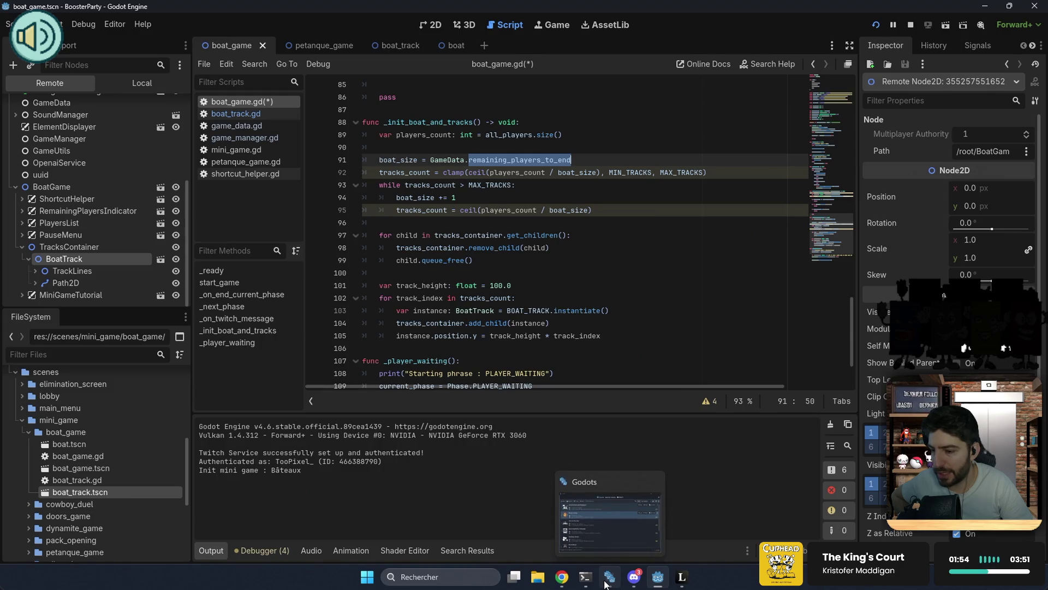
mouse_move(659, 577)
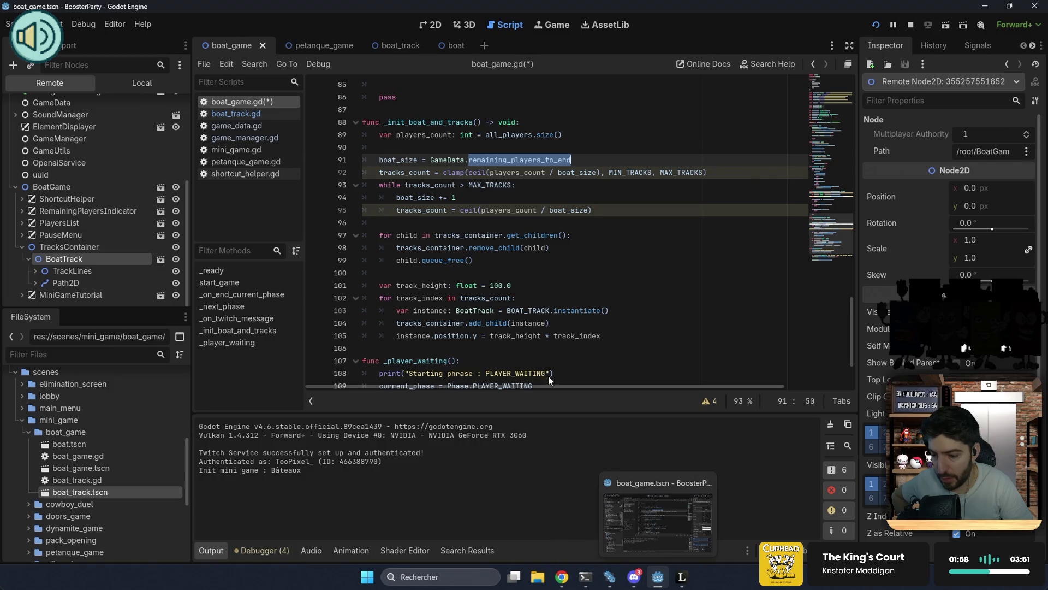
Step: Compare the running boat game with the track sketch, then highlight every boat_size use
left_click(556, 25)
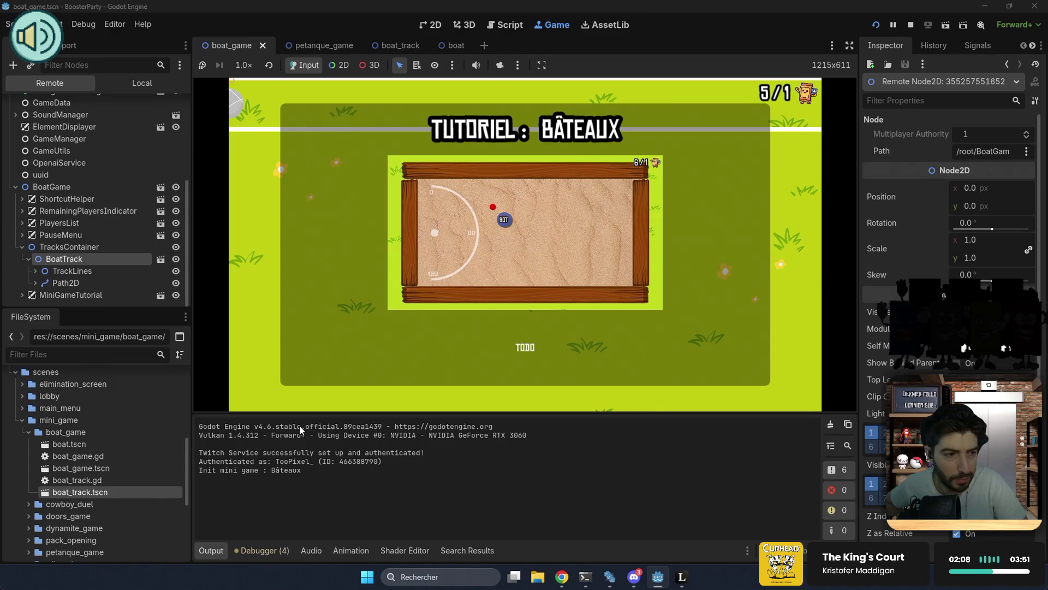
left_click(984, 6)
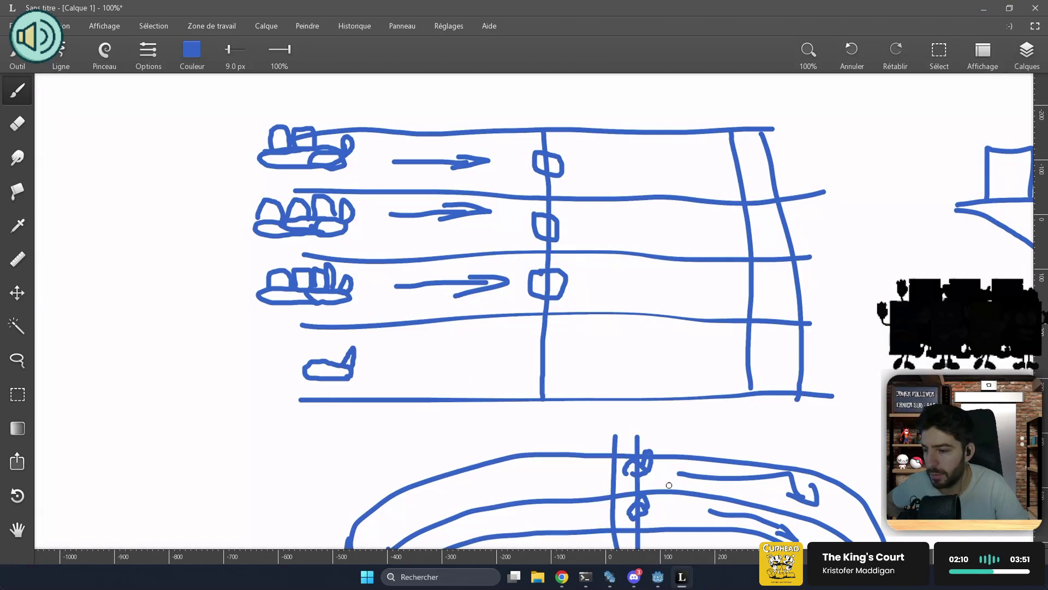
left_click(658, 577)
left_click(505, 22)
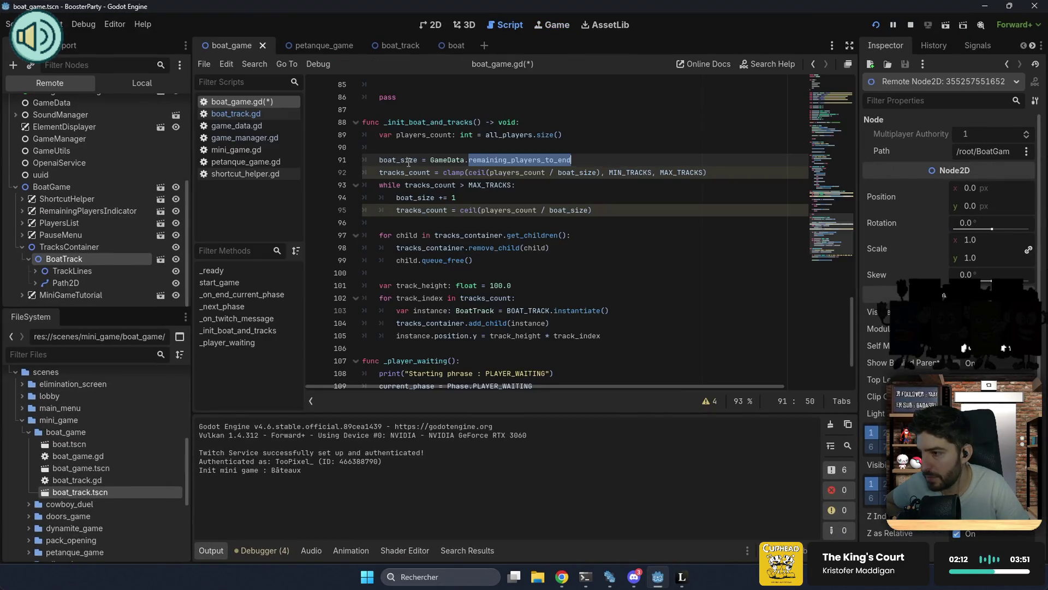
left_click(392, 160)
double_click(392, 160)
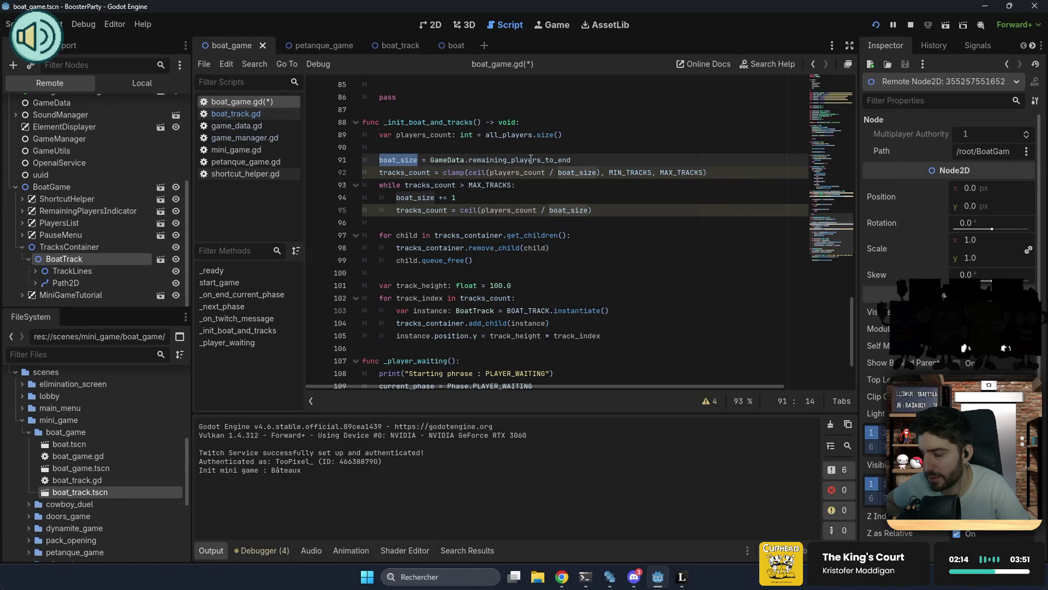
mouse_move(402, 159)
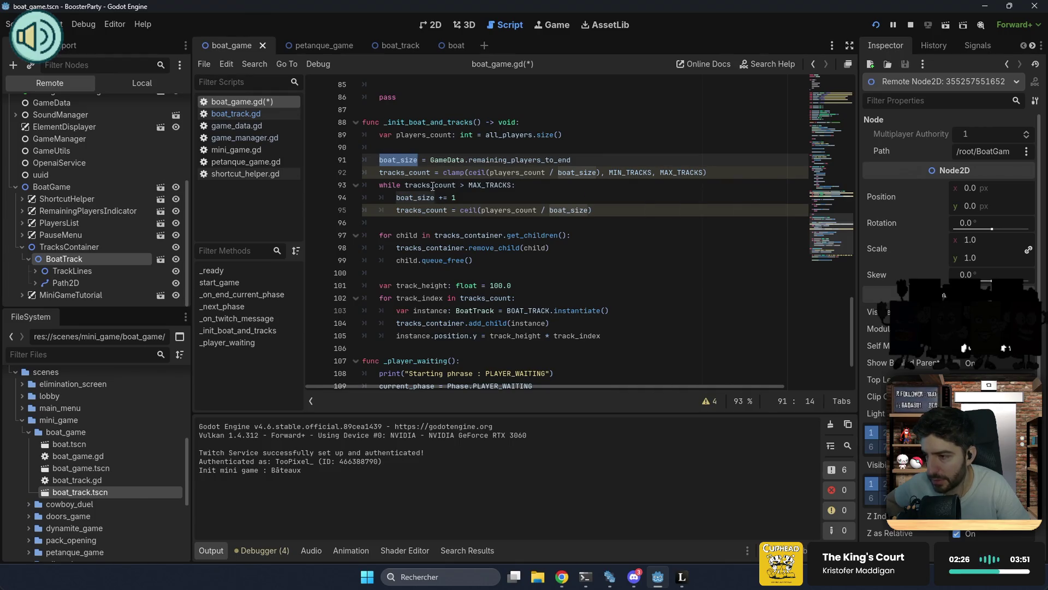
Step: Trace the line 103 loop: BOAT_TRACK instance, add_child to tracks_container, track_height positioning, and TracksContainer
mouse_move(432, 187)
mouse_move(481, 186)
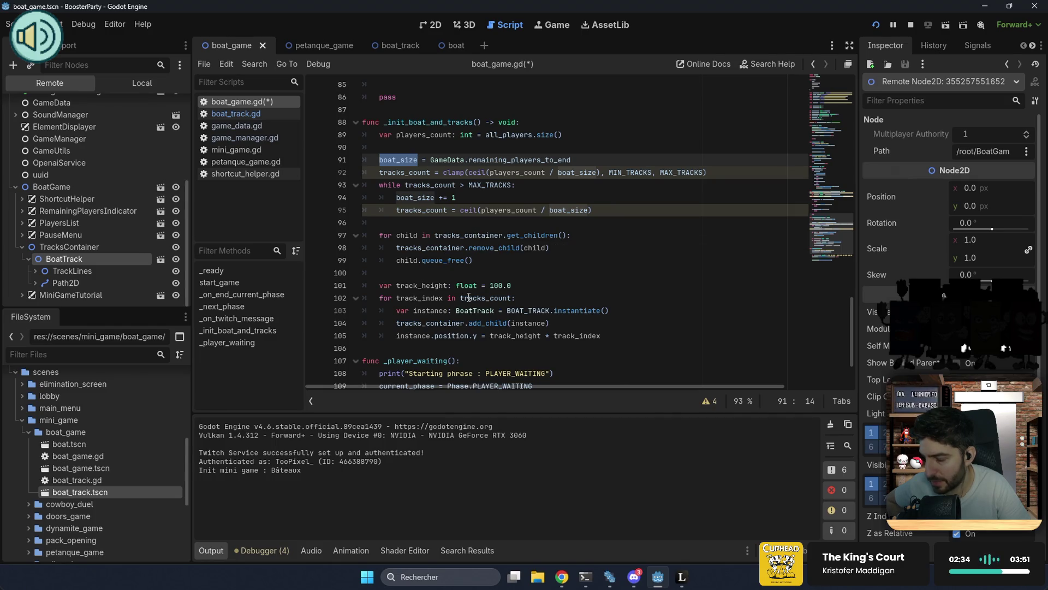
mouse_move(469, 298)
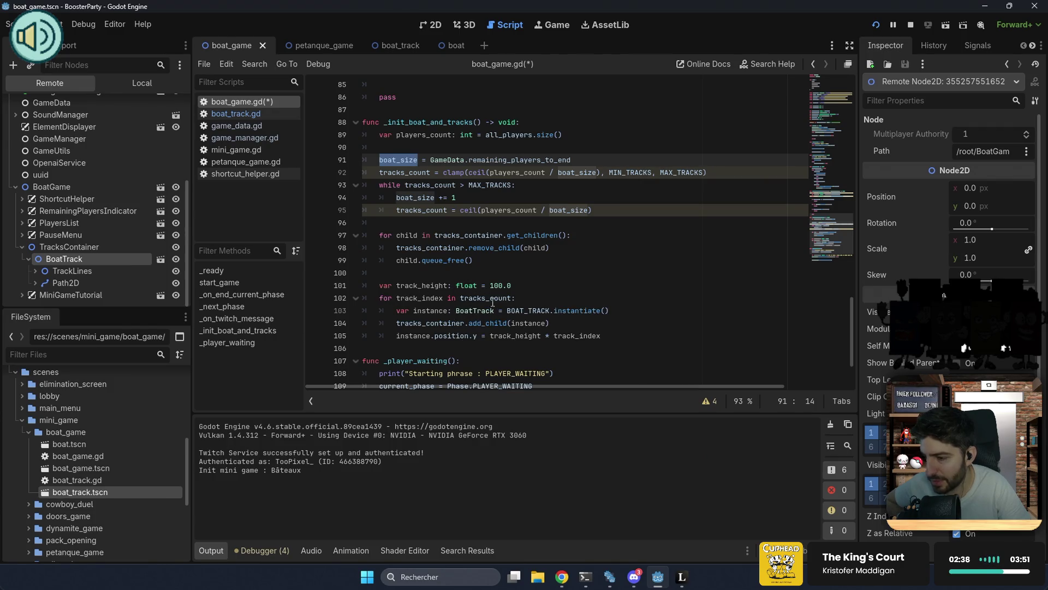
scroll(460, 295, "down", 1)
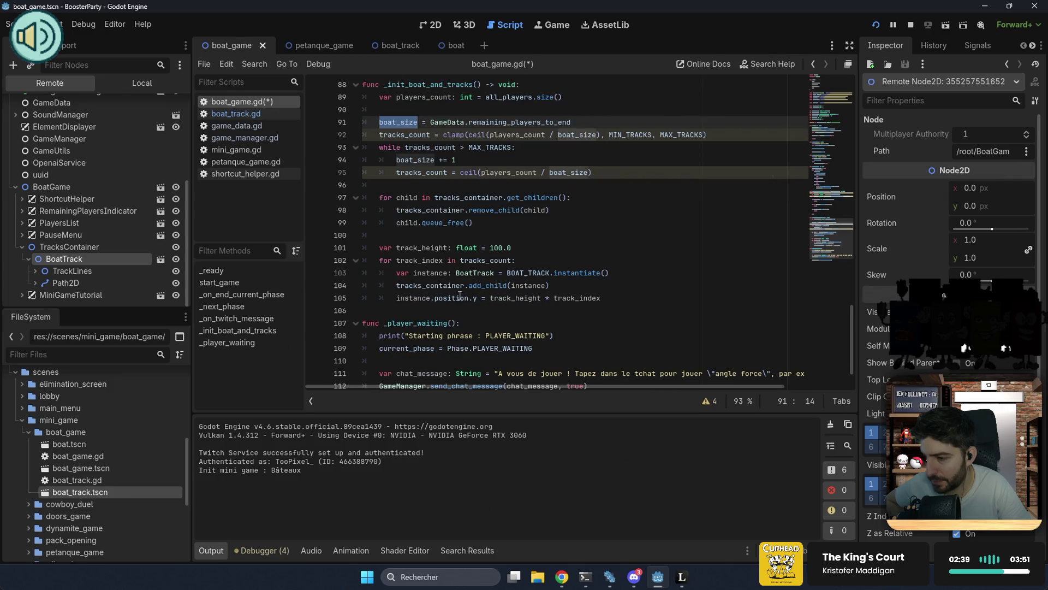
double_click(437, 272)
double_click(527, 272)
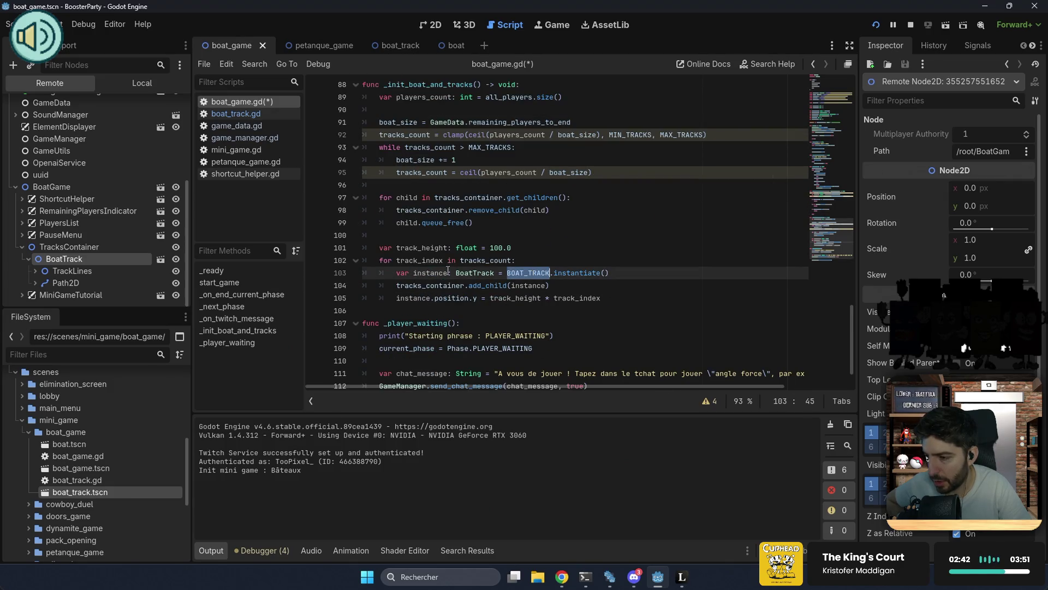
double_click(430, 285)
double_click(516, 285)
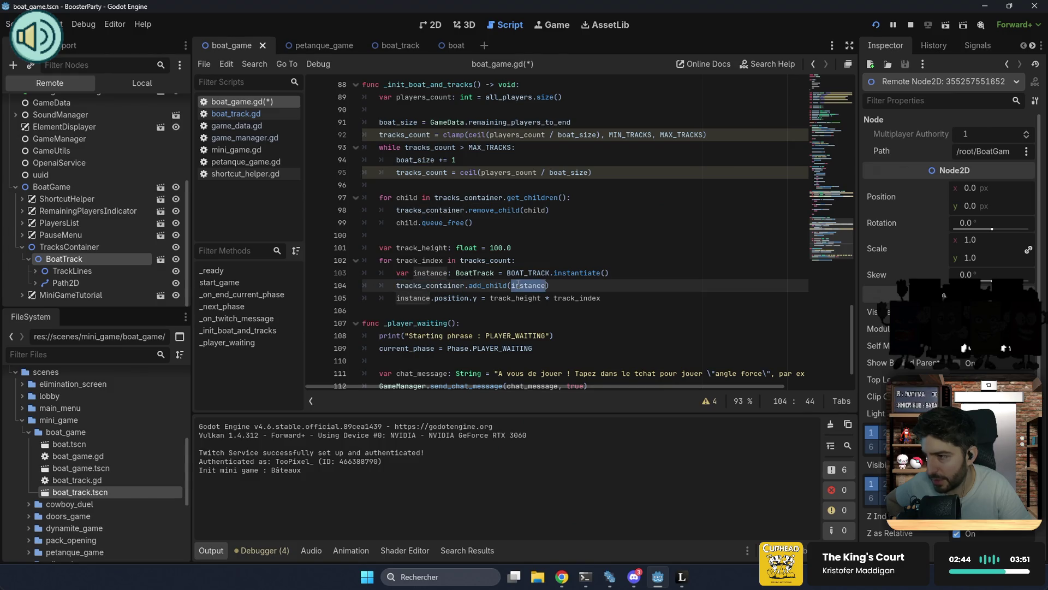
double_click(451, 298)
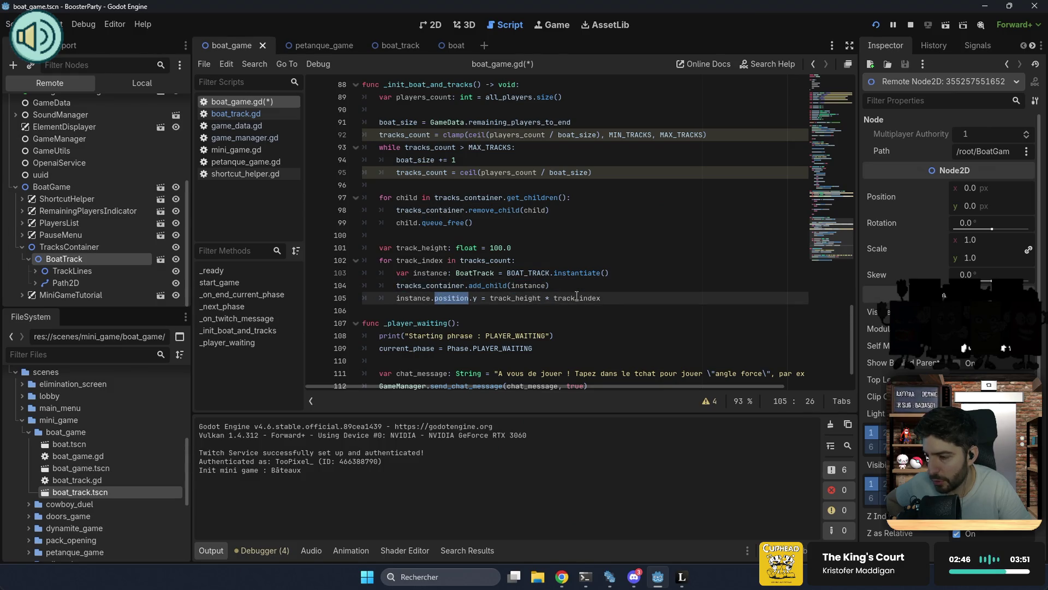
double_click(515, 298)
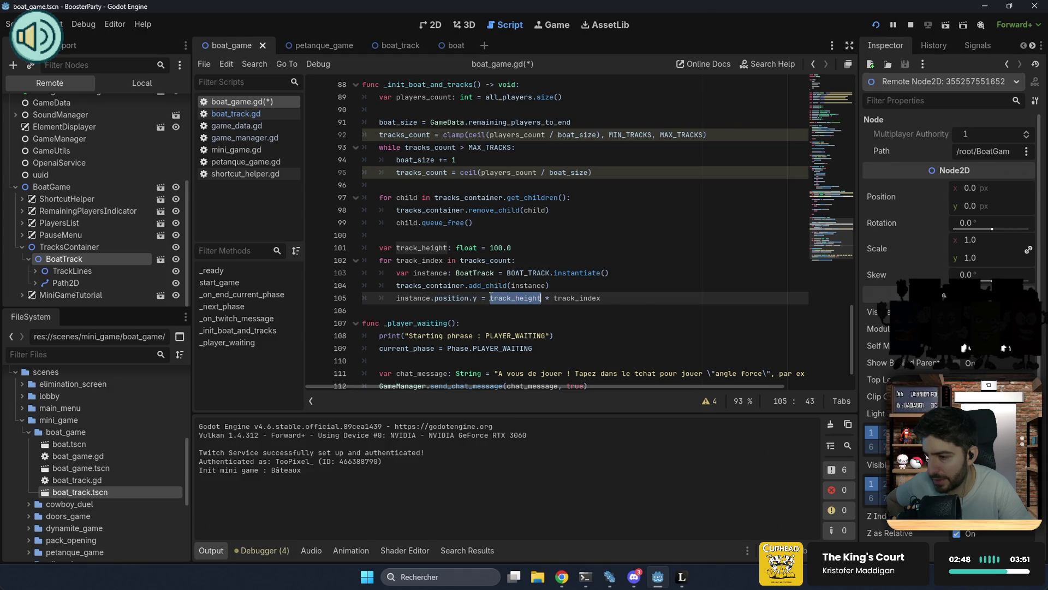
mouse_move(508, 298)
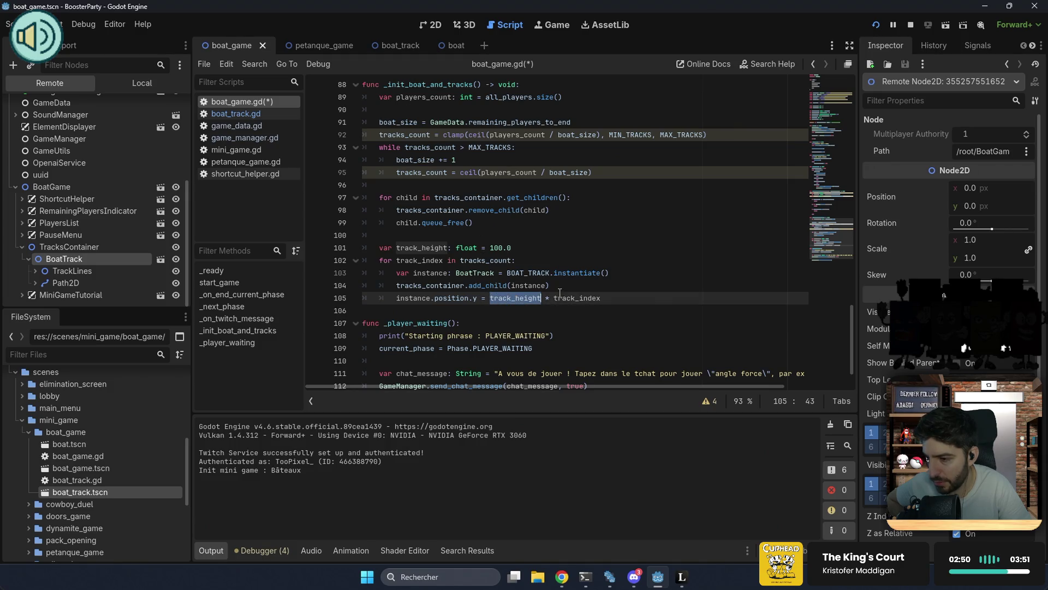
left_click(55, 248)
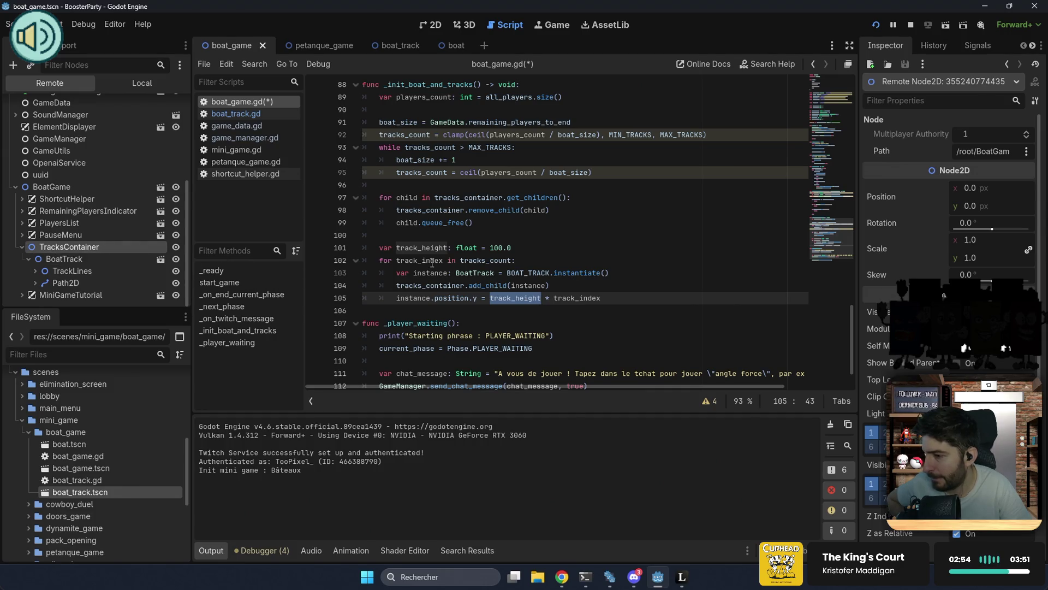
mouse_move(473, 260)
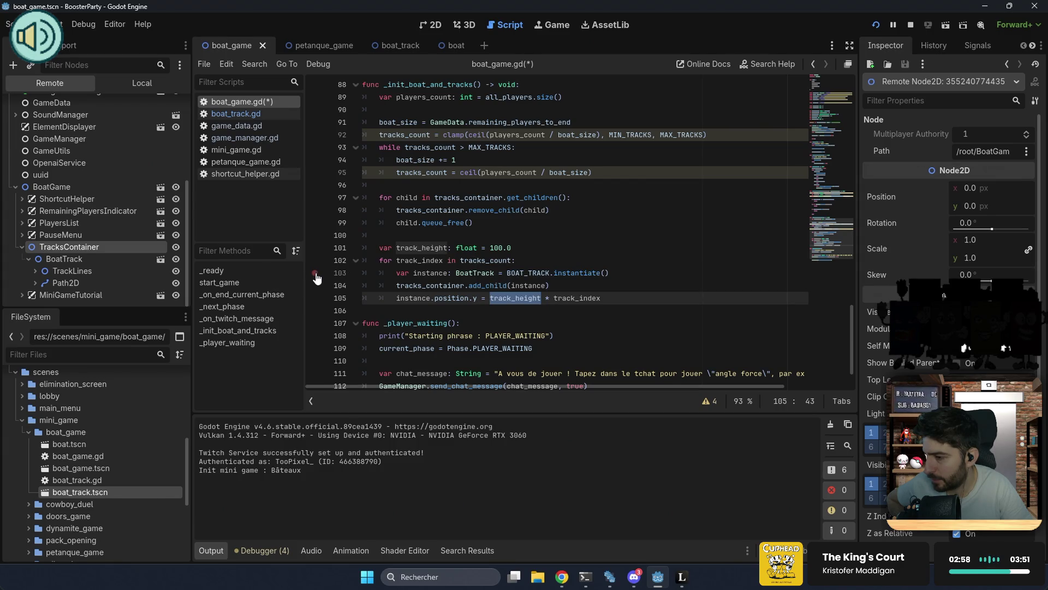
Step: Restart the game, choose Mode Arcade, pick the Bâteaux mini-game and launch the party
left_click(875, 24)
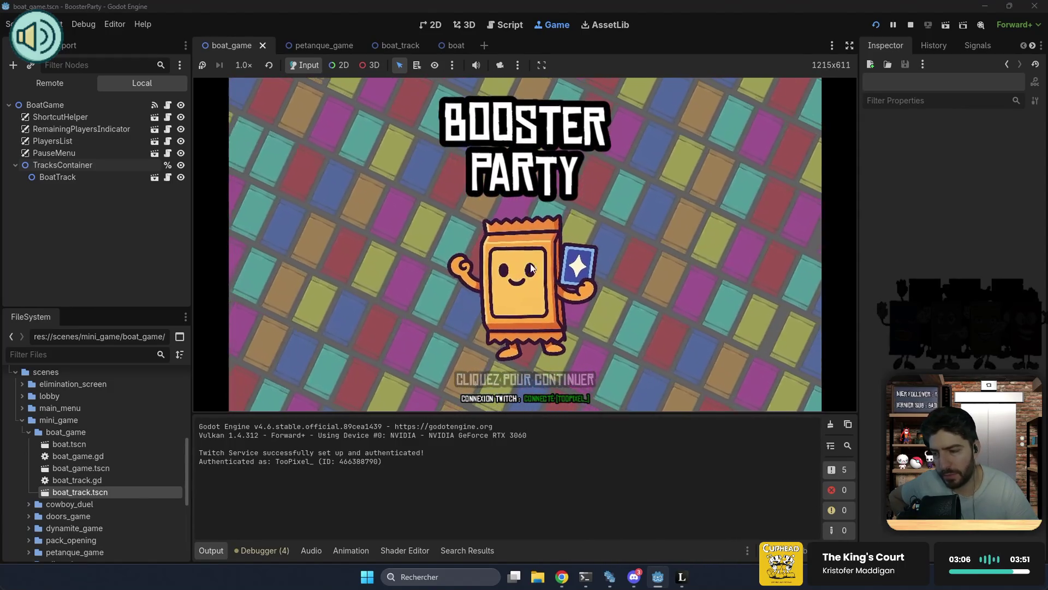
left_click(562, 283)
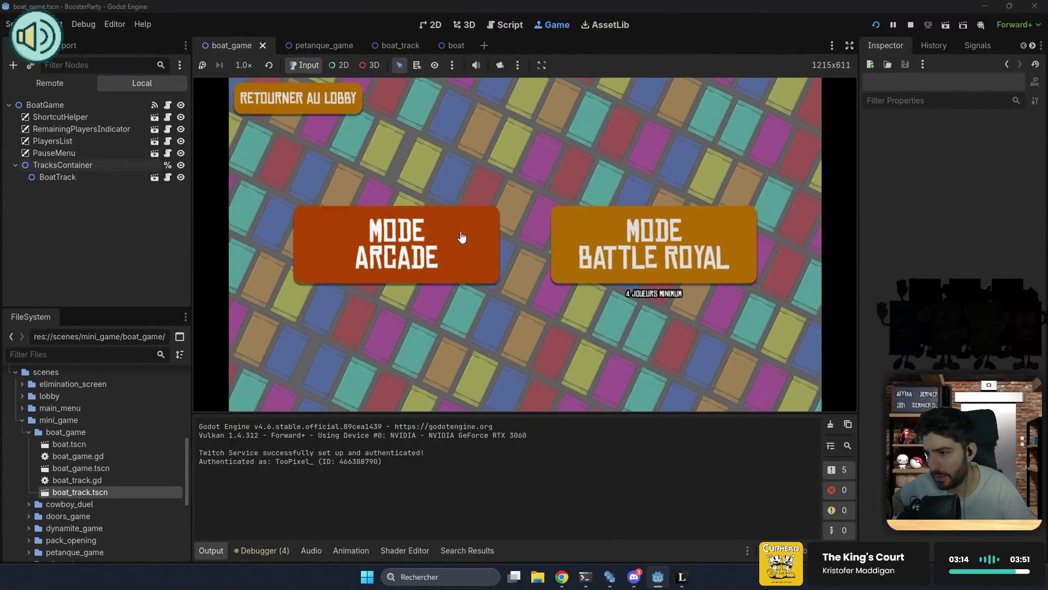
left_click(463, 237)
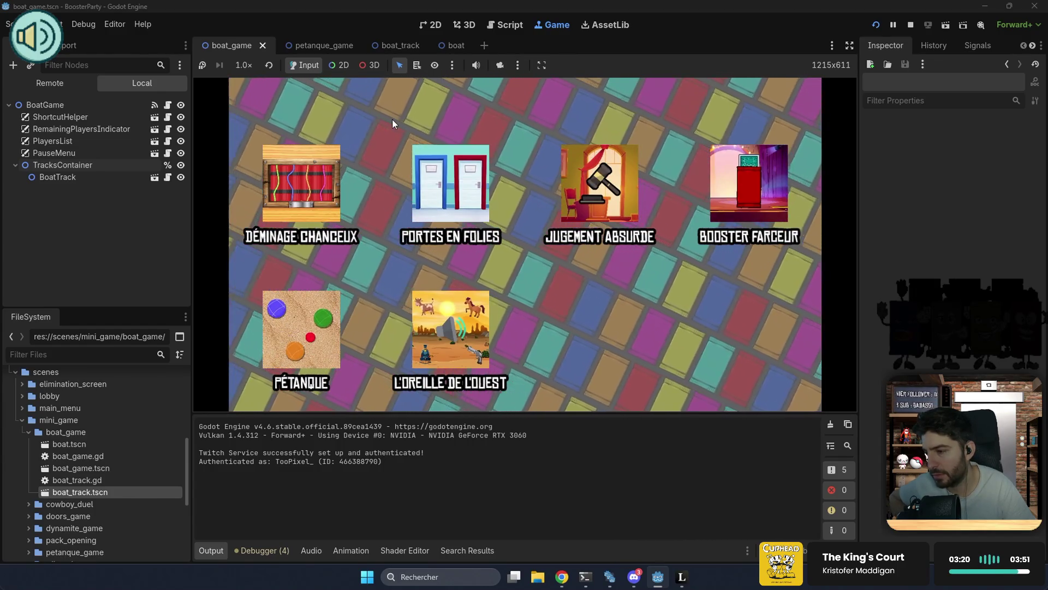
key("Escape")
left_click(507, 328)
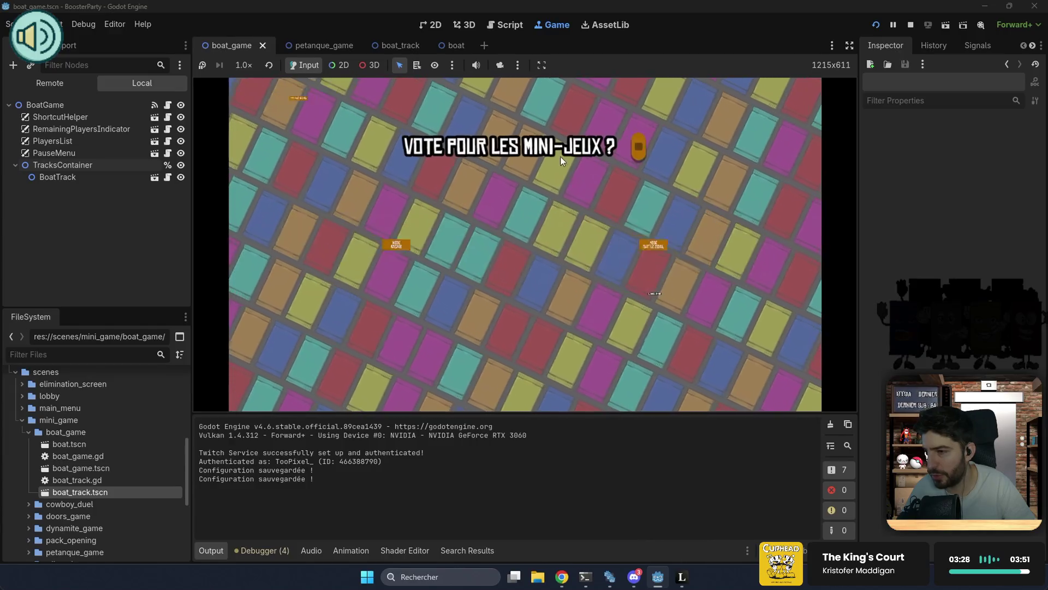
scroll(491, 246, "down", 3)
left_click(510, 374)
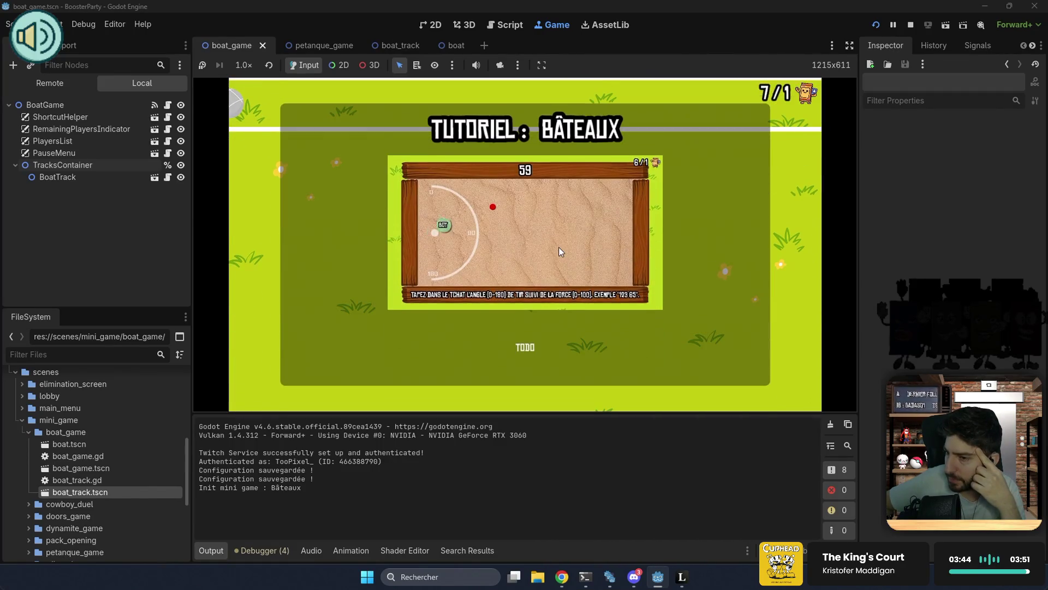
Step: Review start_game in boat_game.gd, then return to the game halted at line 103
left_click(508, 31)
scroll(837, 160, "up", 15)
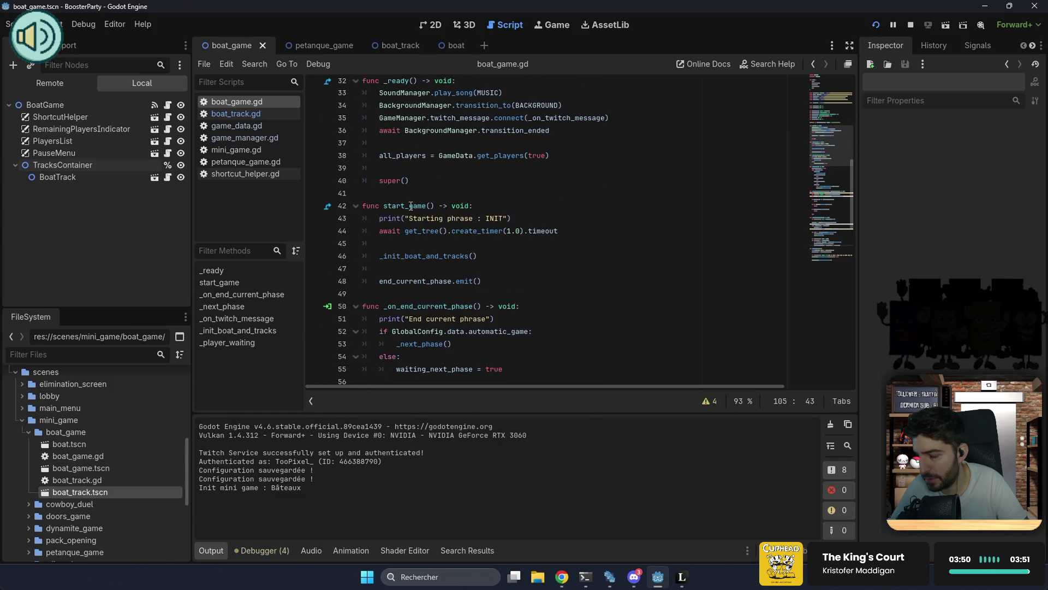
double_click(405, 206)
scroll(558, 193, "up", 1)
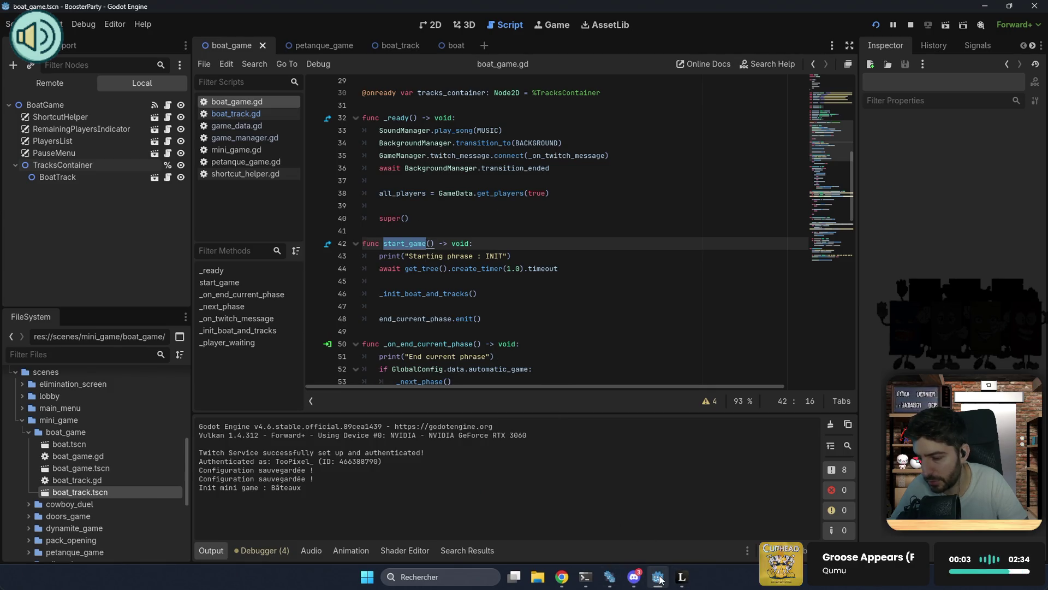
left_click(544, 24)
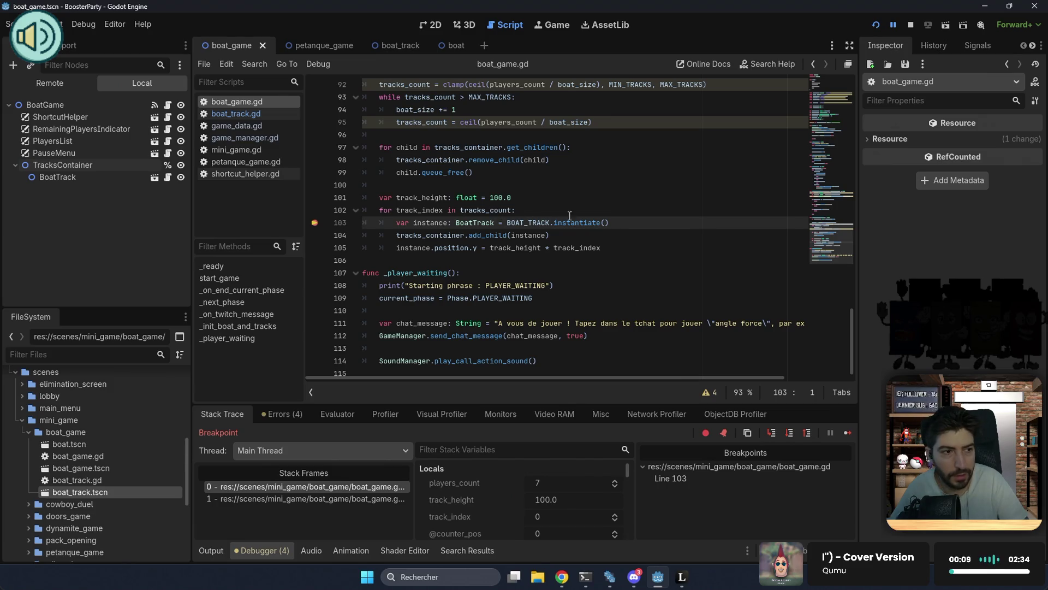
Step: Remove the line 103 breakpoint, resume execution, and return to boat_game.gd
mouse_move(574, 228)
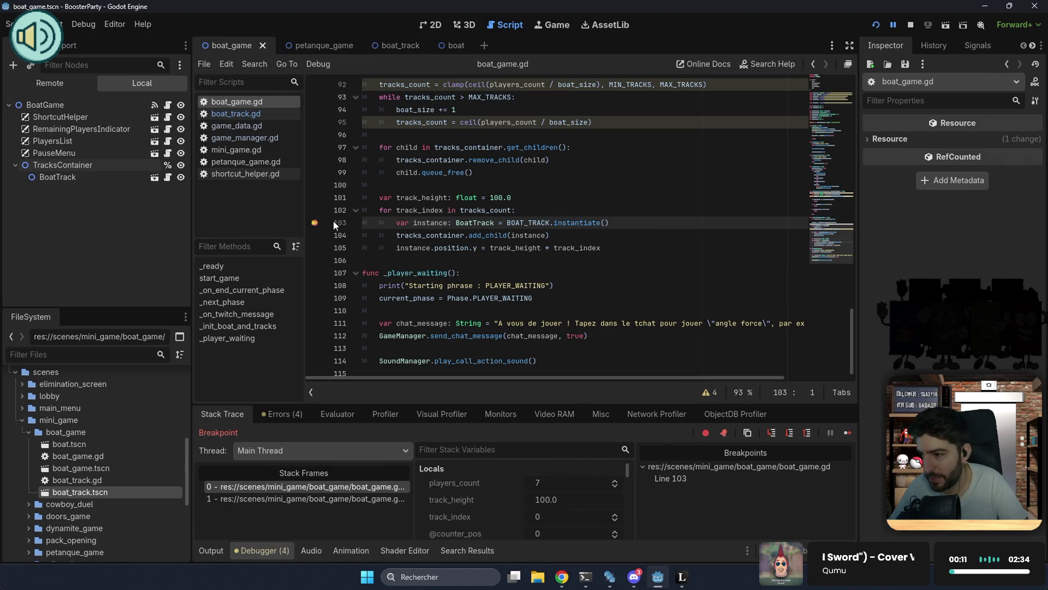
left_click(315, 222)
left_click(847, 431)
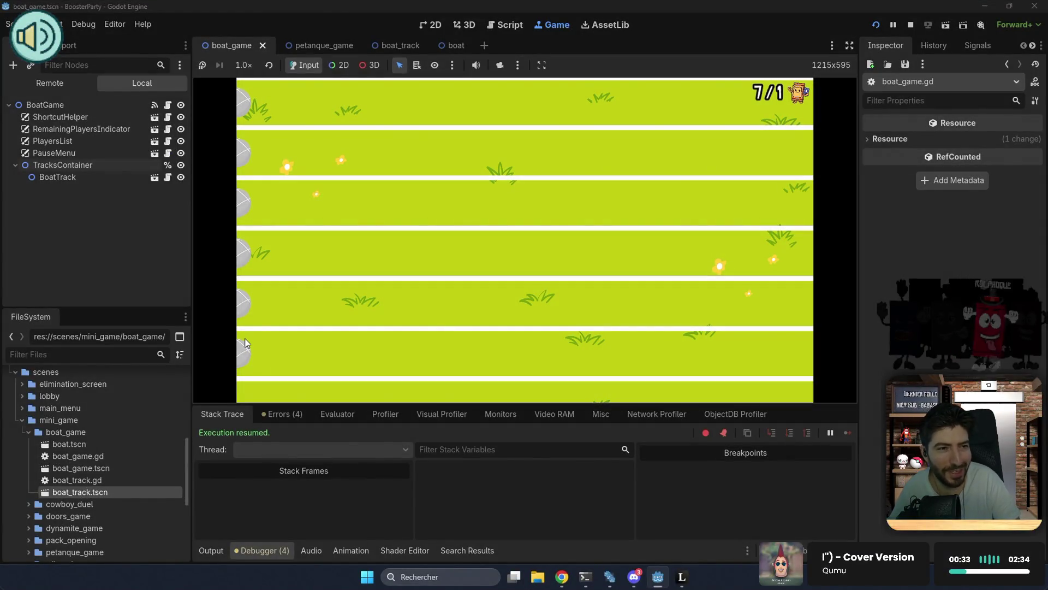
left_click(506, 28)
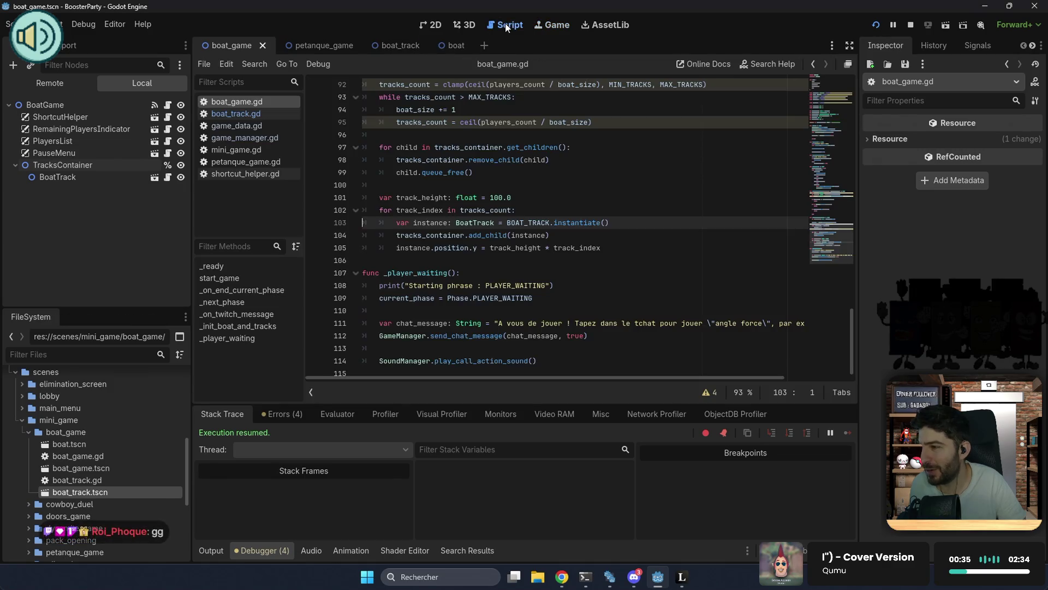
Step: Wrap the clamp expression on line 92 in int(...) and review the script warnings
left_click(620, 246)
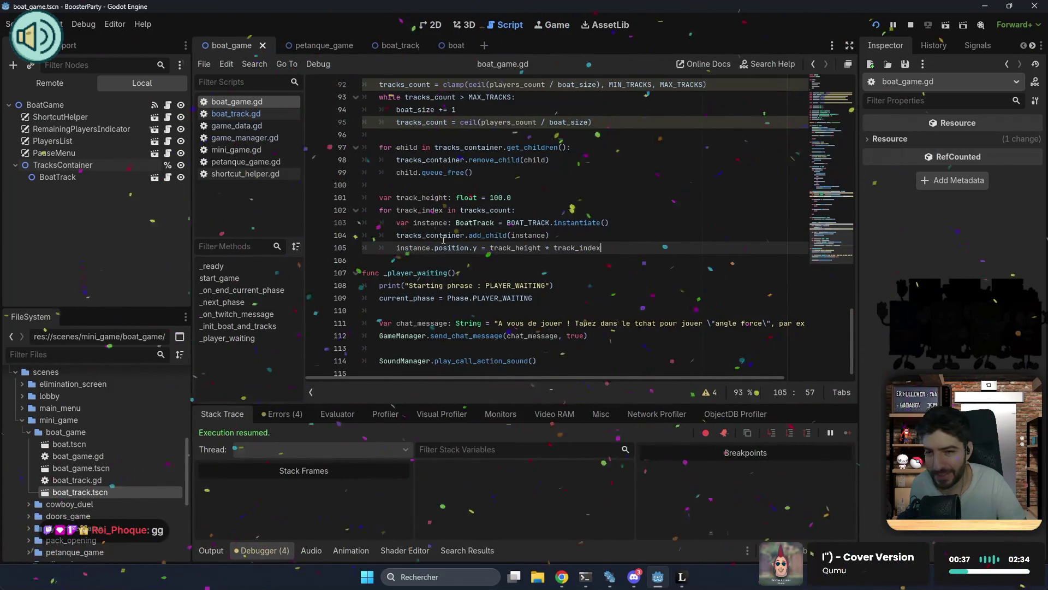
scroll(456, 194, "up", 1)
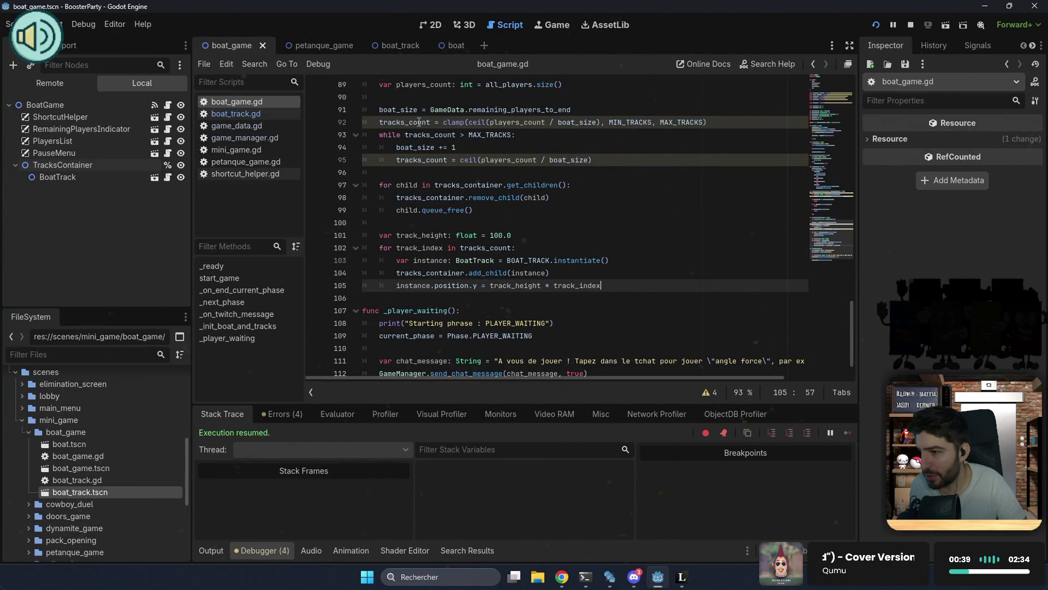
left_click(443, 121)
type("int")
left_click(731, 121, "shift")
type("(")
left_click(731, 121)
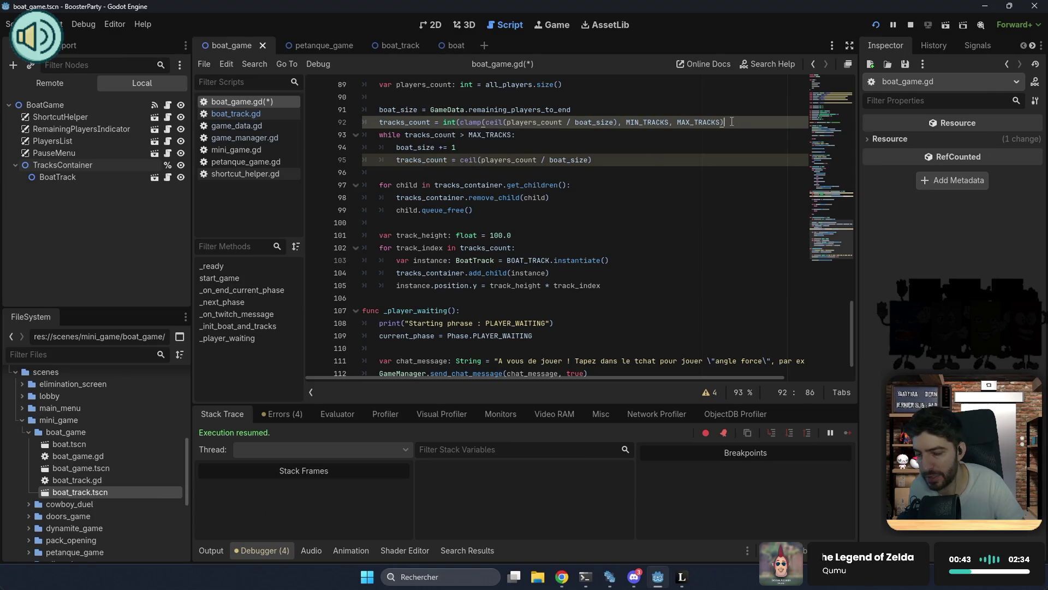
type(")")
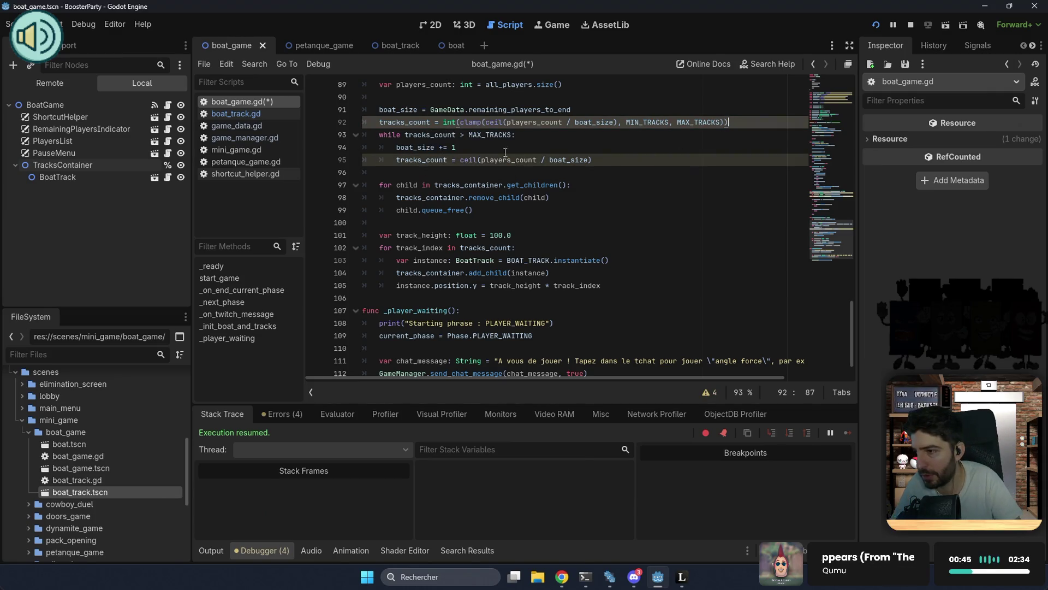
mouse_move(452, 121)
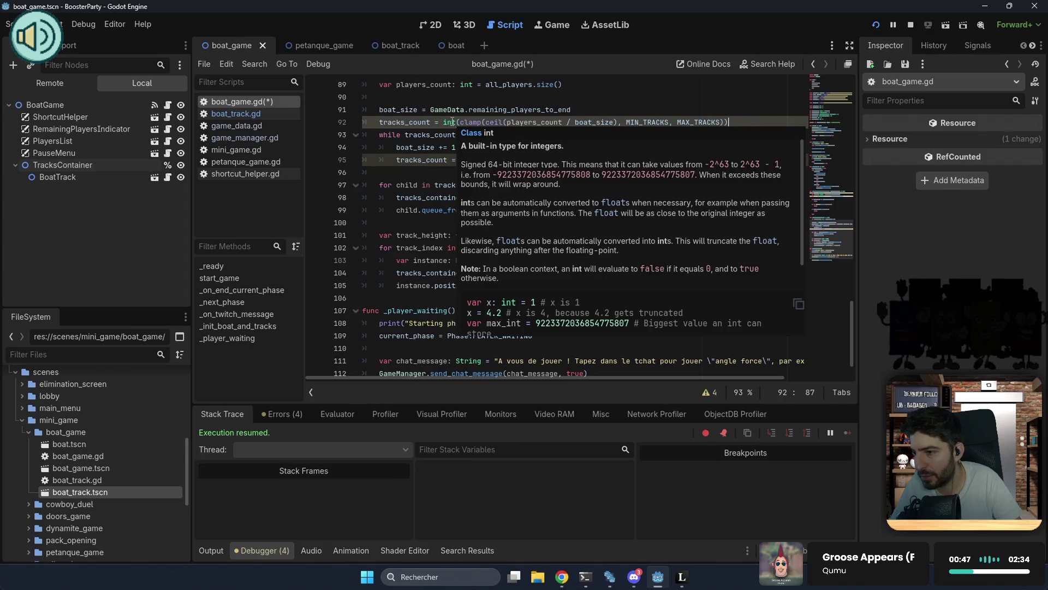
left_click(708, 392)
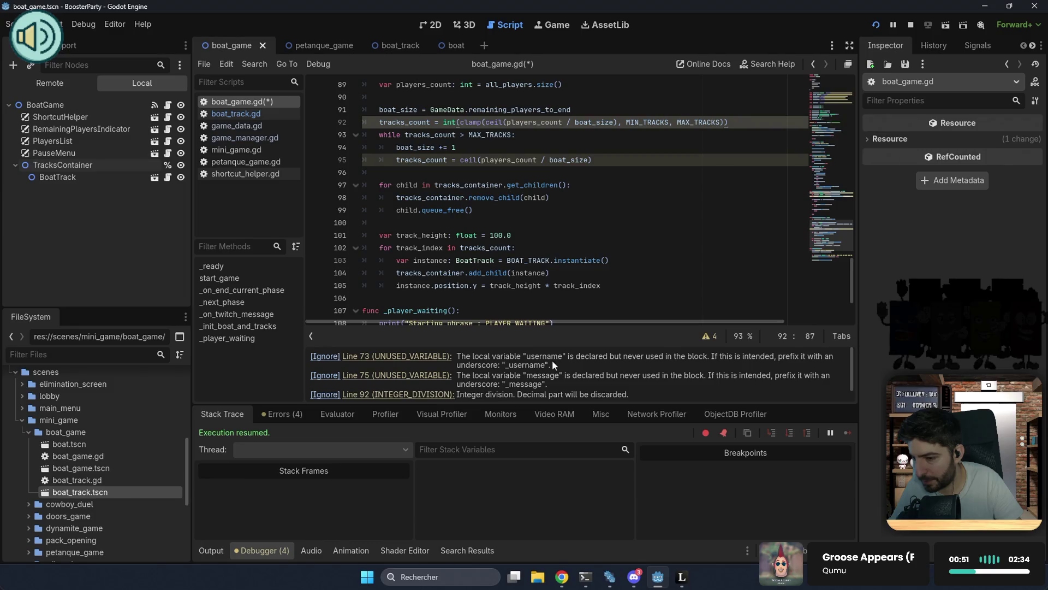
scroll(545, 389, "down", 1)
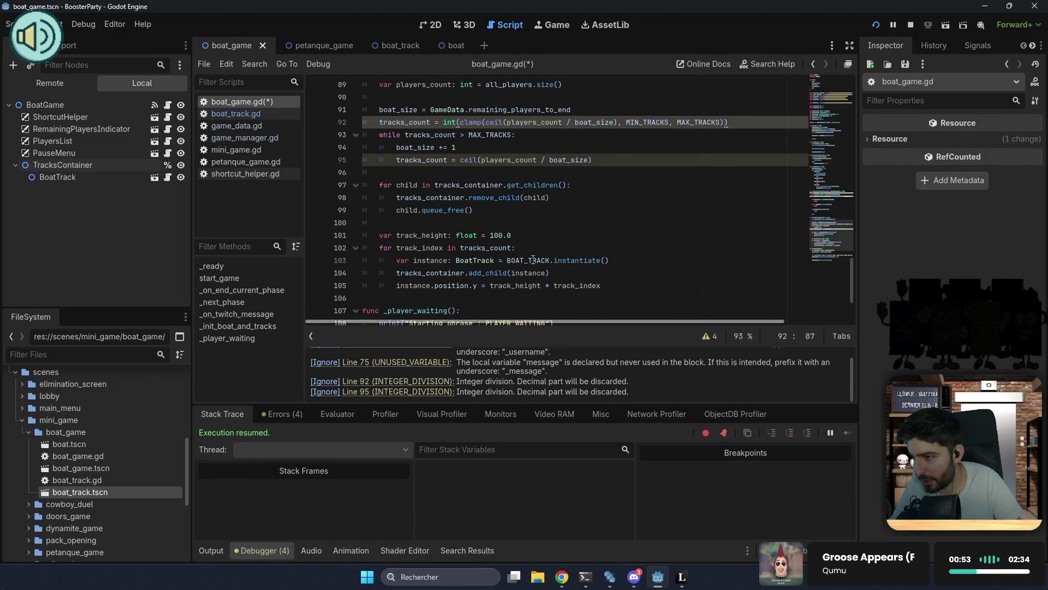
mouse_move(453, 123)
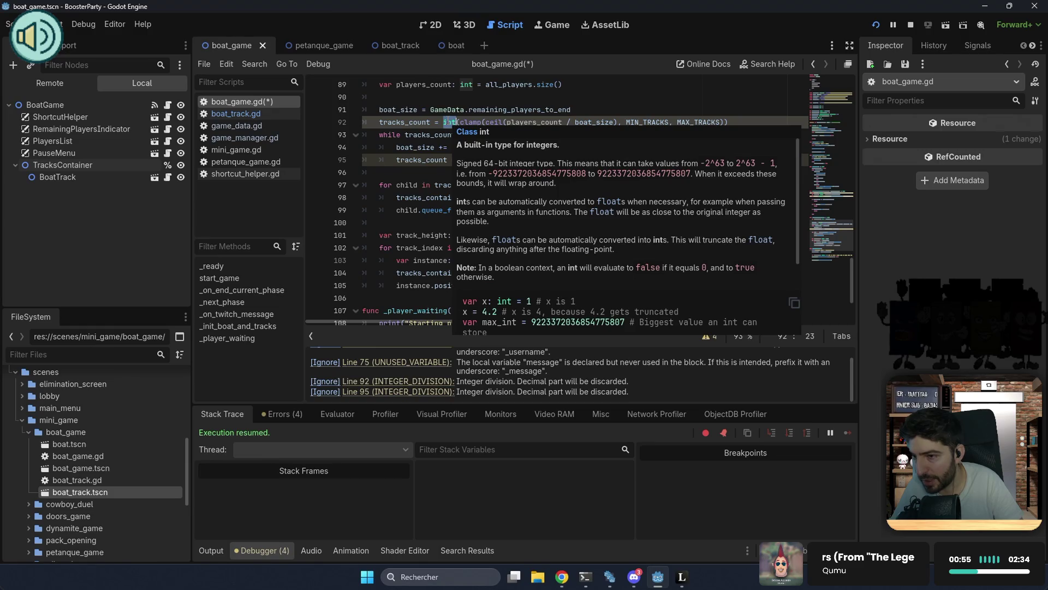
Step: Strip the int( wrapper and its trailing parenthesis so line 92 parses cleanly
key("BackSpace")
key("Delete")
key("End")
key("Delete")
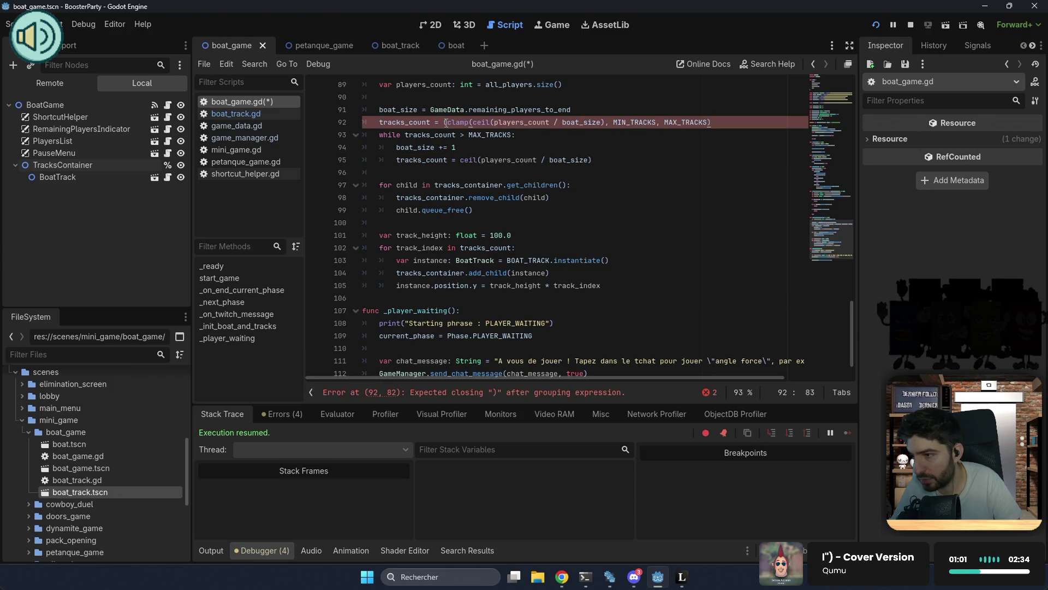
key("Delete")
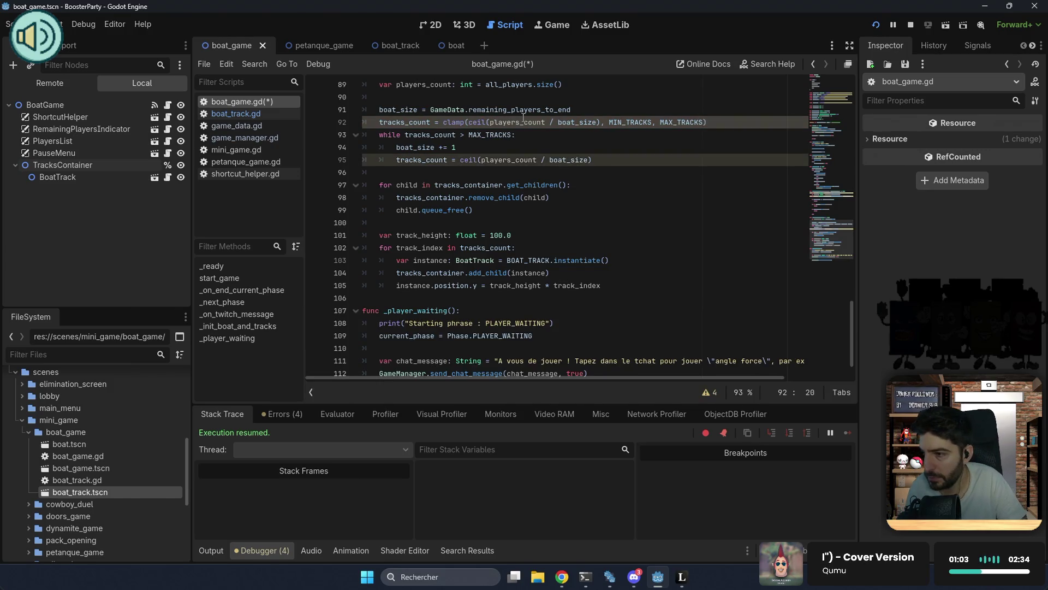
mouse_move(460, 162)
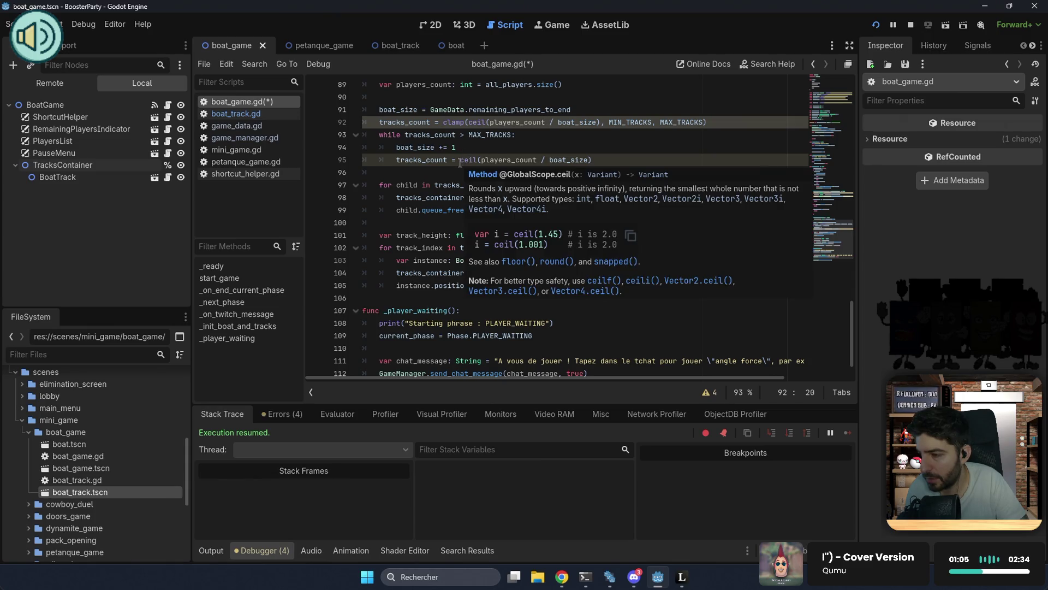
Step: Change the boat_size divisor to float(boat_size) on lines 95 and 92
left_click(551, 159)
type("float")
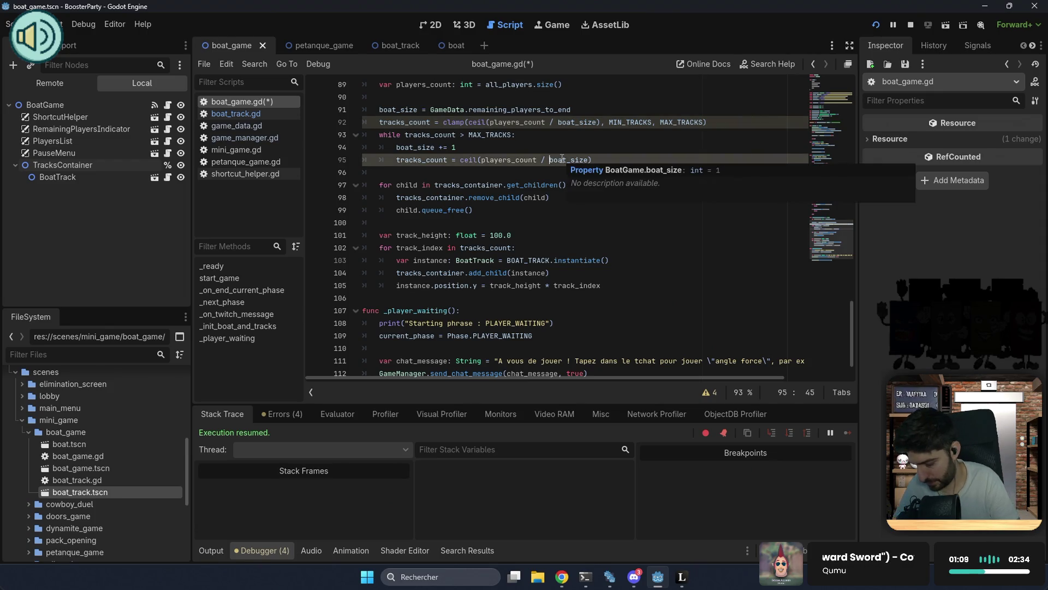
type("(")
key("Right")
type(")")
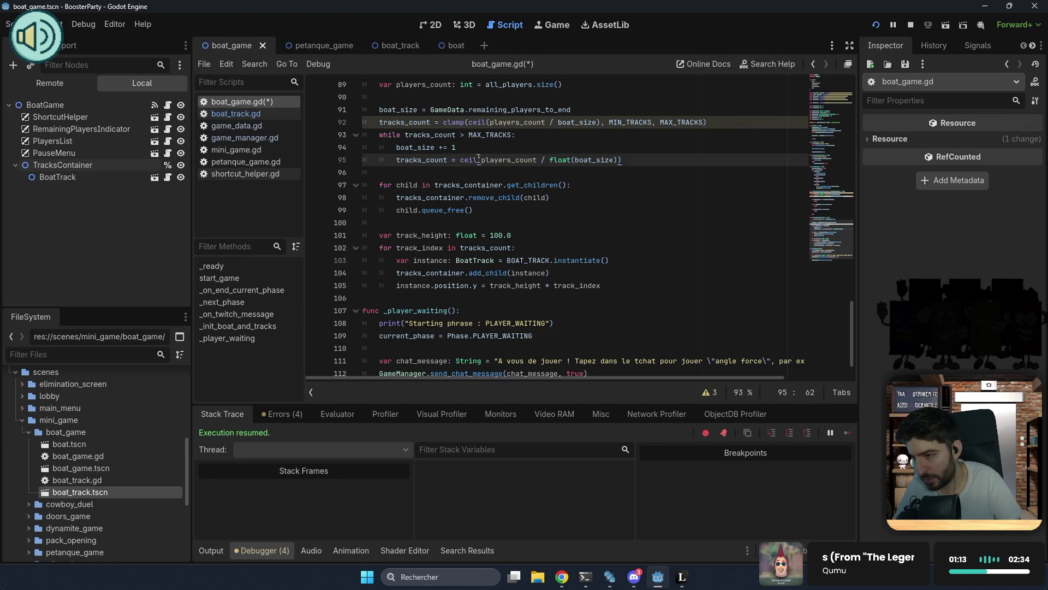
double_click(574, 126)
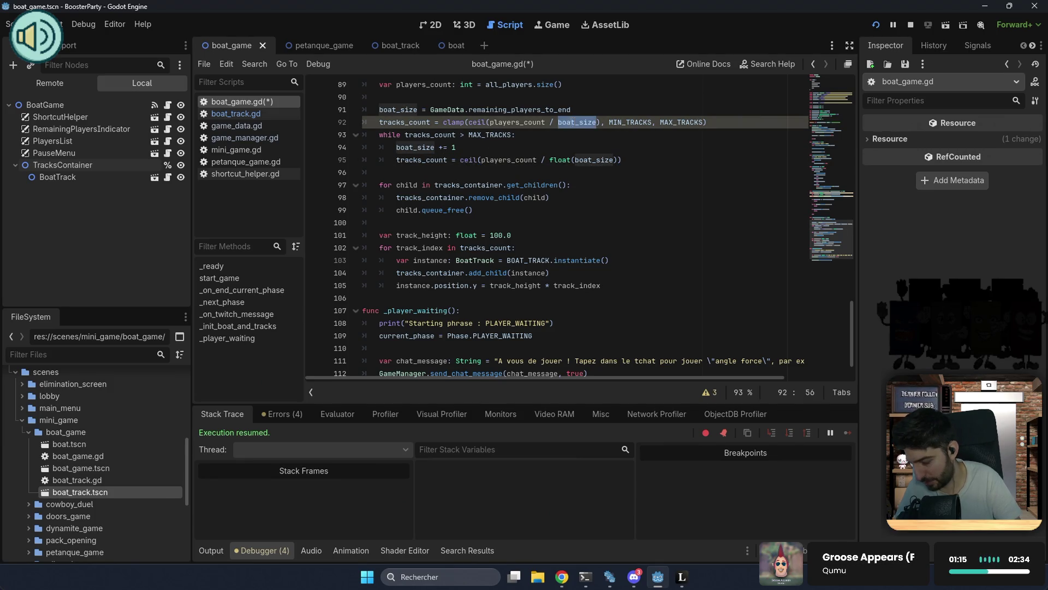
type("(")
left_click(557, 122)
type("float(")
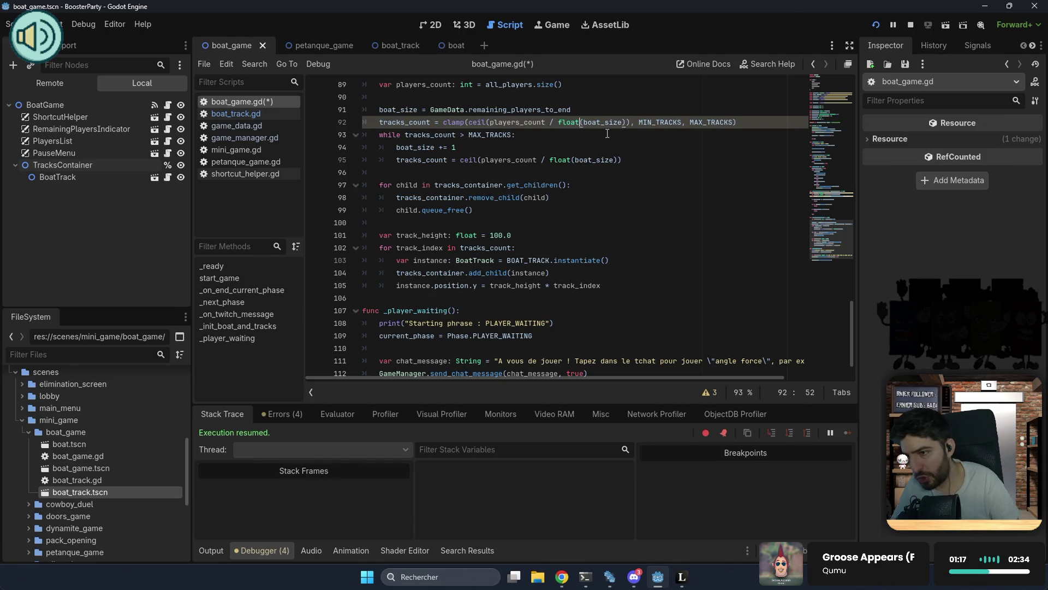
left_click(562, 134)
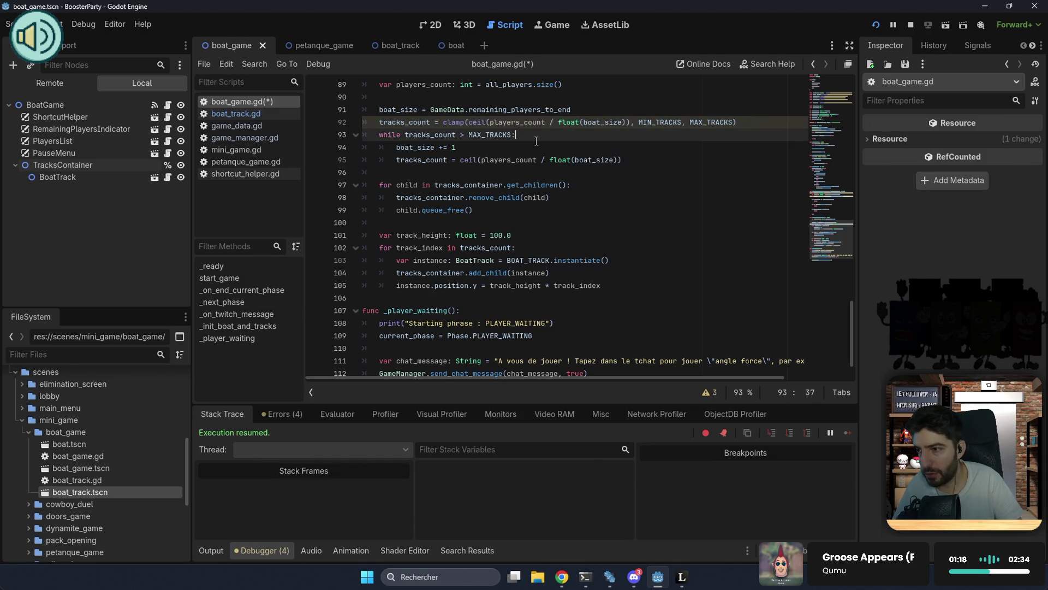
double_click(566, 122)
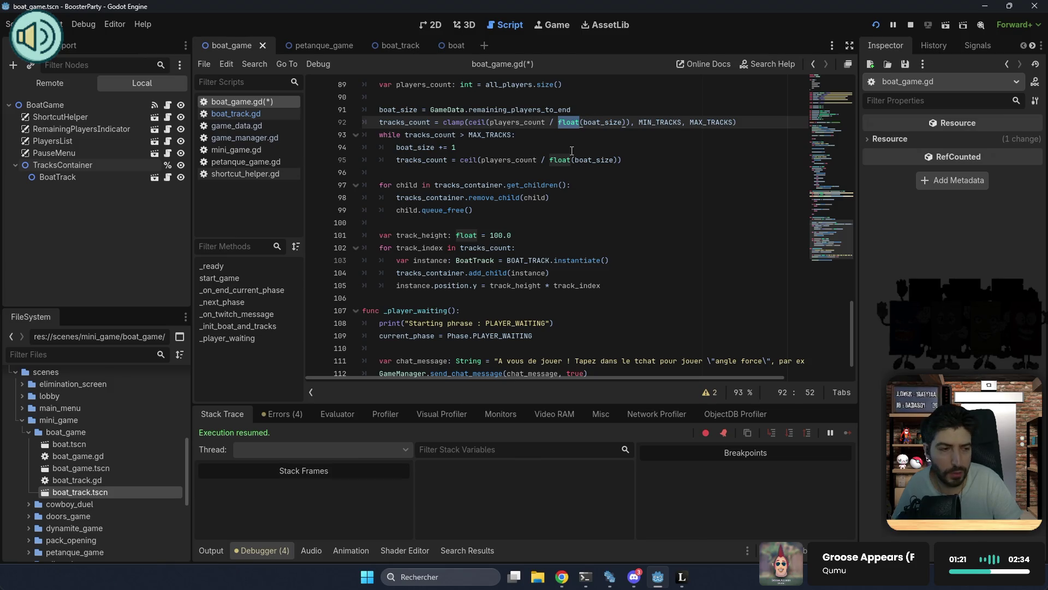
Step: Review the ceil line, the track_height declaration and the track positioning loop
scroll(563, 159, "down", 2)
left_click(537, 194)
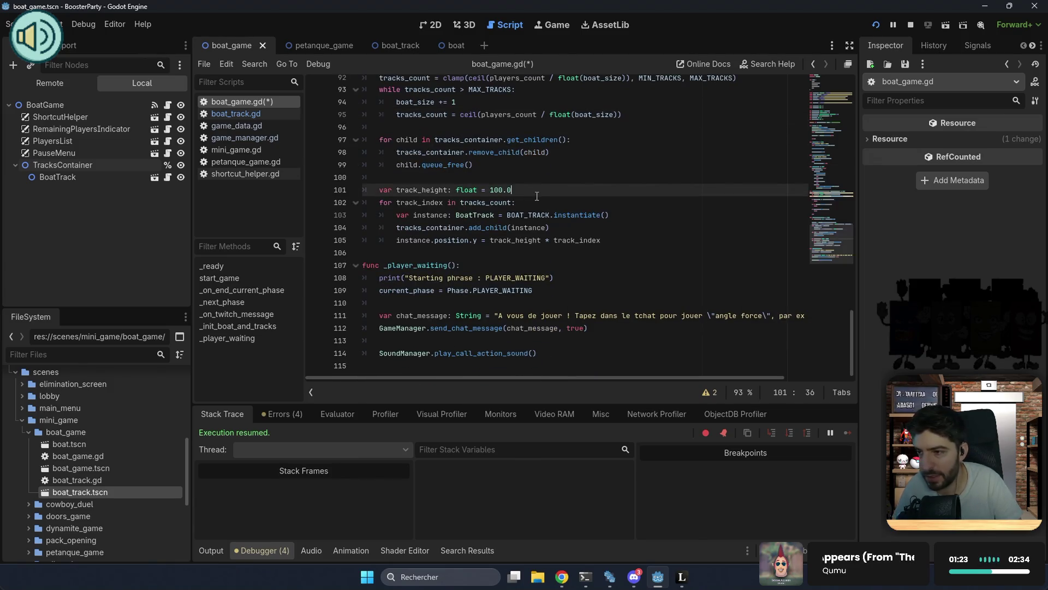
double_click(471, 114)
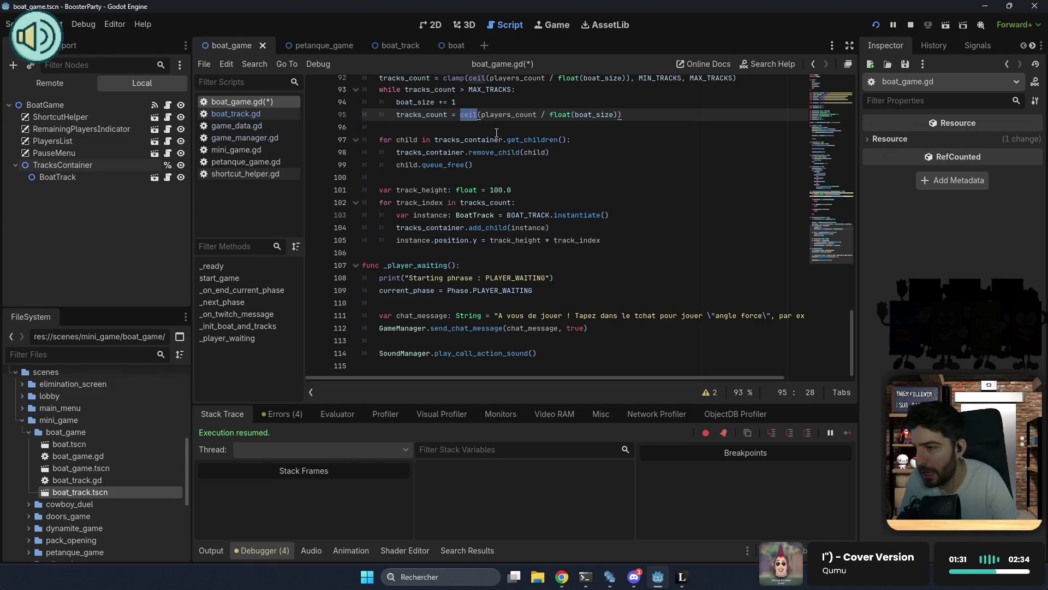
left_click(497, 133)
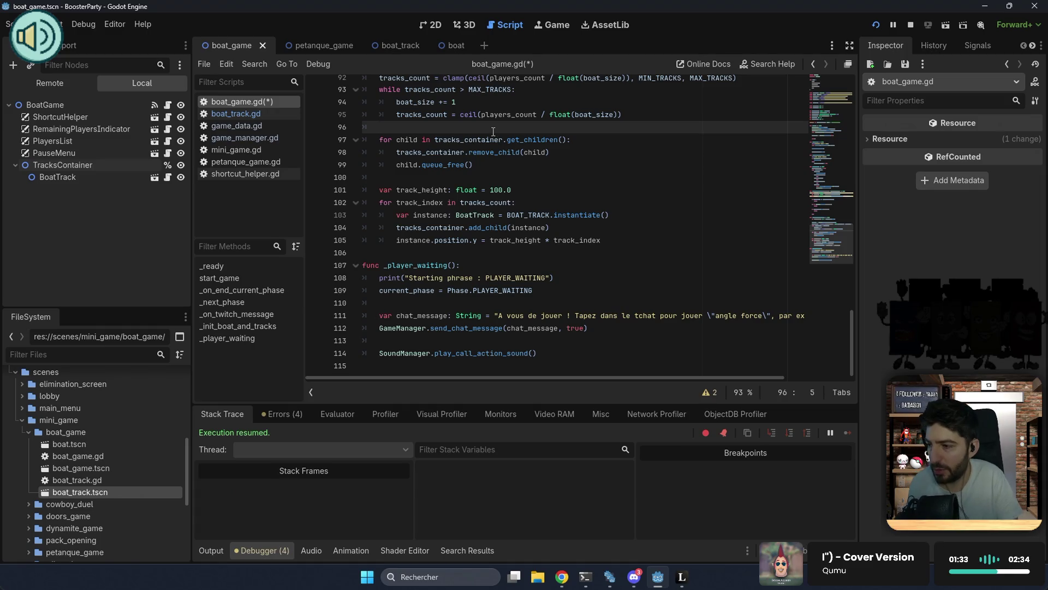
left_click(526, 253)
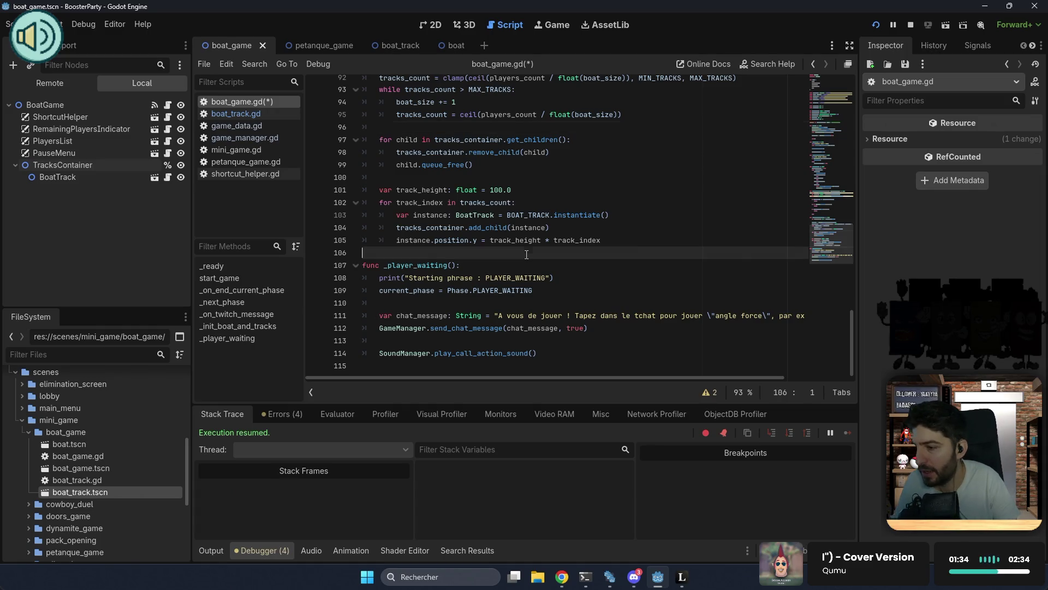
left_click(635, 241)
scroll(649, 241, "up", 10)
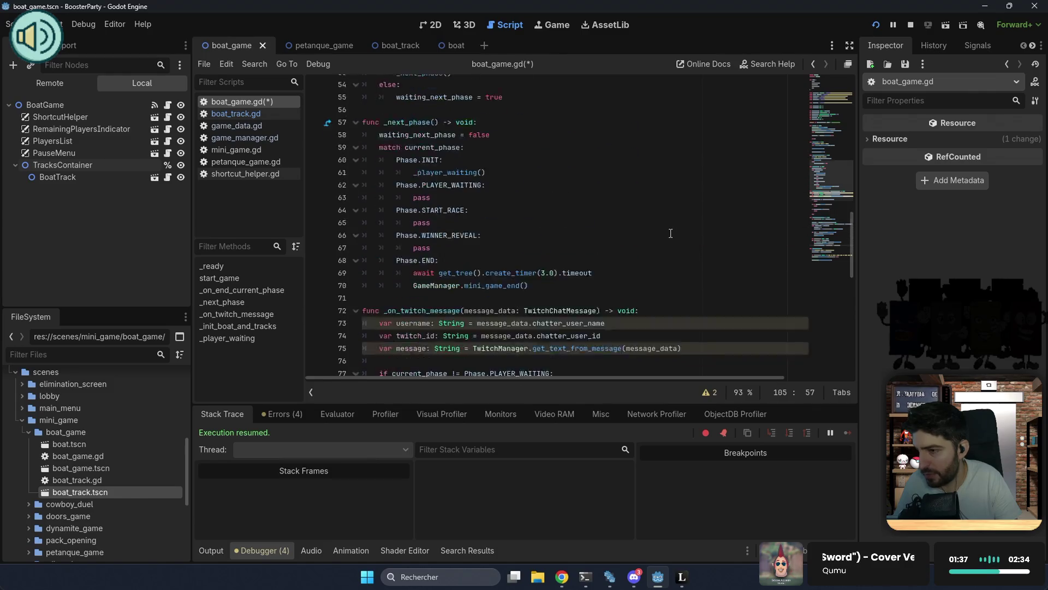
scroll(671, 233, "up", 15)
scroll(503, 235, "down", 6)
Step: Move the _init_boat_and_tracks() call from start_game into _ready after all_players, and save
left_click(399, 209)
scroll(448, 219, "down", 4)
left_click(491, 227)
key("shift+Down")
key("shift+End")
key("ctrl+x")
left_click(574, 136)
key("ctrl+v")
key("ctrl+s")
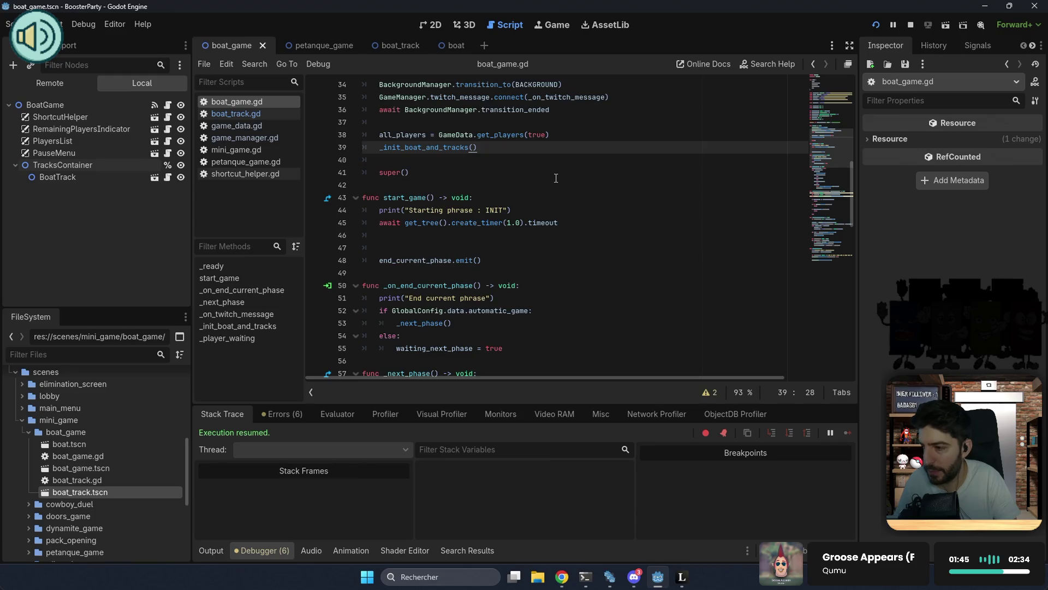
scroll(629, 194, "down", 19)
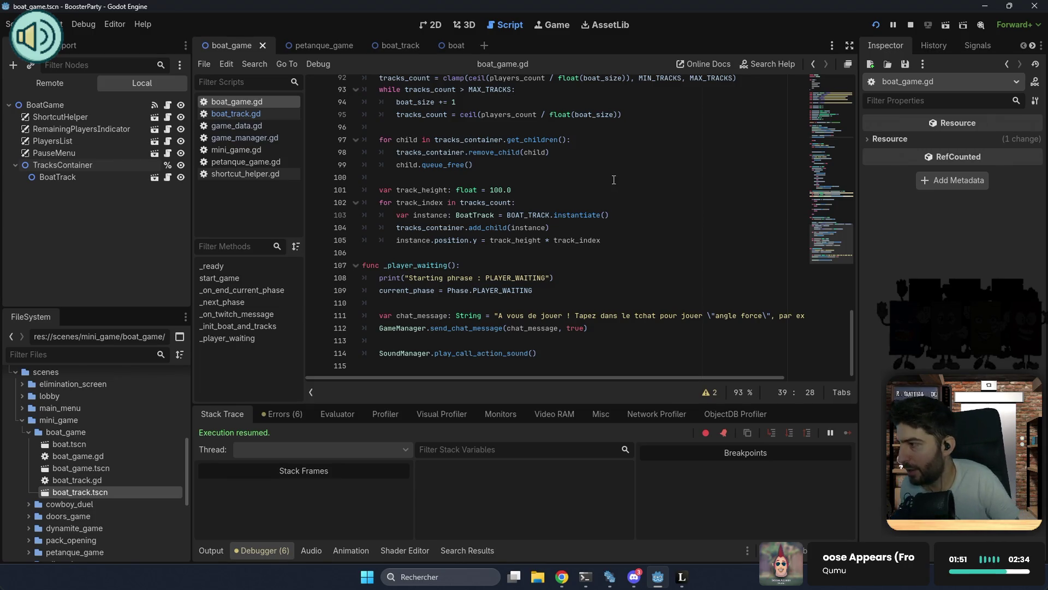
left_click(406, 48)
left_click(434, 27)
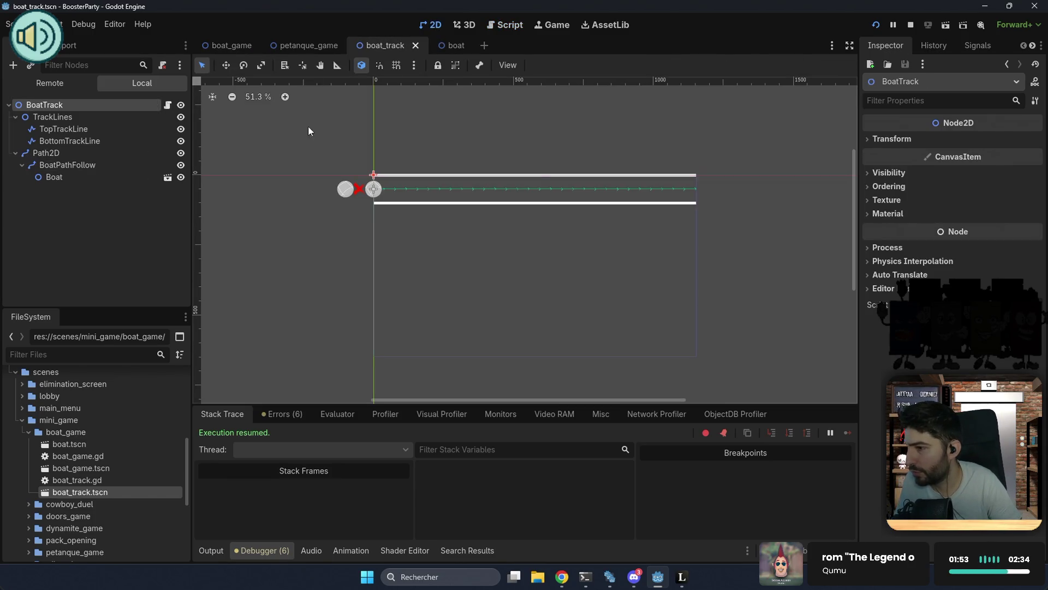
left_click(168, 106)
key("Return")
key("Return")
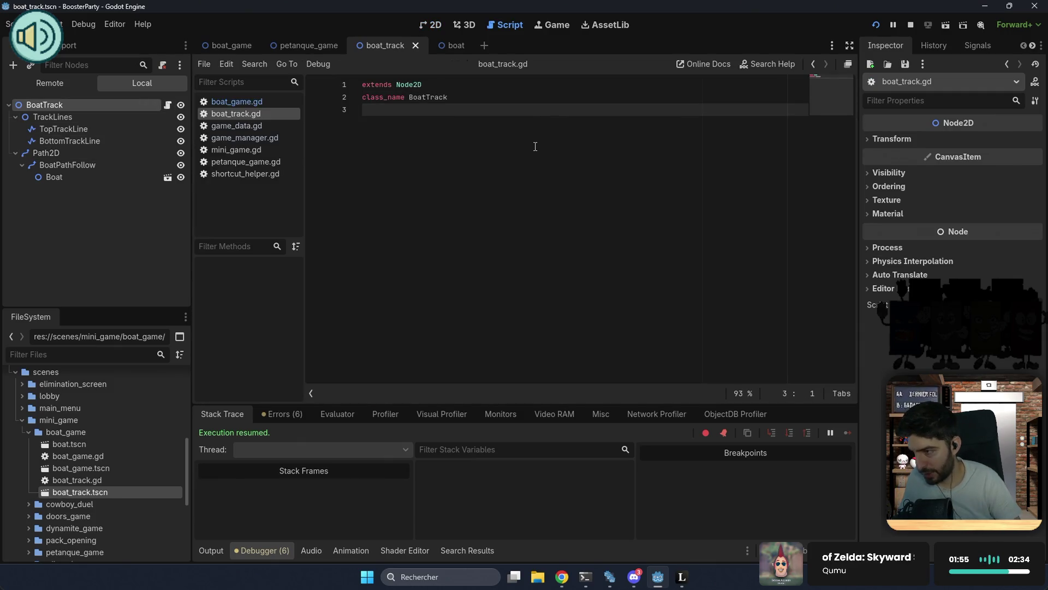
type("@export var track_")
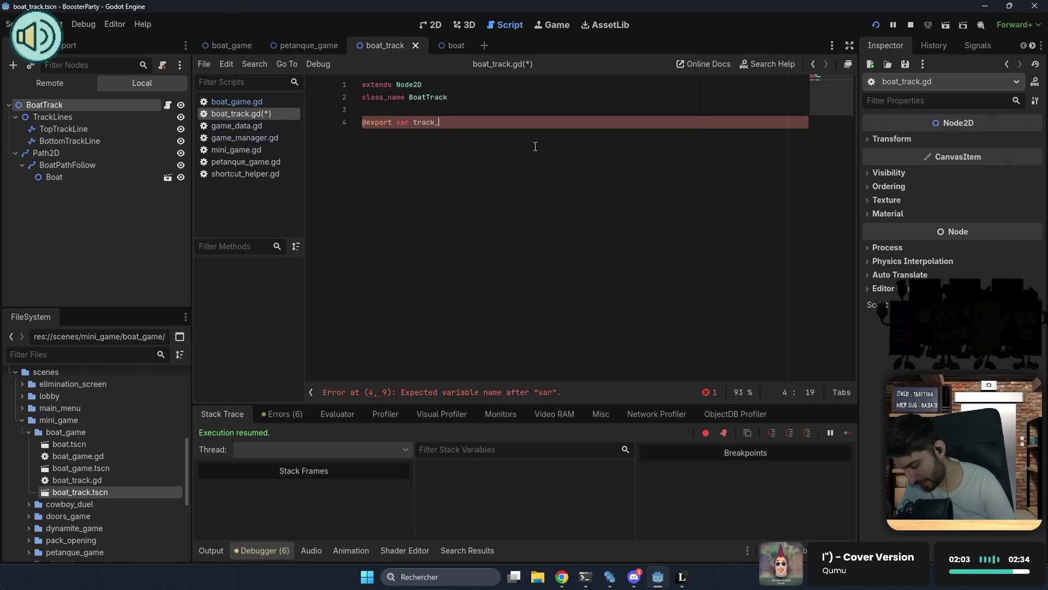
type("height")
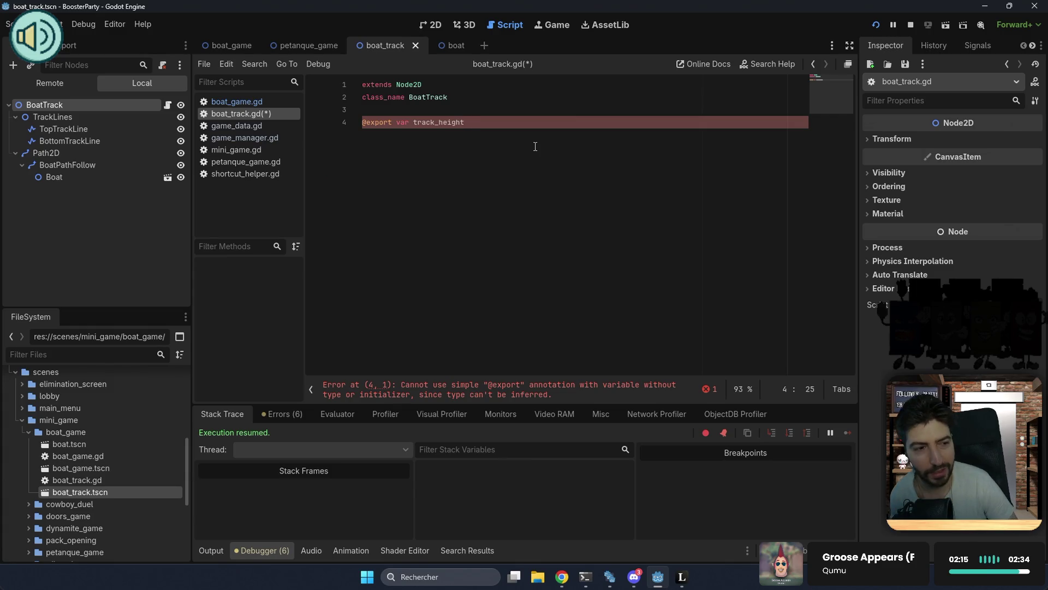
key("ctrl+shift+Left")
key("ctrl+shift+Left")
key("ctrl+shift+Left")
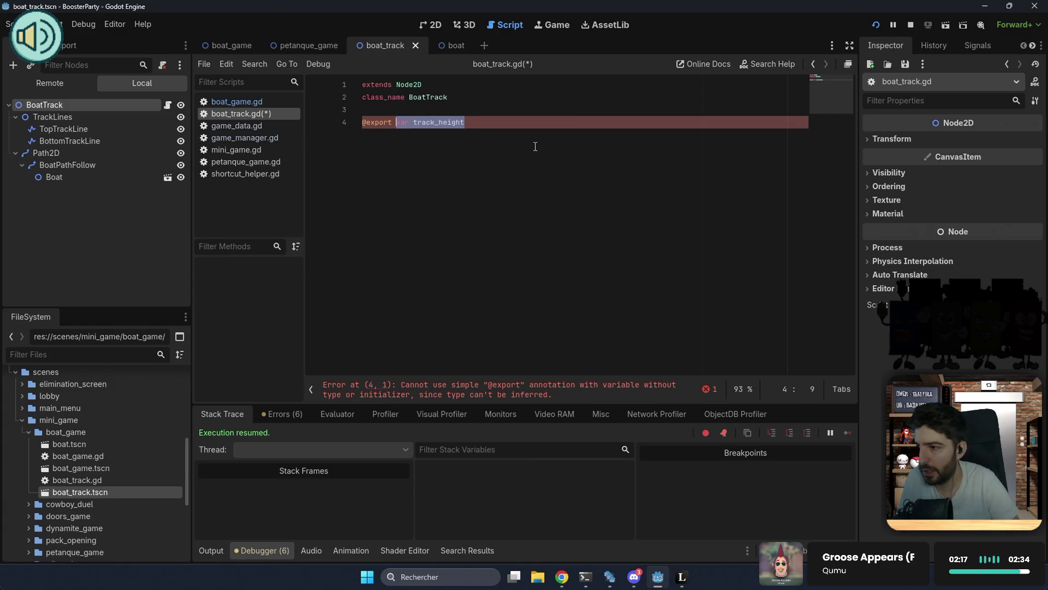
key("ctrl+shift+Right")
key("ctrl+shift+Right")
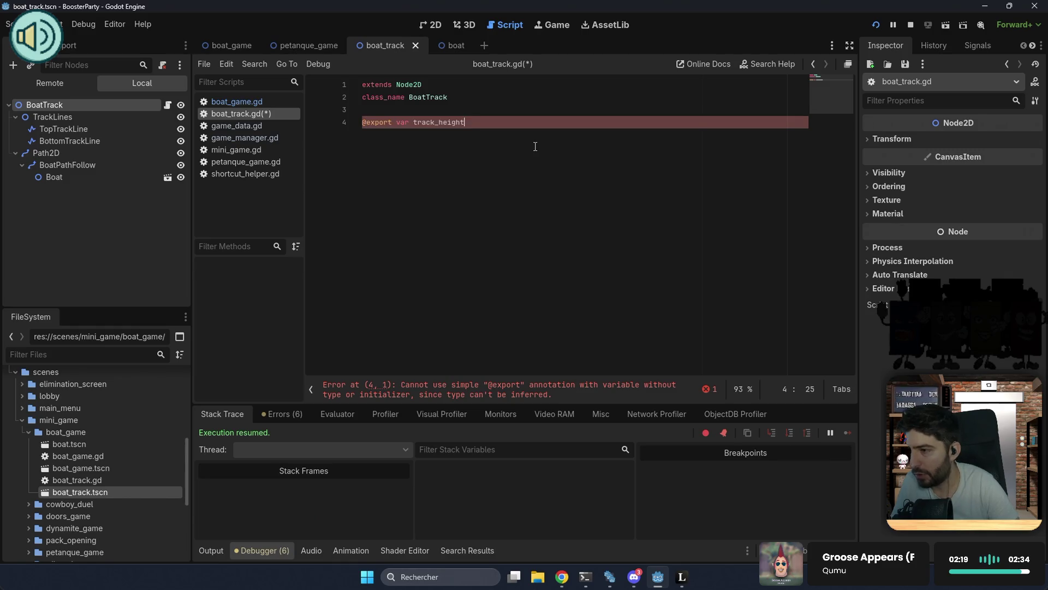
type("boat_size: int = 1")
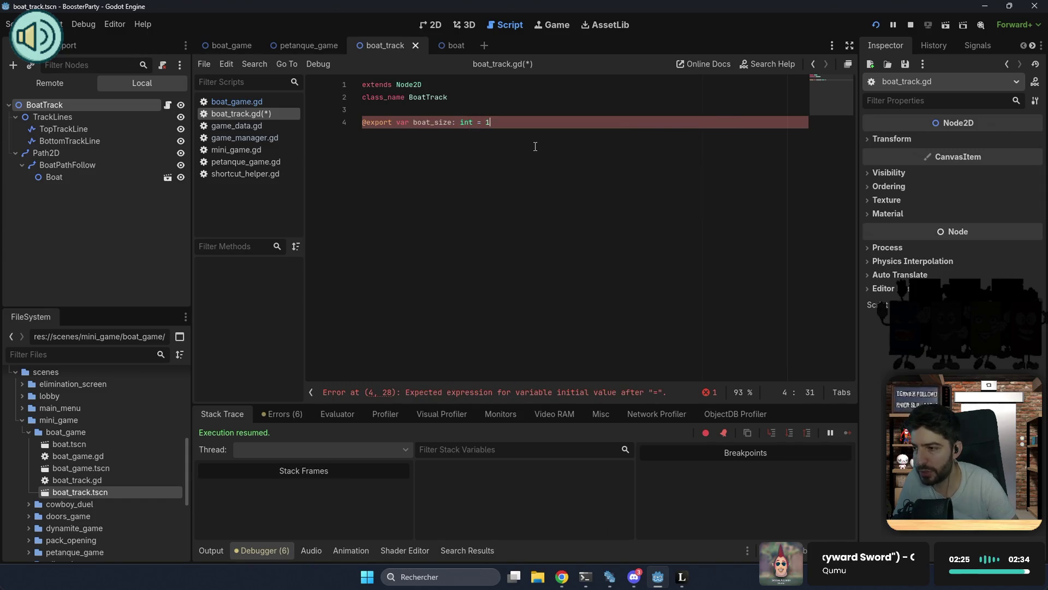
key("ctrl+s")
type(":")
key("Return")
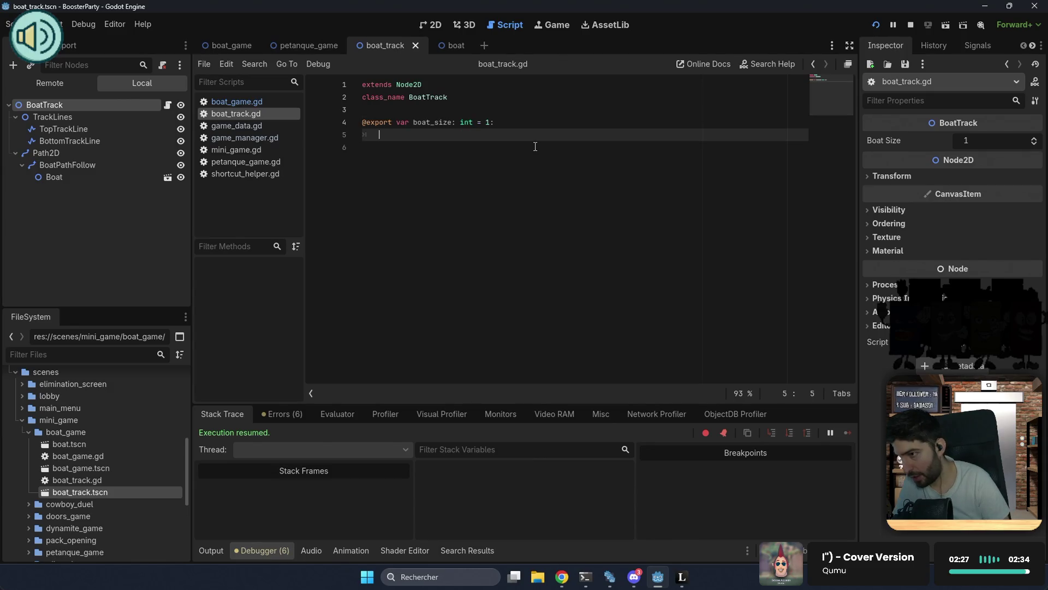
Step: Write the boat_size setter body: assign new_value to boat_size and call _update_display()
type("new_value)")
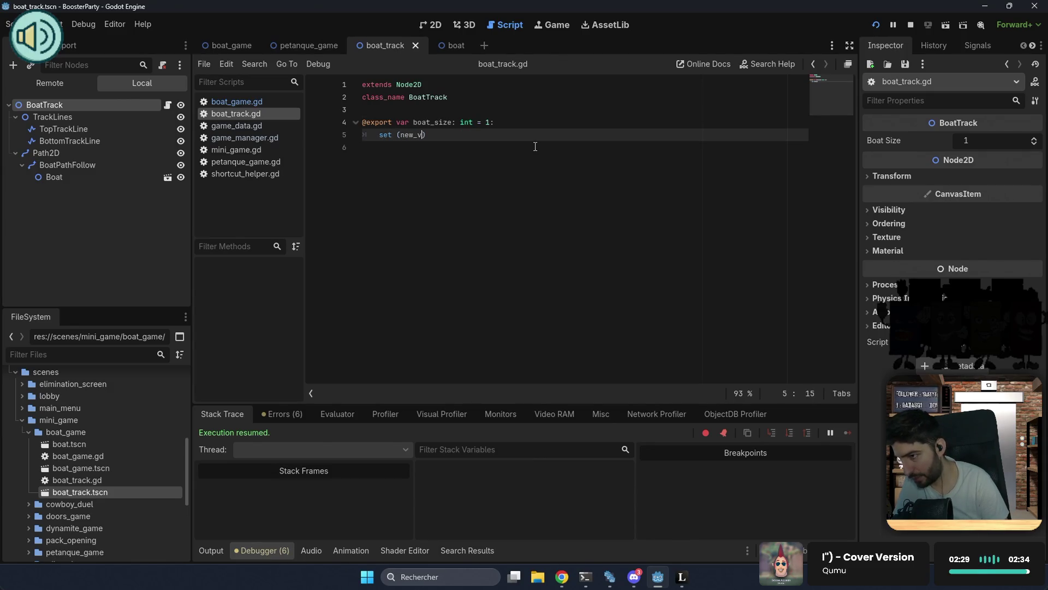
type(":")
key("Return")
type("b")
key("Return")
type("= n")
key("Return")
key("Return")
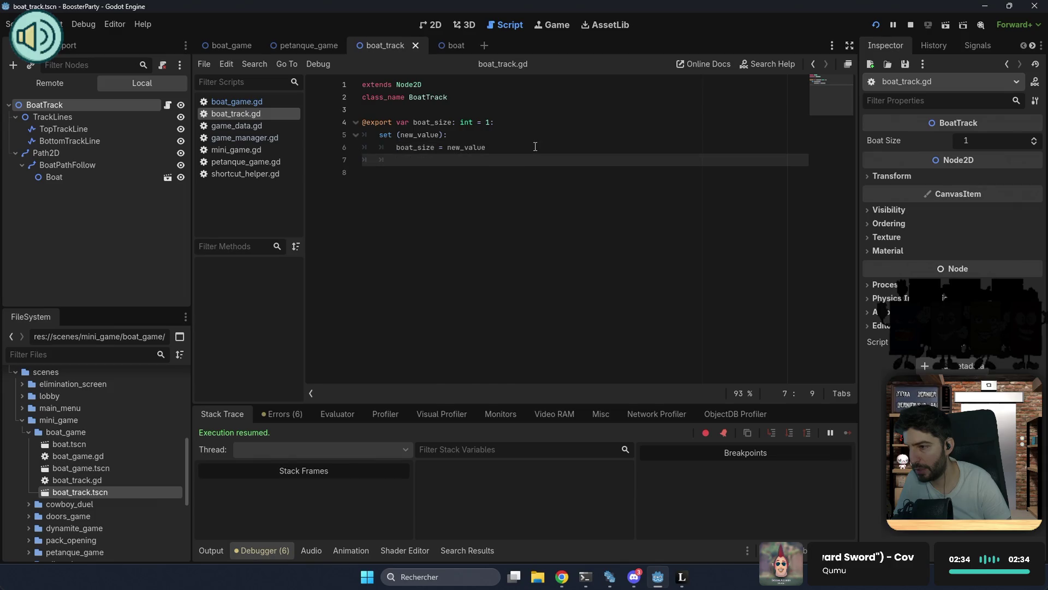
type("_upd")
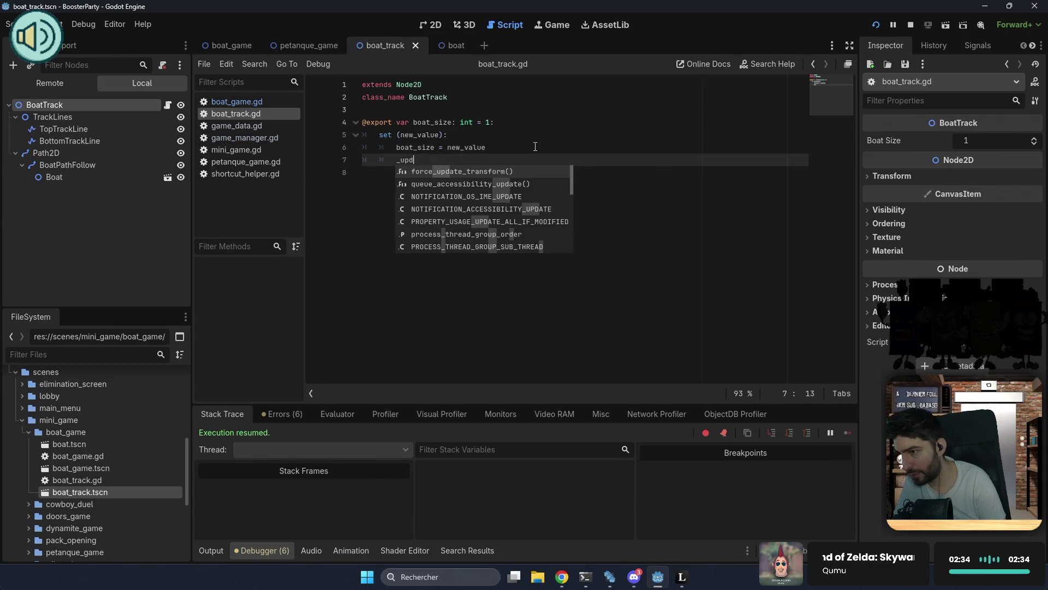
type("ate_display()")
key("Return")
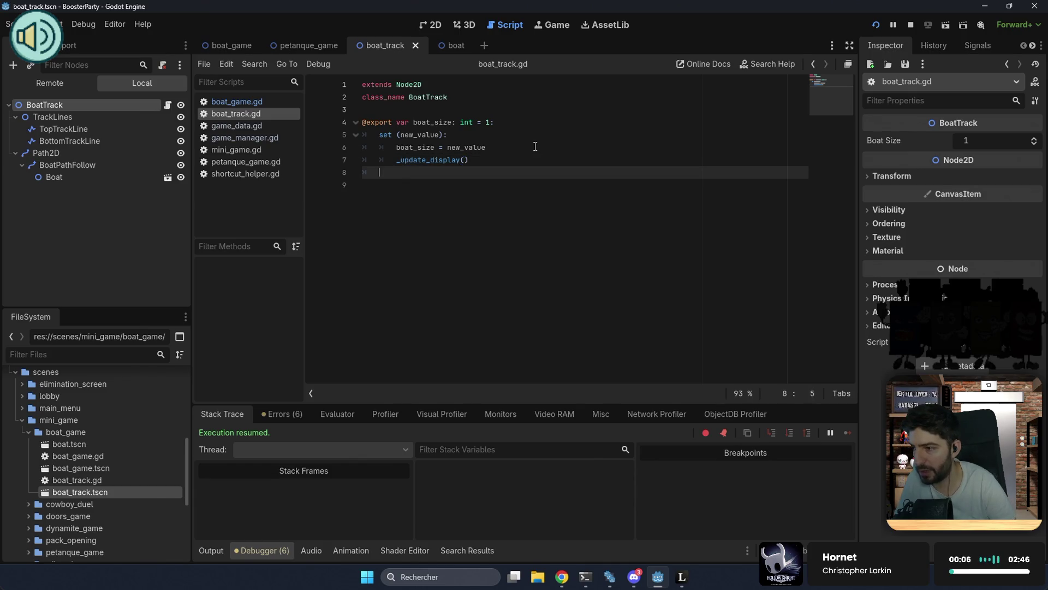
key("Return")
key("BackSpace")
Step: Add a _ready() function and declare func _update_display() -> void: below it
type("func")
key("Return")
key("Return")
type("_update_display()")
key("Return")
key("Return")
key("BackSpace")
type("func _update_display() -> void:")
key("Return")
Step: Make _update_display return early when not is_inside_tree(), fixing the misspelled 'retrun'
type("ot is")
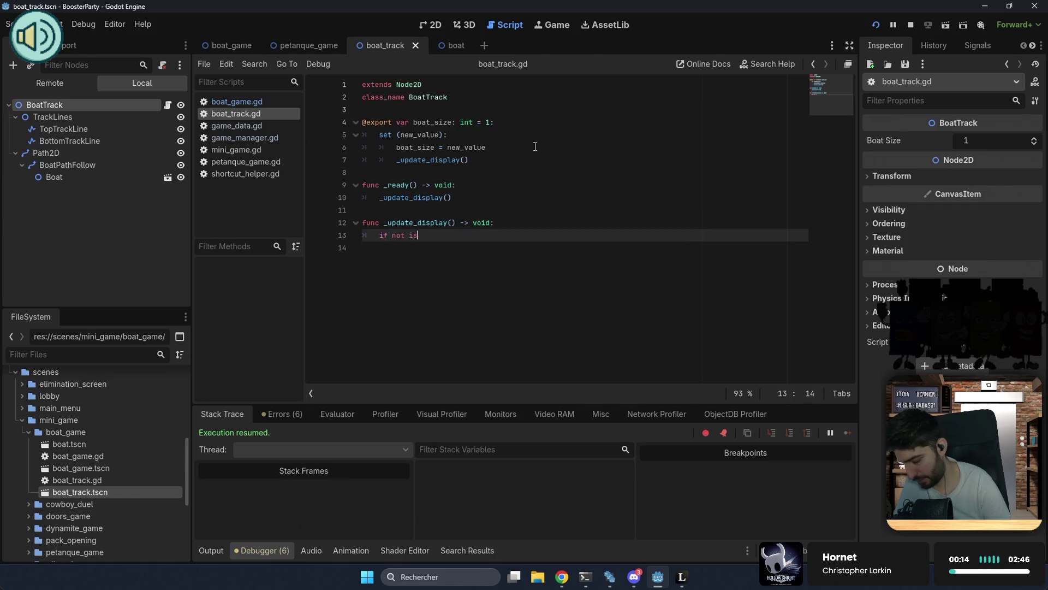
key("Return")
type(":")
key("Return")
type("retrun")
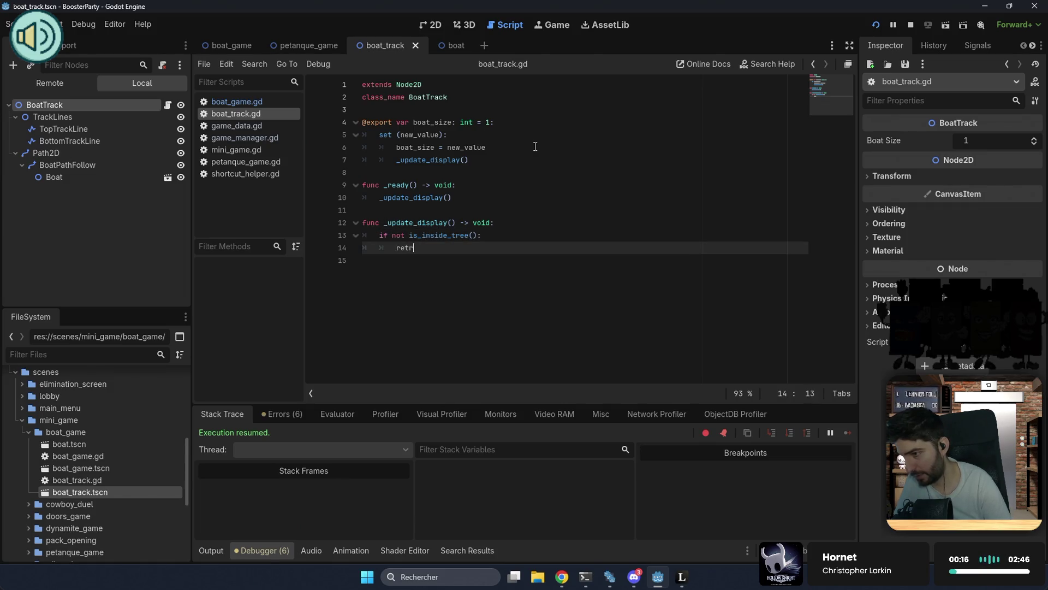
key("Return")
key("BackSpace")
key("BackSpace")
key("BackSpace")
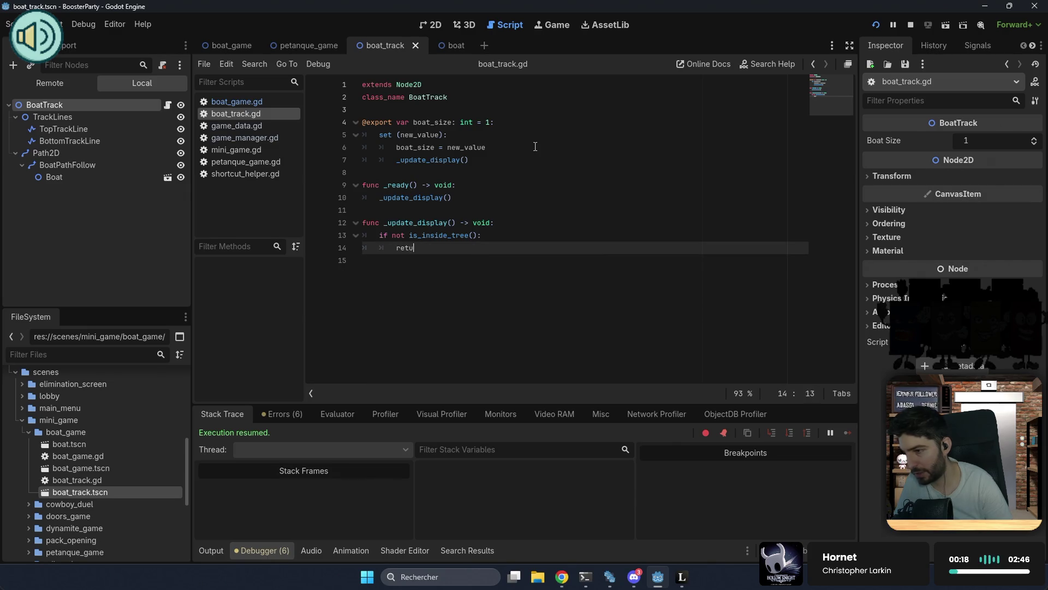
key("Return")
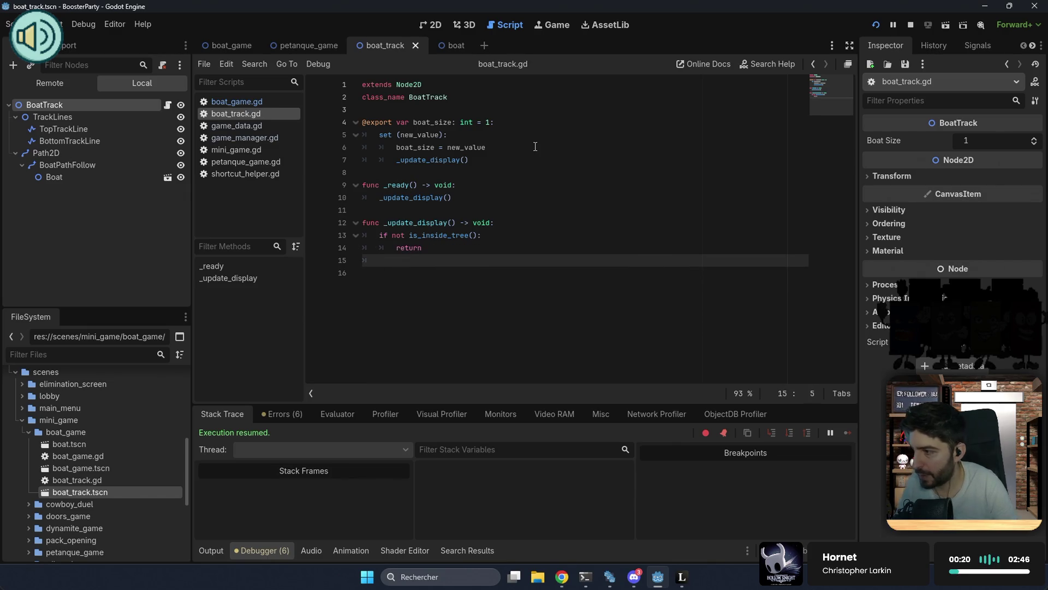
left_click(74, 179)
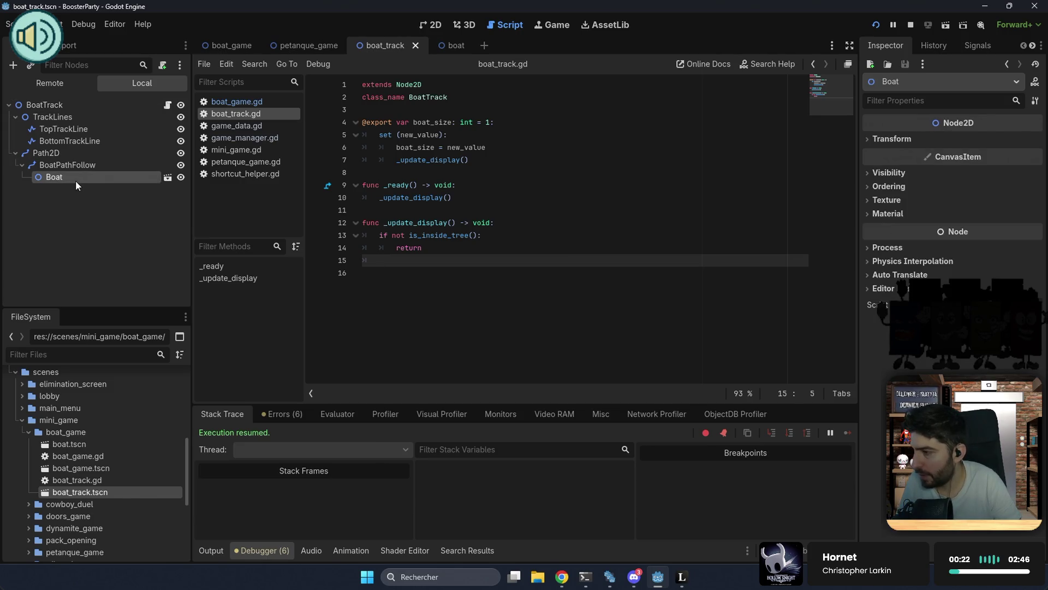
Step: Make Boat a unique-named node, add its %Boat reference to boat_track.gd, and save
right_click(86, 178)
left_click(167, 391)
mouse_move(81, 178)
left_mouse_down()
mouse_move(417, 148)
mouse_move(425, 117)
mouse_move(407, 174)
left_mouse_up()
left_click(495, 163)
key("Return")
key("ctrl+s")
Step: Open the Boat scene and attach a new boat.gd script to its Boat node
left_click(167, 178)
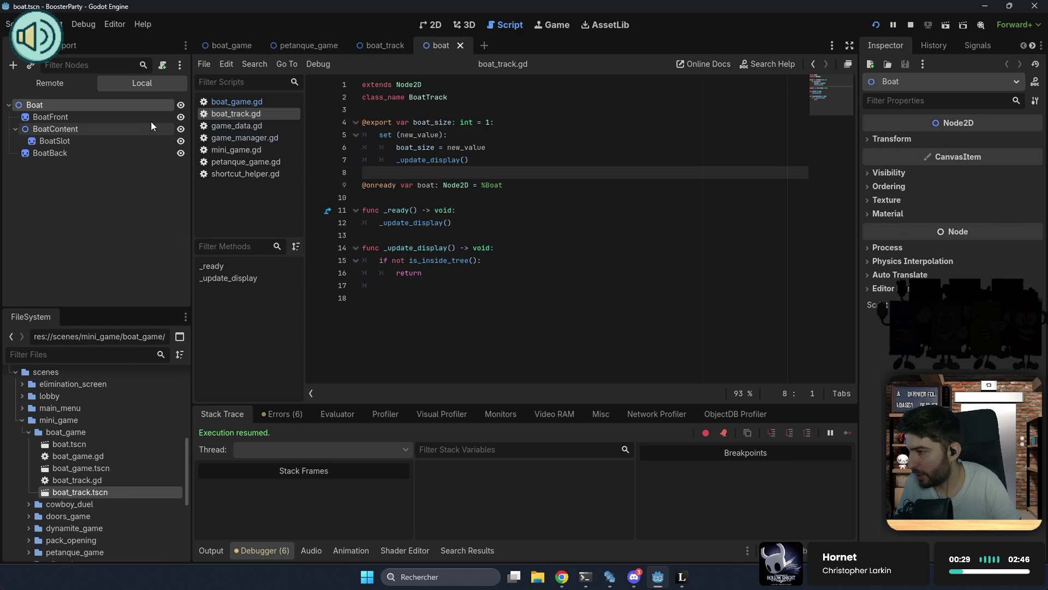
left_click(162, 65)
left_click(485, 377)
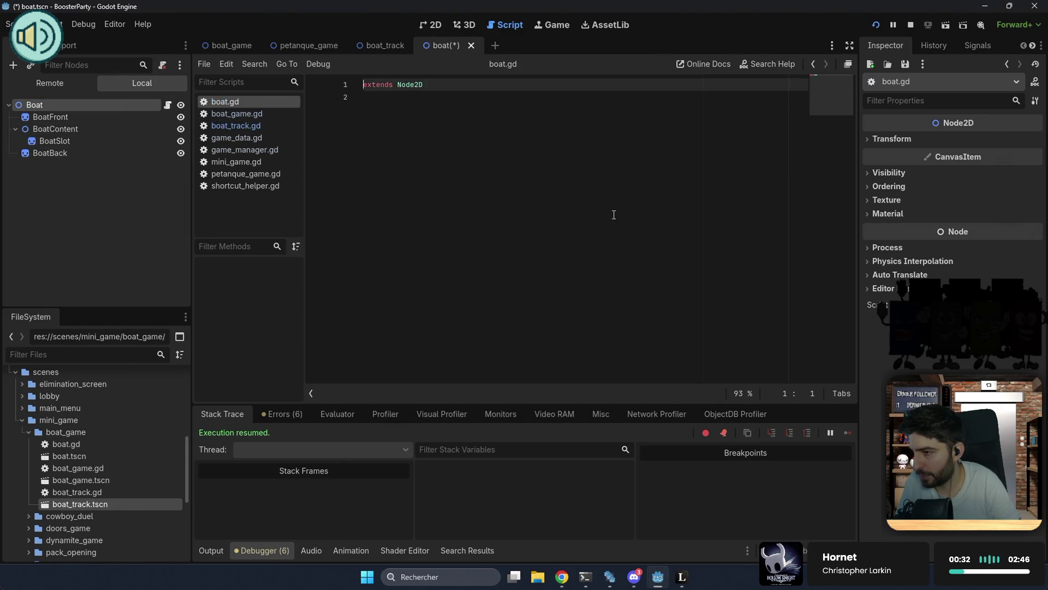
Step: Declare class_name Boat in boat.gd and save it
key("Down")
type("cla")
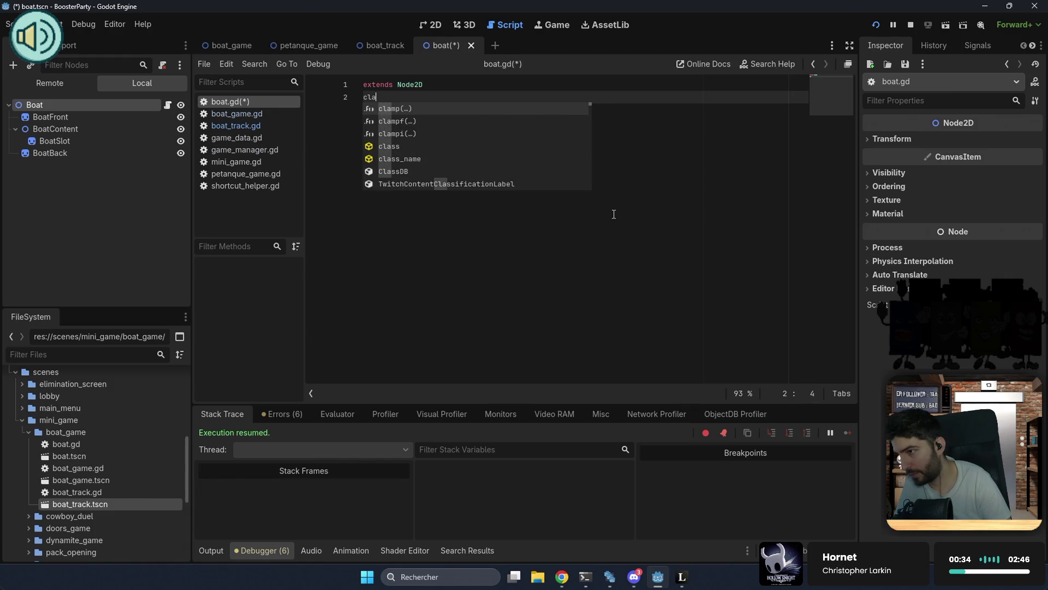
key("Down")
key("Down")
key("Down")
key("Return")
type("Boat")
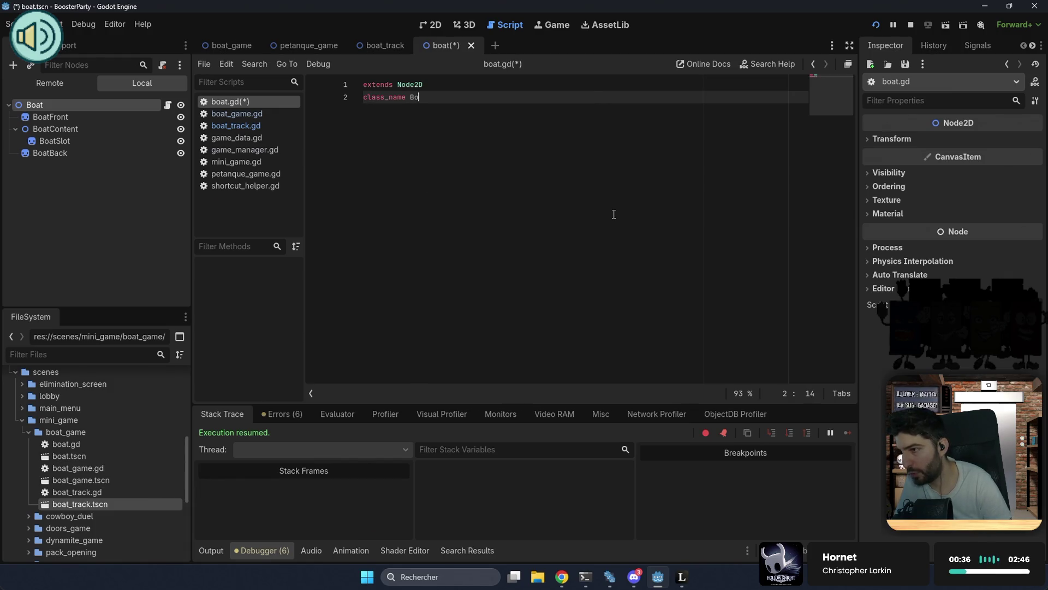
key("ctrl+s")
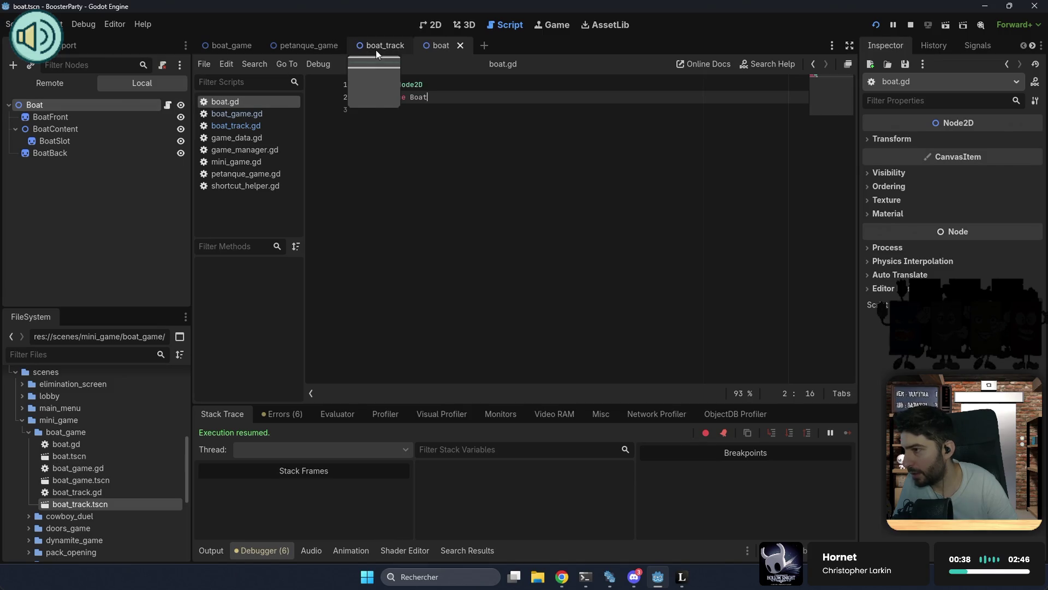
Step: Change boat_track.gd's boat variable type from Node2D to Boat and save
left_click(375, 49)
left_click(168, 105)
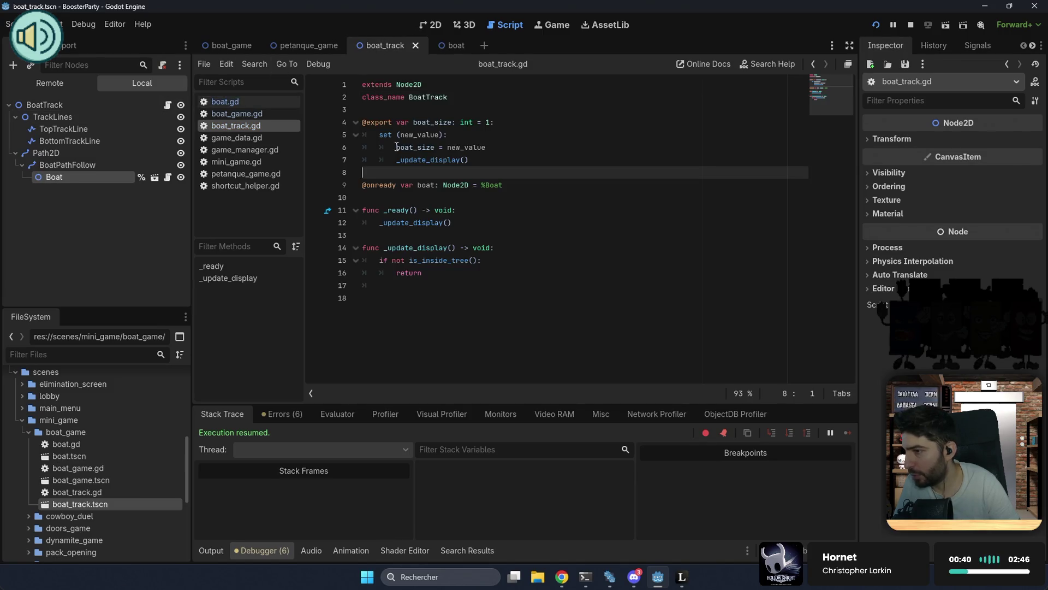
double_click(456, 184)
type("Boat")
key("ctrl+s")
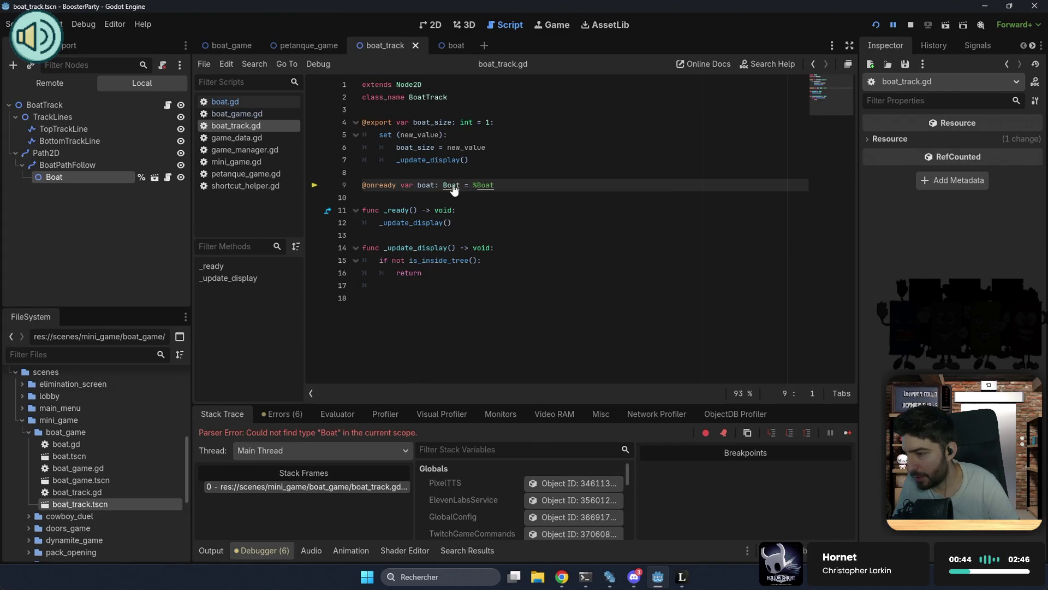
left_click(451, 185, "ctrl")
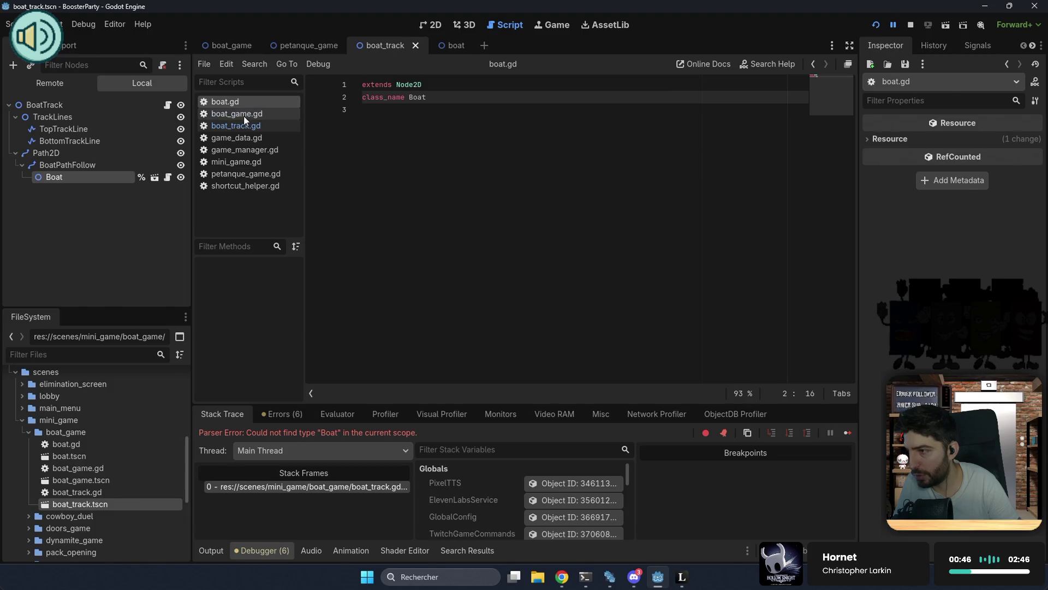
left_click(236, 126)
left_click_drag(485, 158, 522, 117)
mouse_move(439, 273)
left_mouse_down()
mouse_move(393, 248)
mouse_move(321, 126)
left_mouse_up()
key("ctrl+x")
left_click(251, 103)
key("ctrl+v")
left_click(447, 107)
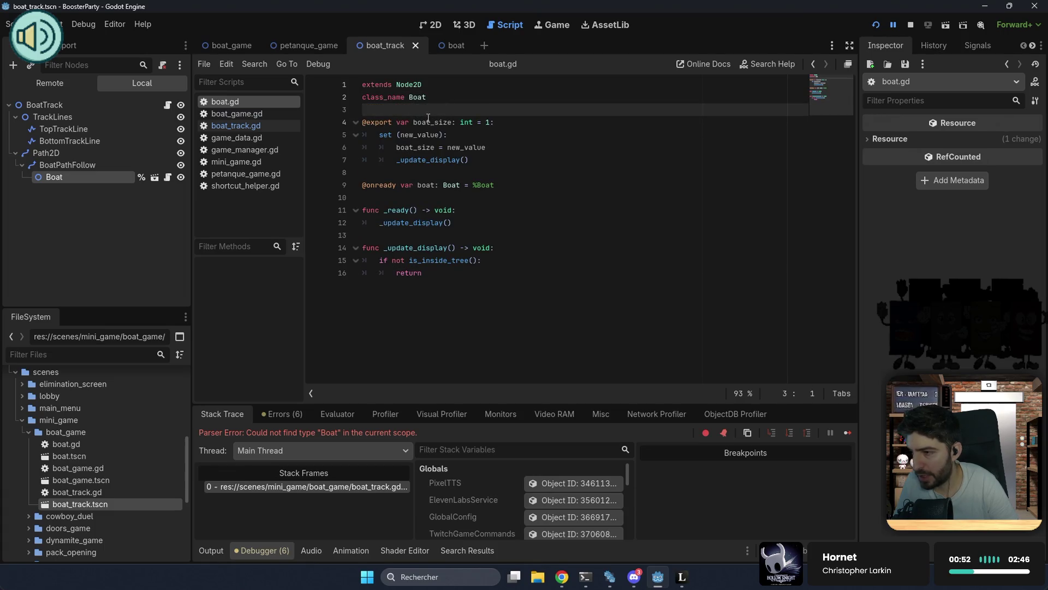
double_click(434, 122)
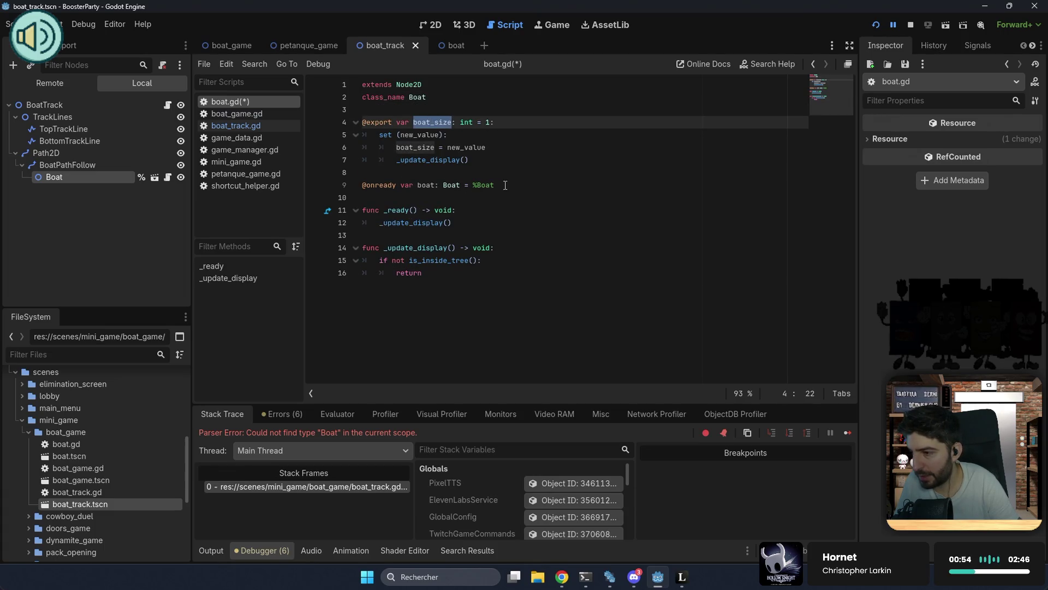
left_click_drag(502, 185, 514, 169)
key("BackSpace")
key("ctrl+s")
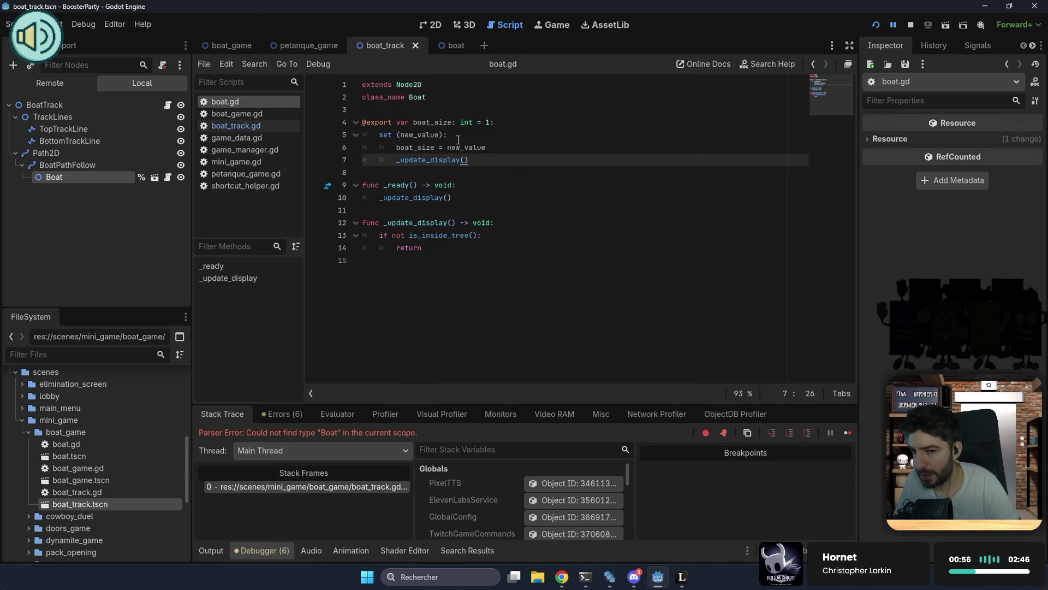
Step: Add 'boat.boat_size = boat_size' at the end of boat_track.gd's _update_display
left_click(235, 125)
left_click(472, 160)
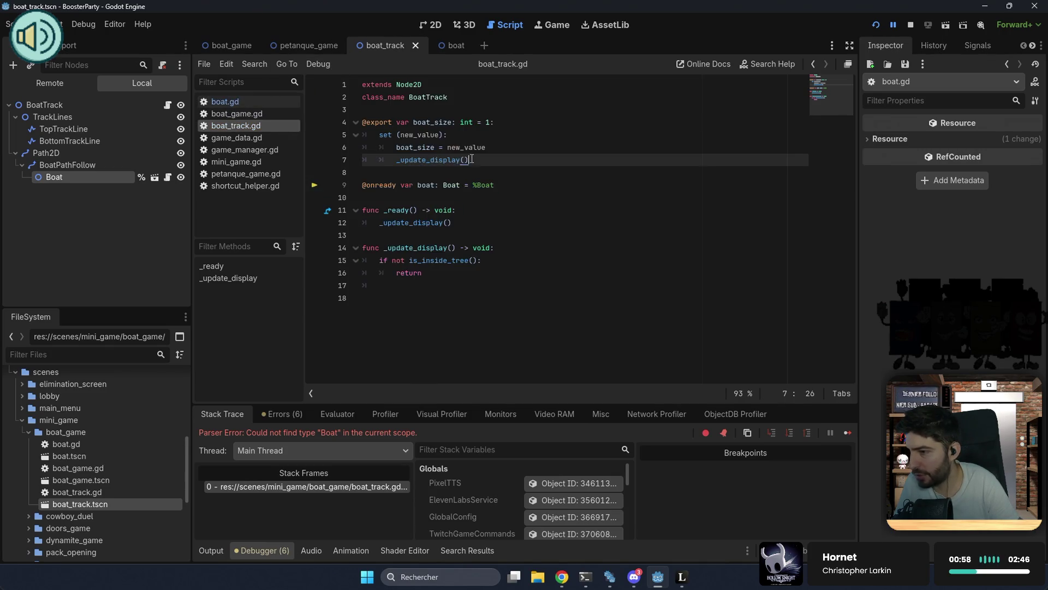
left_click(460, 273)
key("Return")
key("Up")
key("Down")
key("Return")
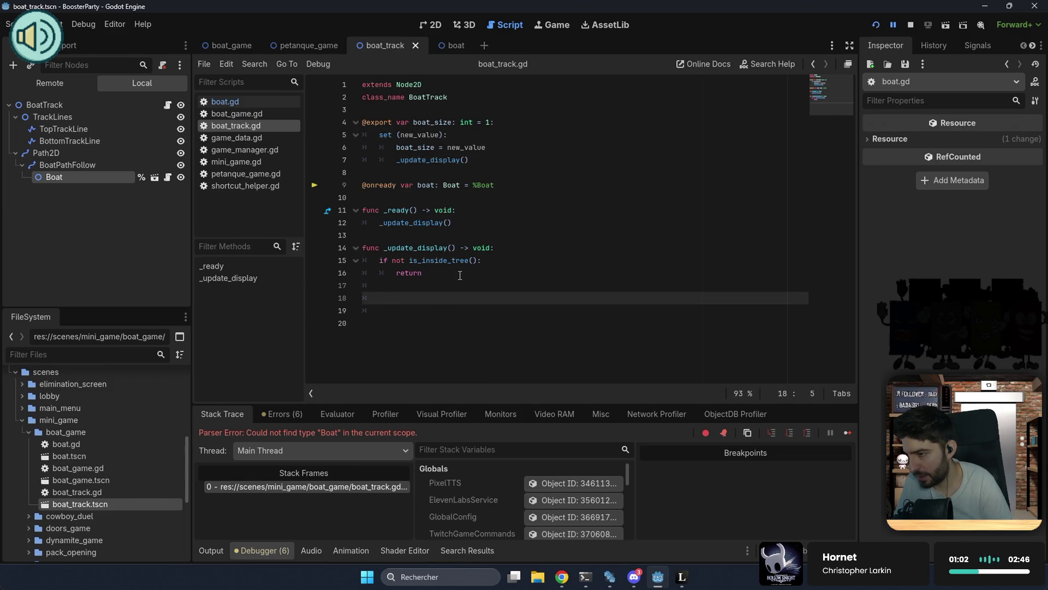
type("oat.bo")
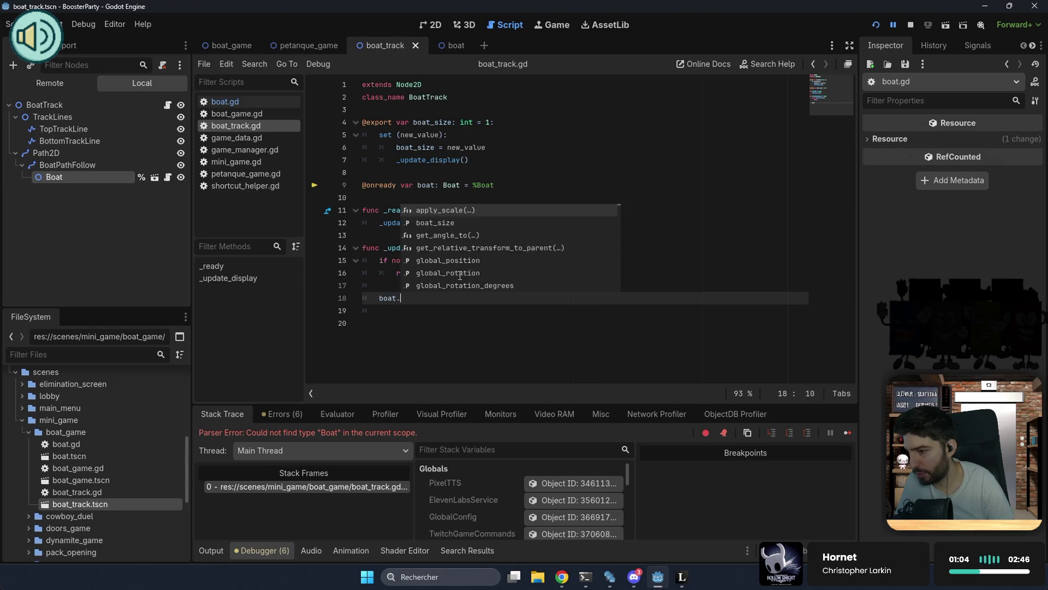
key("Return")
type("= boat")
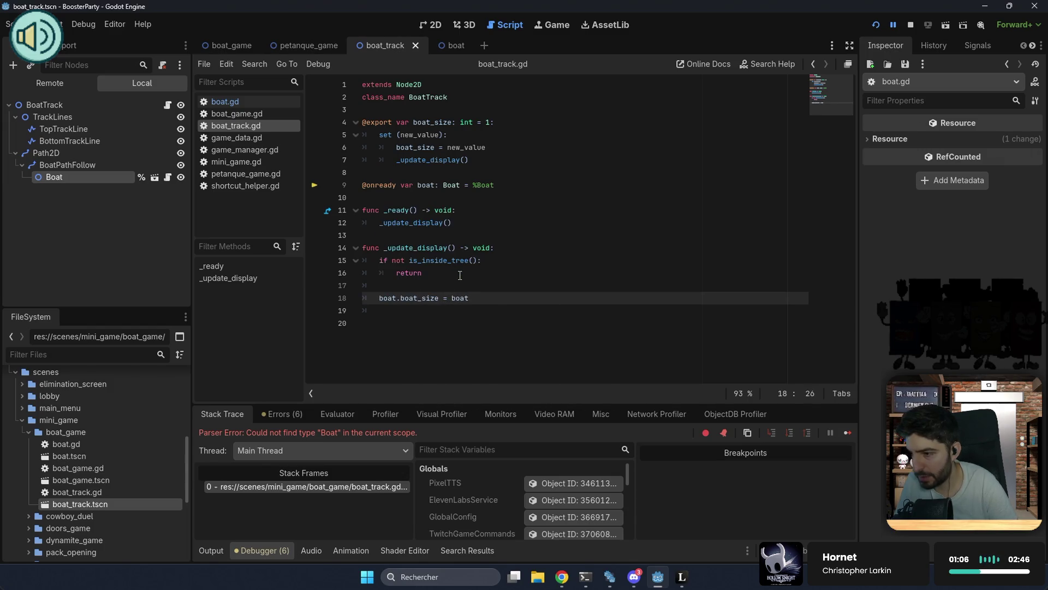
type("c")
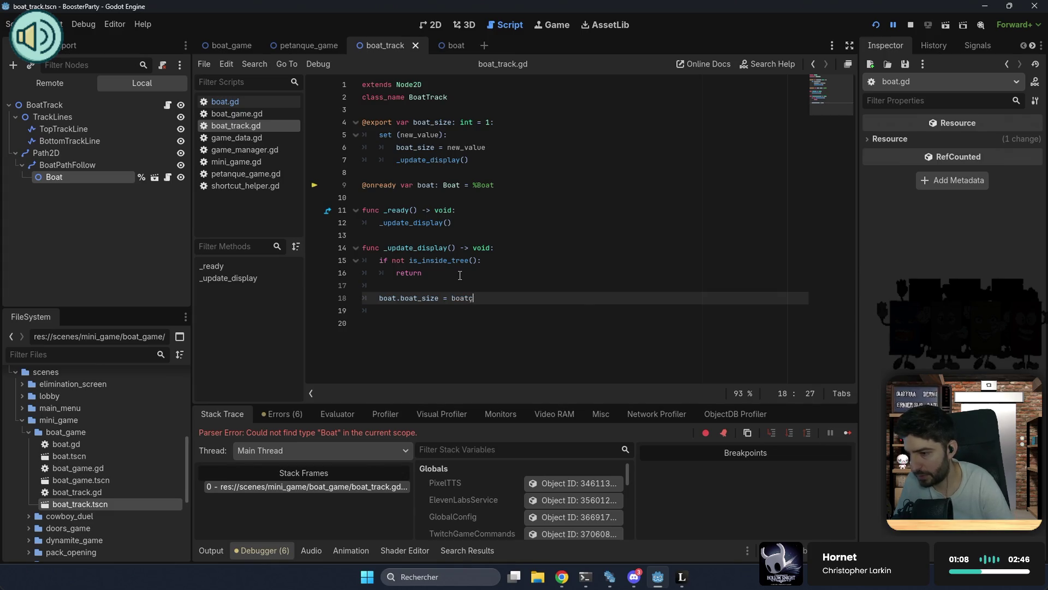
type("_s")
key("Return")
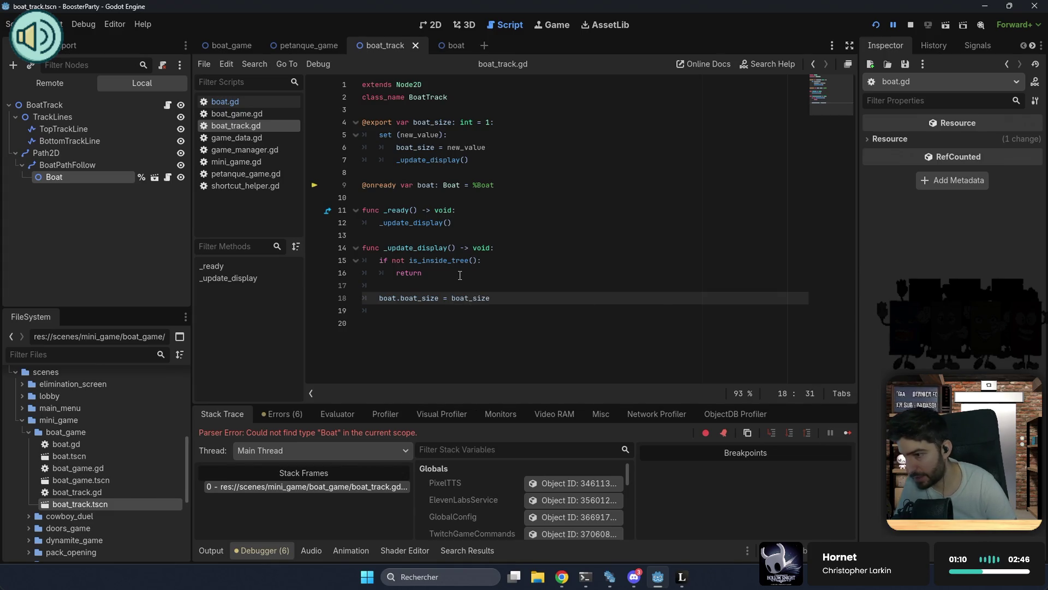
Step: Close the petanque_game scene and locate _init_boat_and_tracks in boat_game.gd
left_click(228, 45)
left_click(266, 44)
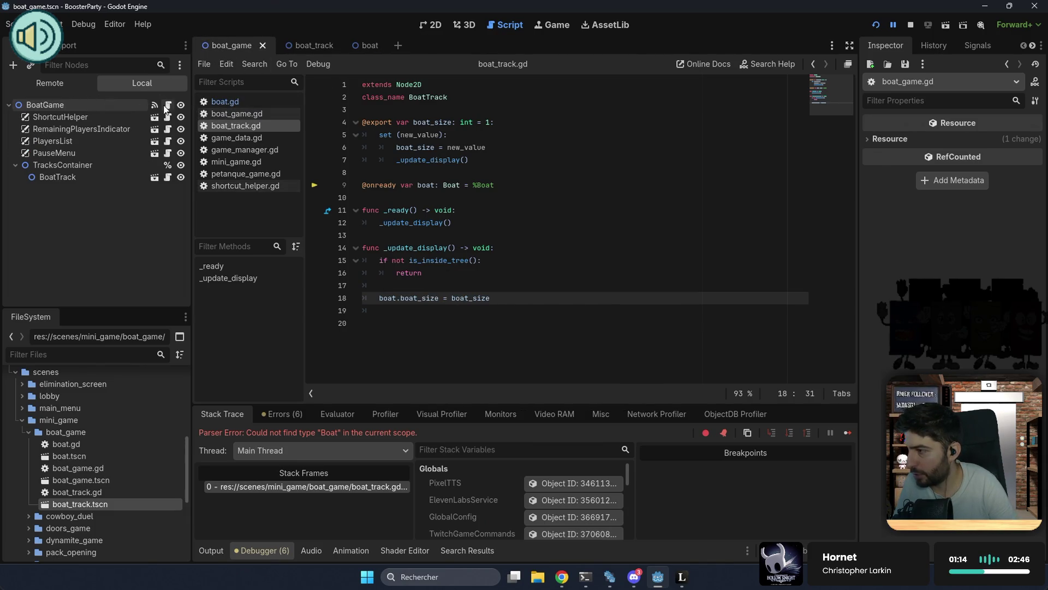
scroll(576, 230, "up", 5)
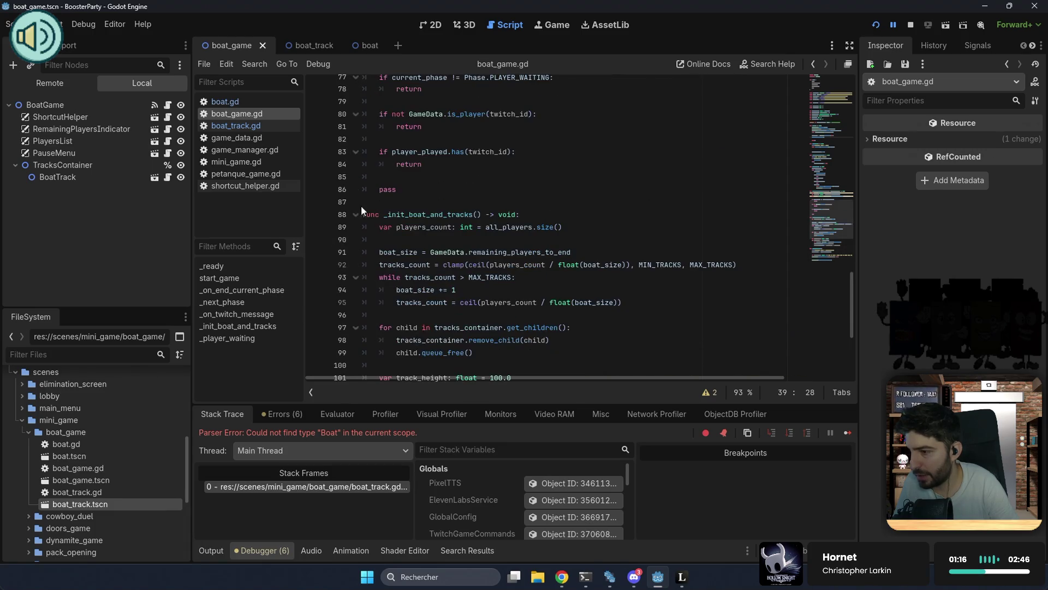
double_click(437, 215)
scroll(546, 245, "down", 4)
Step: Set instance.boat_size = boat_size in the track loop, moved above add_child
left_click(639, 276)
key("Return")
type("instance")
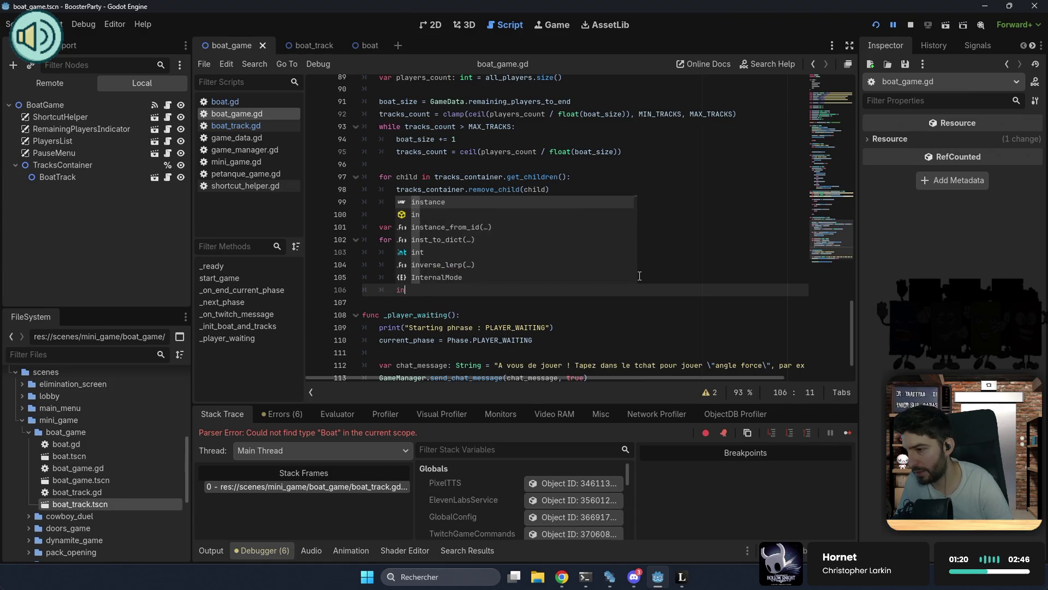
type(".boat_size =")
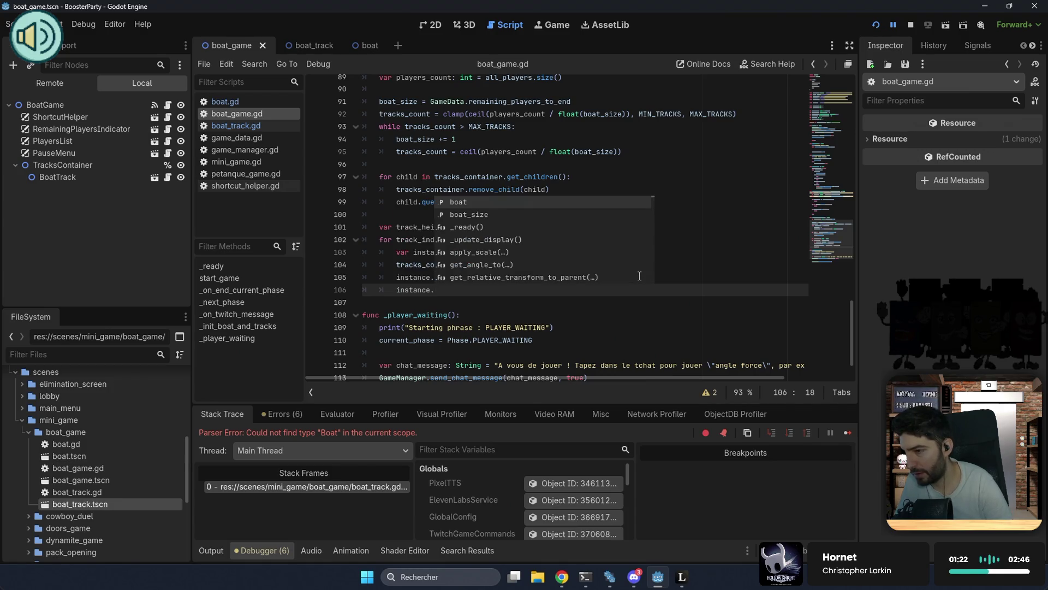
type(" b")
key("Return")
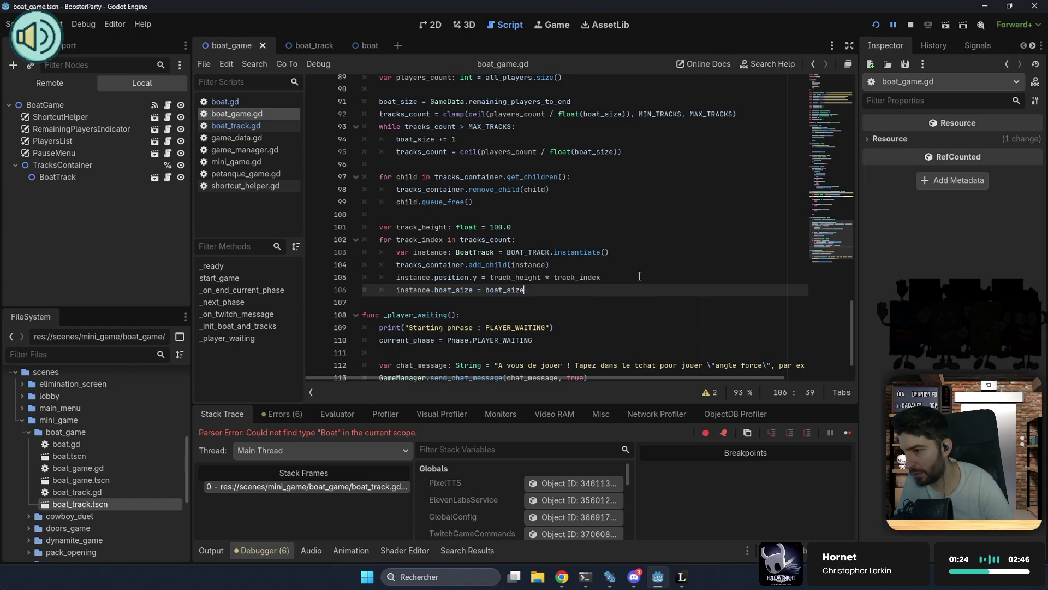
key("alt+Up")
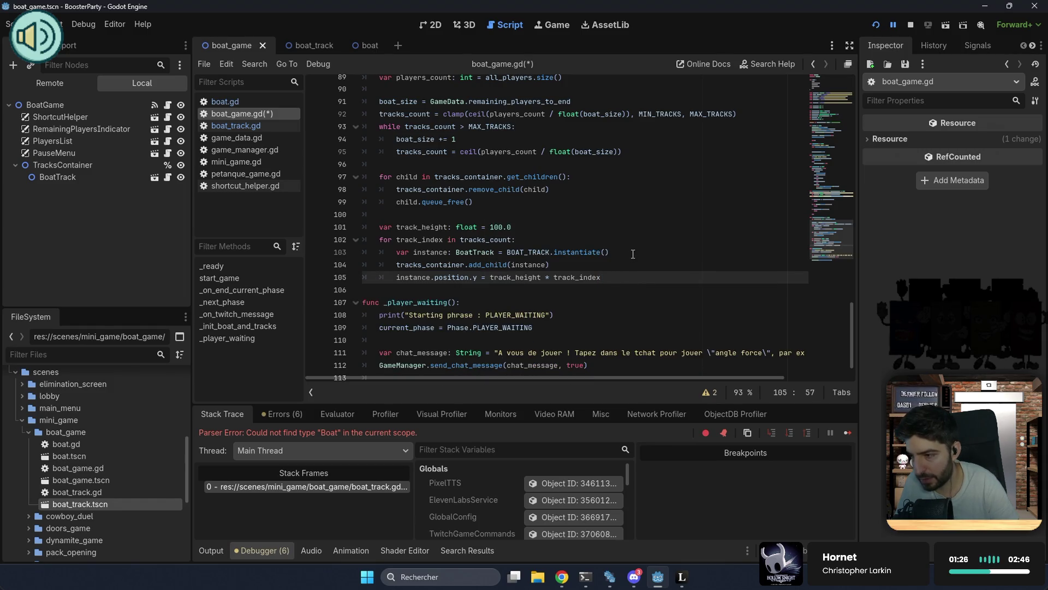
key("alt+Up")
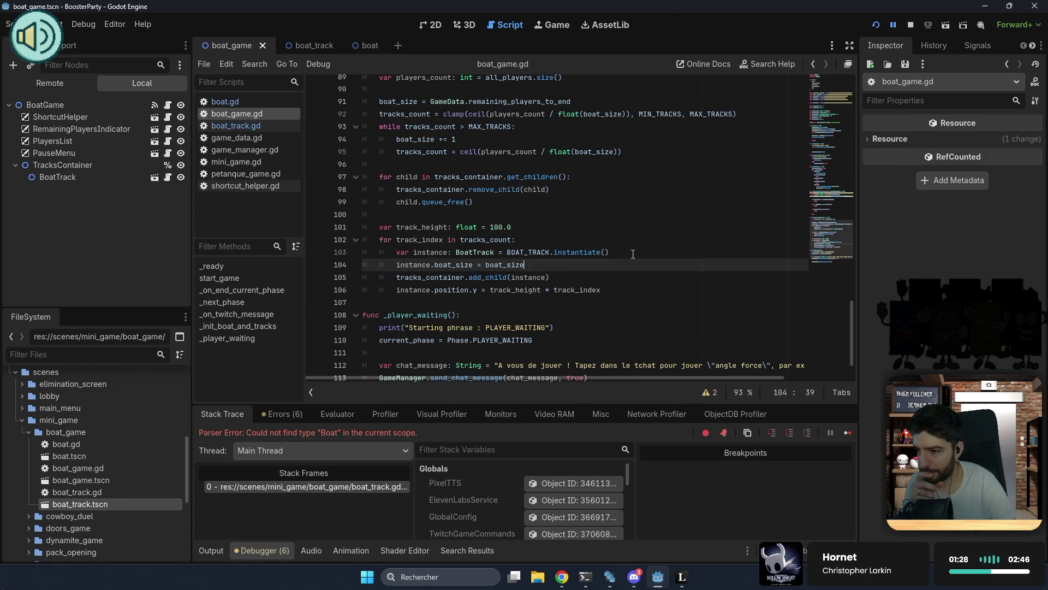
left_click(108, 181)
left_click(369, 47)
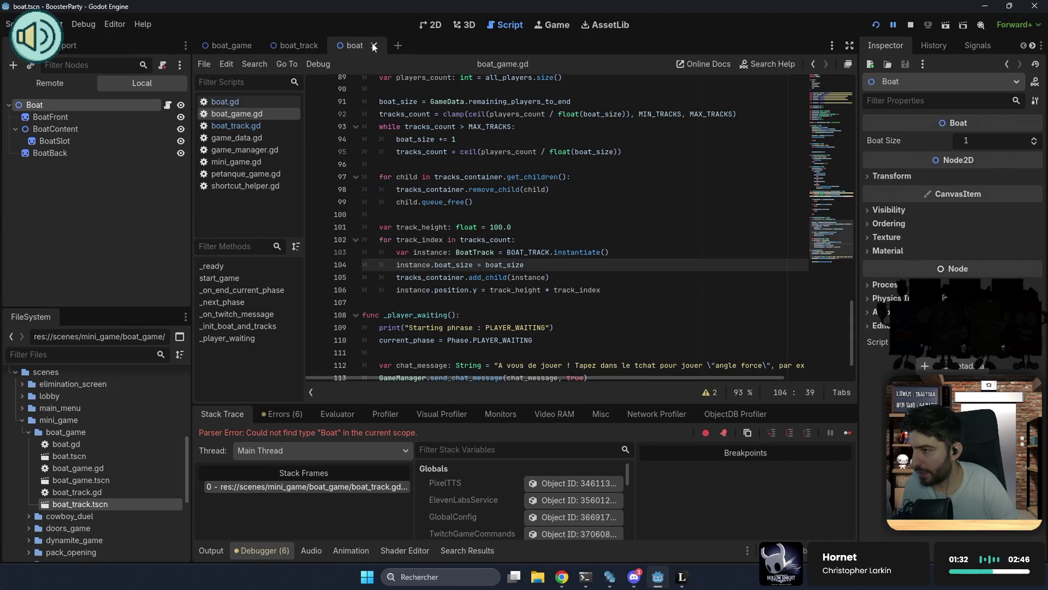
left_click(430, 24)
mouse_move(351, 159)
left_mouse_down()
mouse_move(391, 165)
mouse_move(412, 210)
mouse_move(527, 225)
left_mouse_up()
scroll(442, 207, "up", 3)
scroll(442, 206, "up", 2)
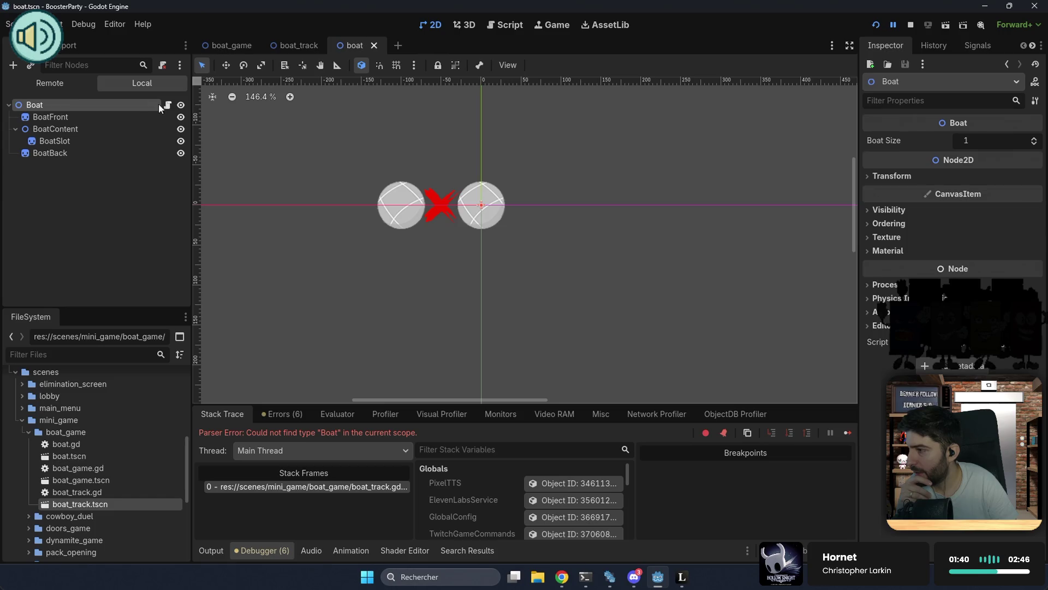
left_click(167, 104)
left_click(78, 116)
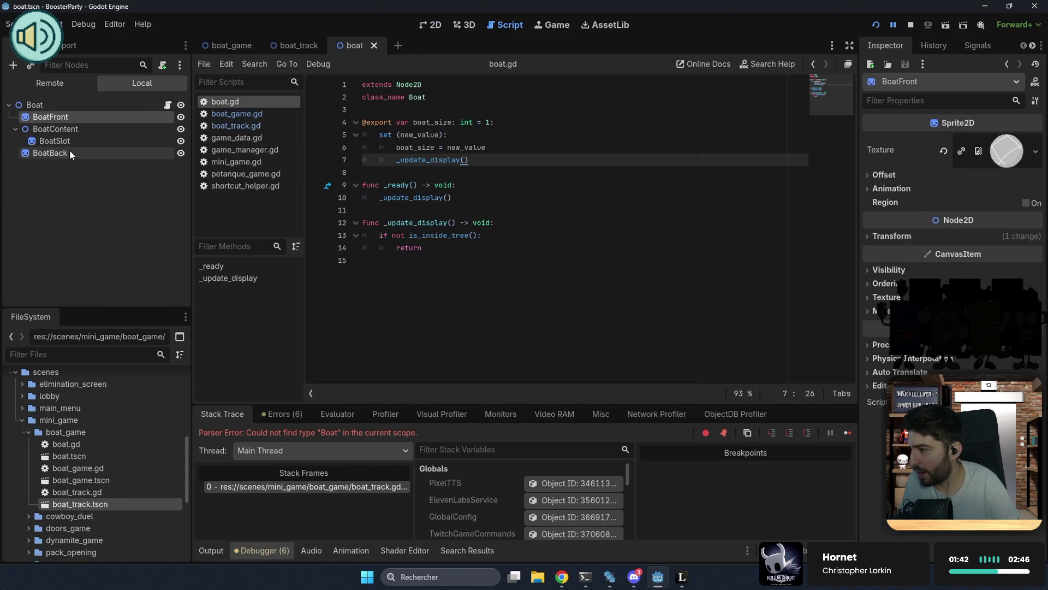
left_click(88, 128, "ctrl")
left_click(63, 154, "ctrl")
right_click(62, 154)
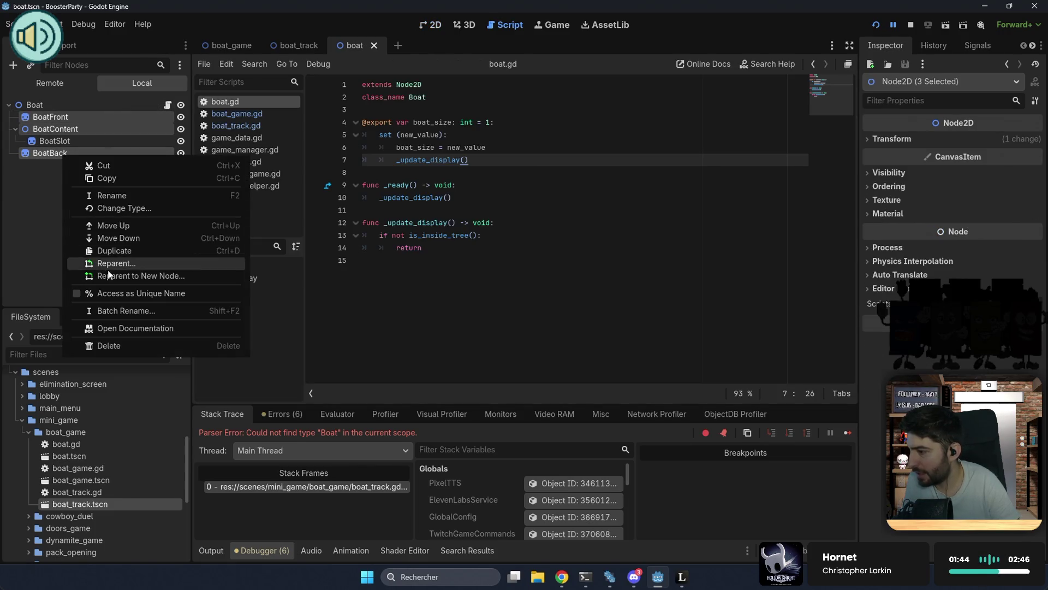
left_click(139, 290)
mouse_move(74, 117)
left_mouse_down()
mouse_move(362, 119)
mouse_move(342, 173)
mouse_move(376, 172)
left_mouse_up()
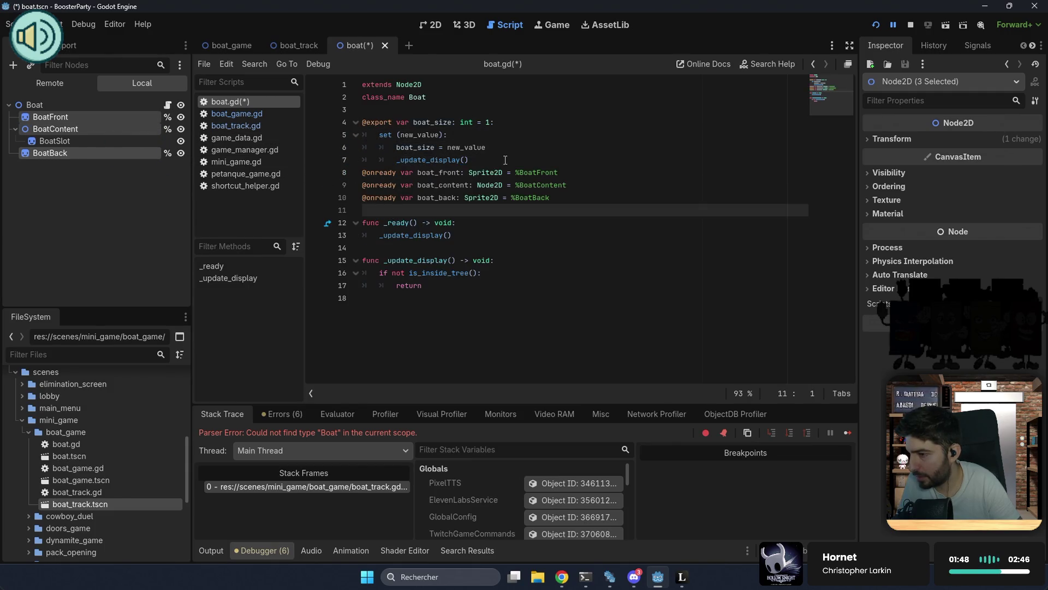
left_click(508, 166)
Step: Add 'for child in boat_content.get_children():' after the early return in _update_display
key("BackSpace")
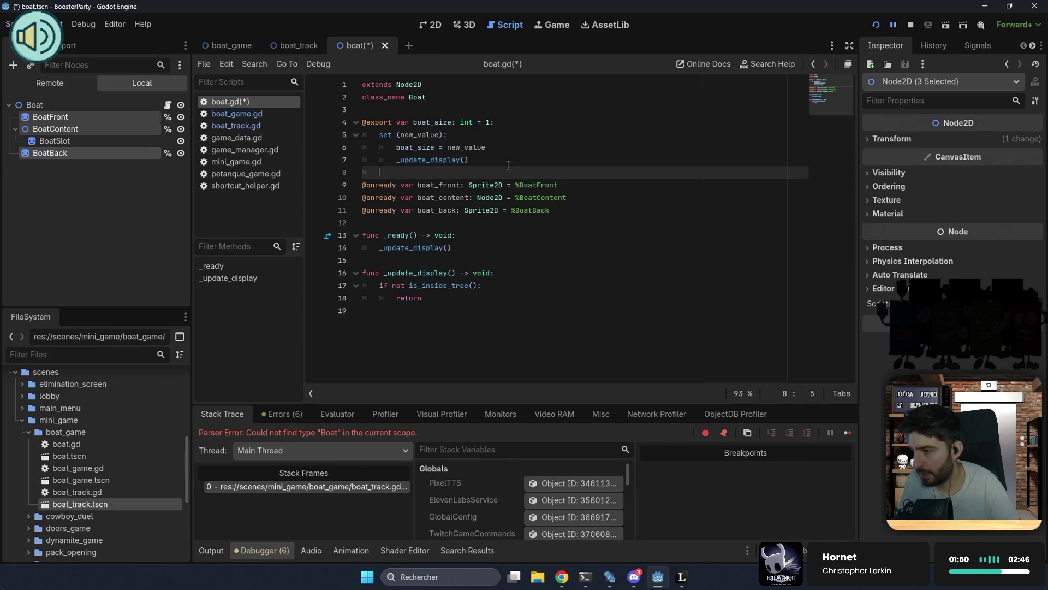
left_click(456, 298)
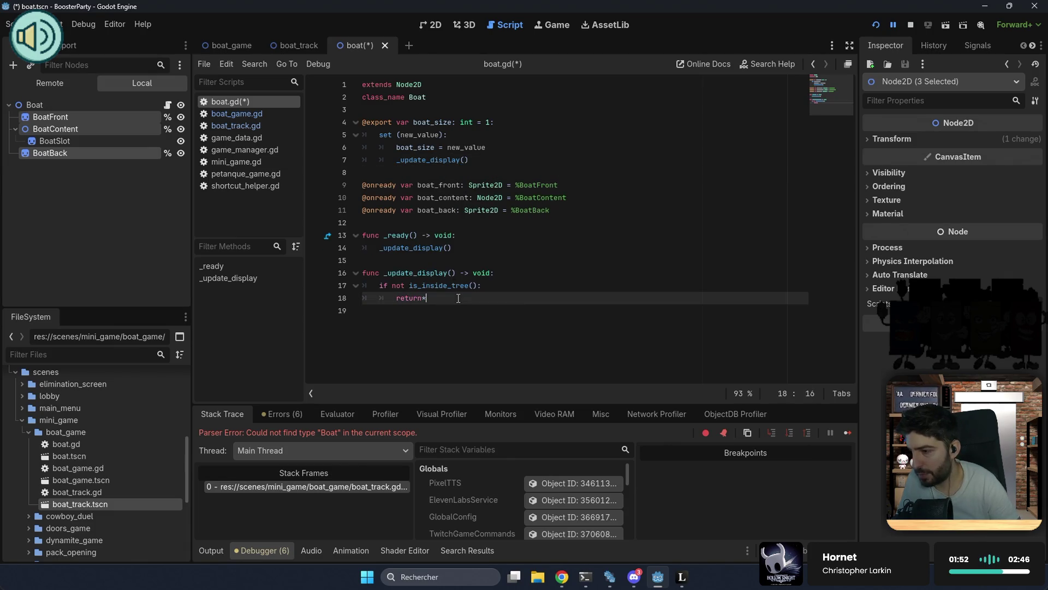
key("Return")
key("Return")
type("fun")
key("BackSpace")
key("BackSpace")
key("BackSpace")
type("or child in")
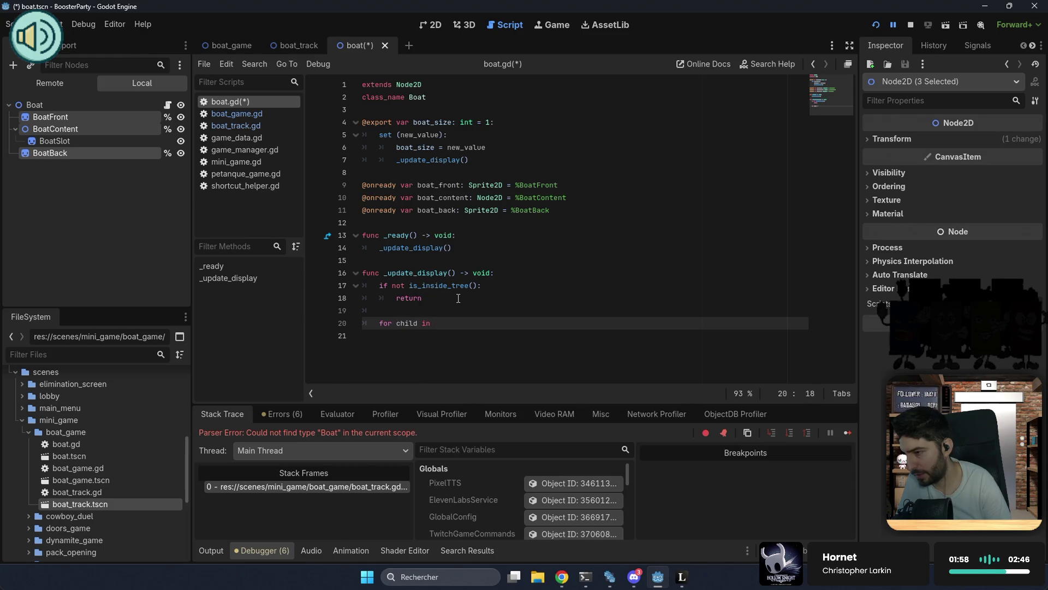
type(" b")
key("Down")
key("Return")
type(".getc")
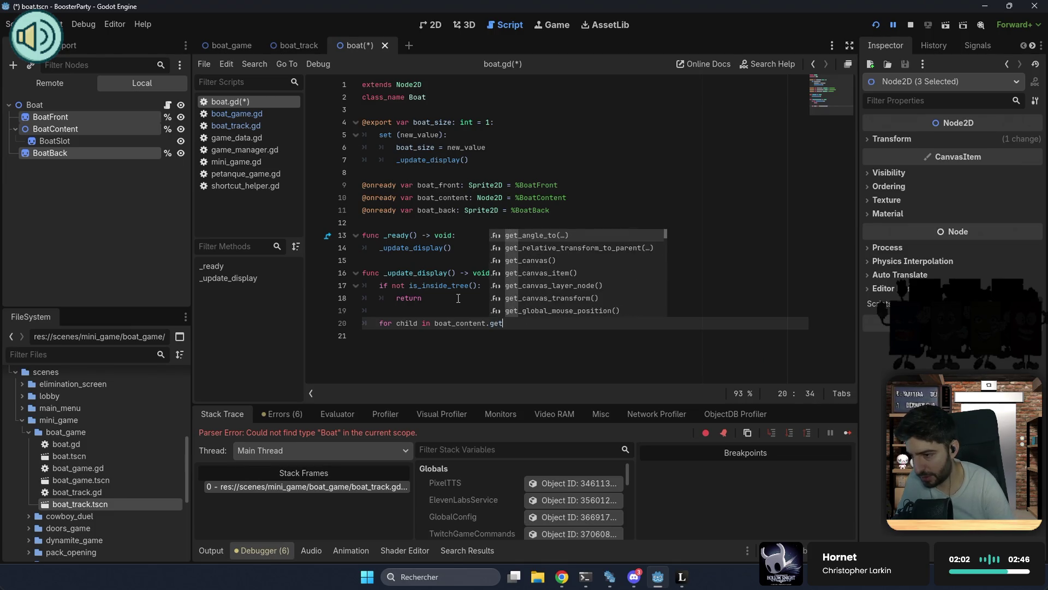
type("chi")
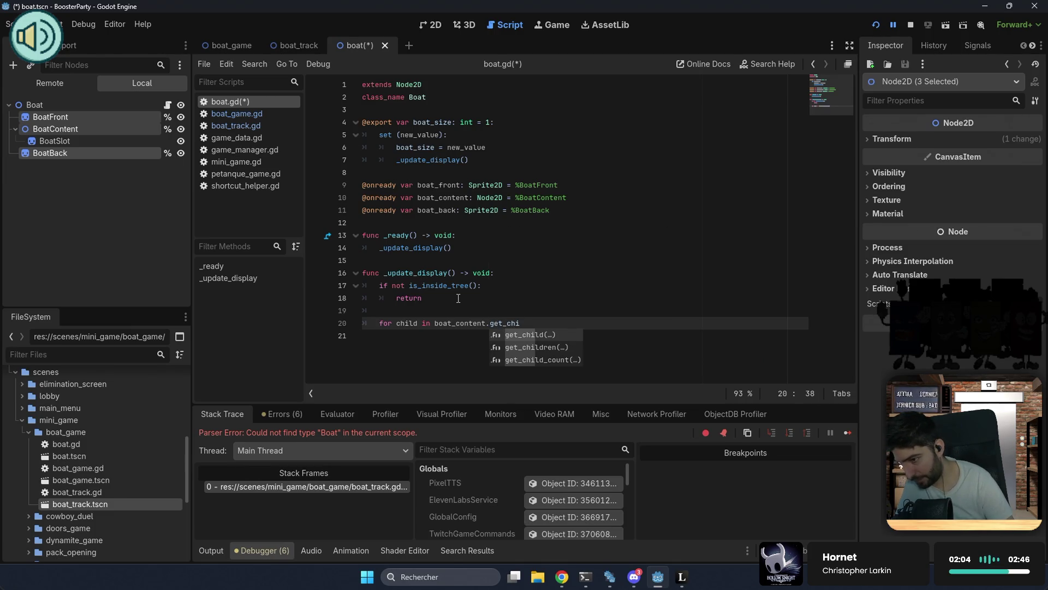
key("Down")
key("Return")
type(":")
key("Return")
Step: Inside the loop, call boat_content.remove_child(child) and child.queue_free(), then save boat.gd
type("bo")
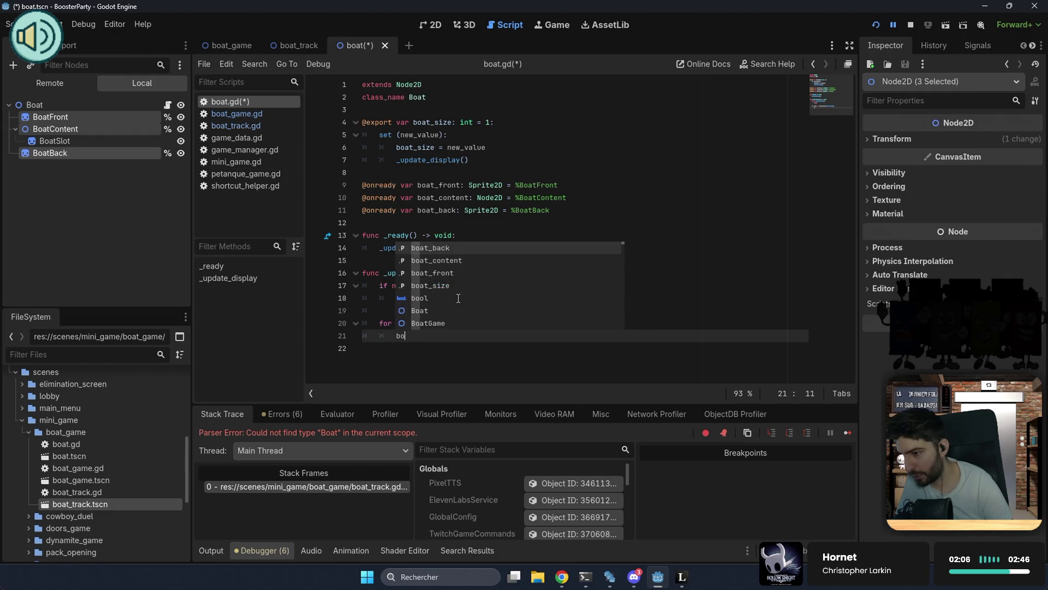
key("Return")
type(".remo")
key("Return")
type("child)")
key("Return")
type("child.")
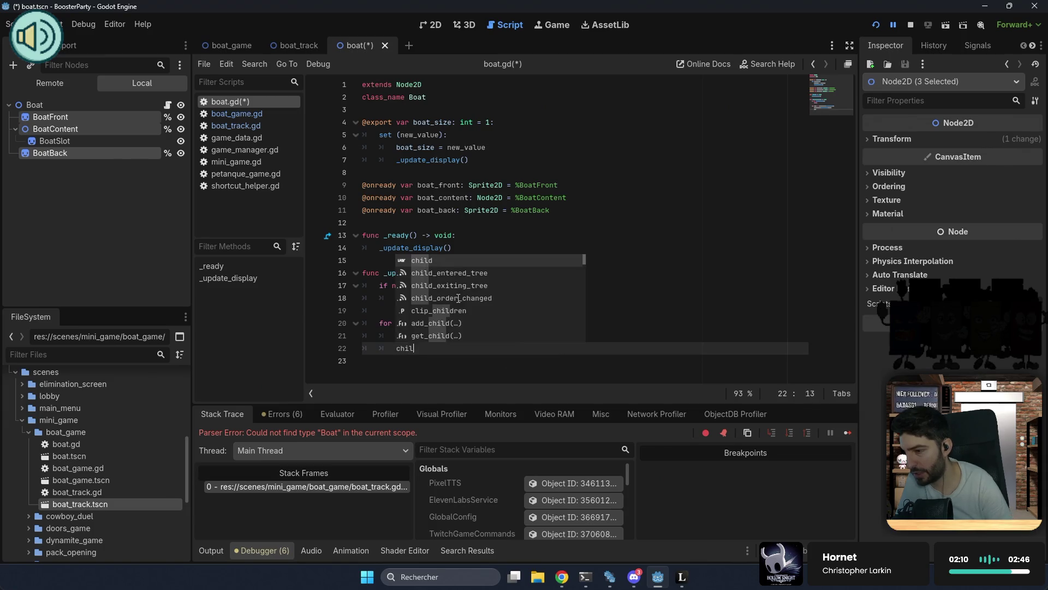
type("q")
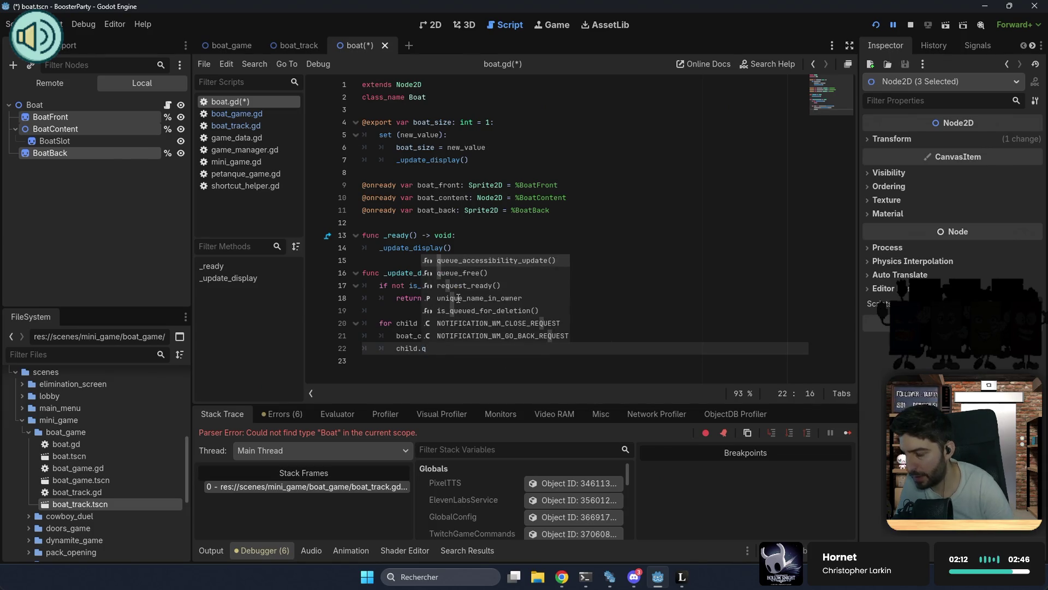
key("Down")
key("Return")
key("ctrl+s")
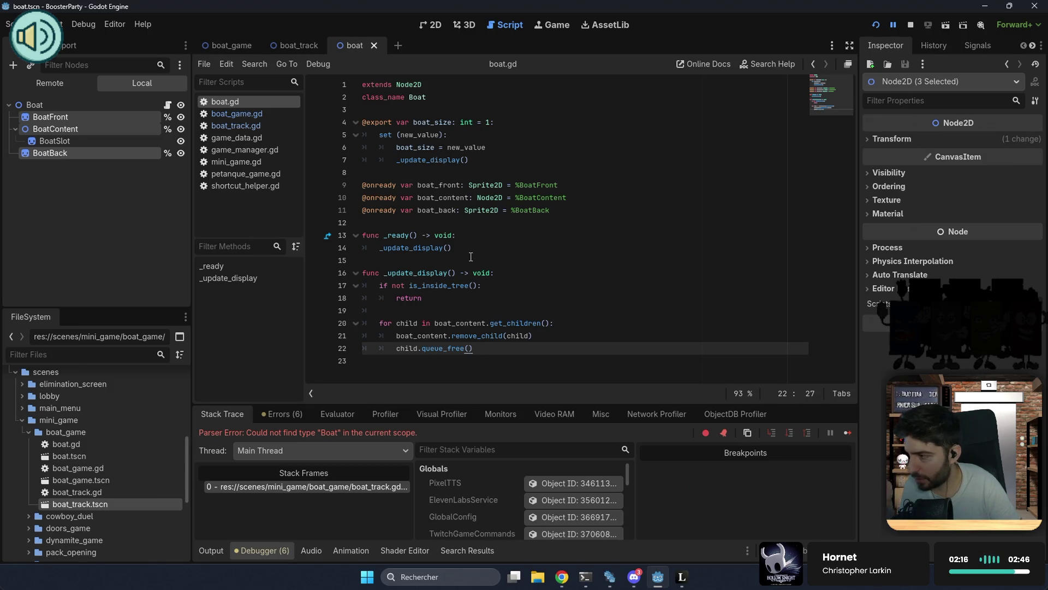
left_click(99, 140)
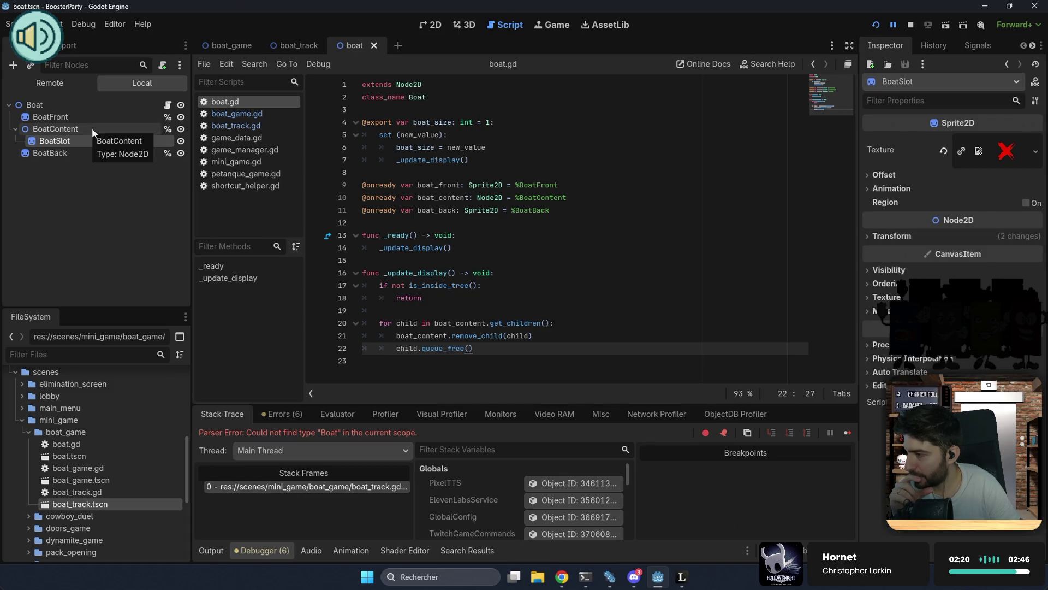
Step: Add a new Node2D child under BoatContent
left_click(92, 129)
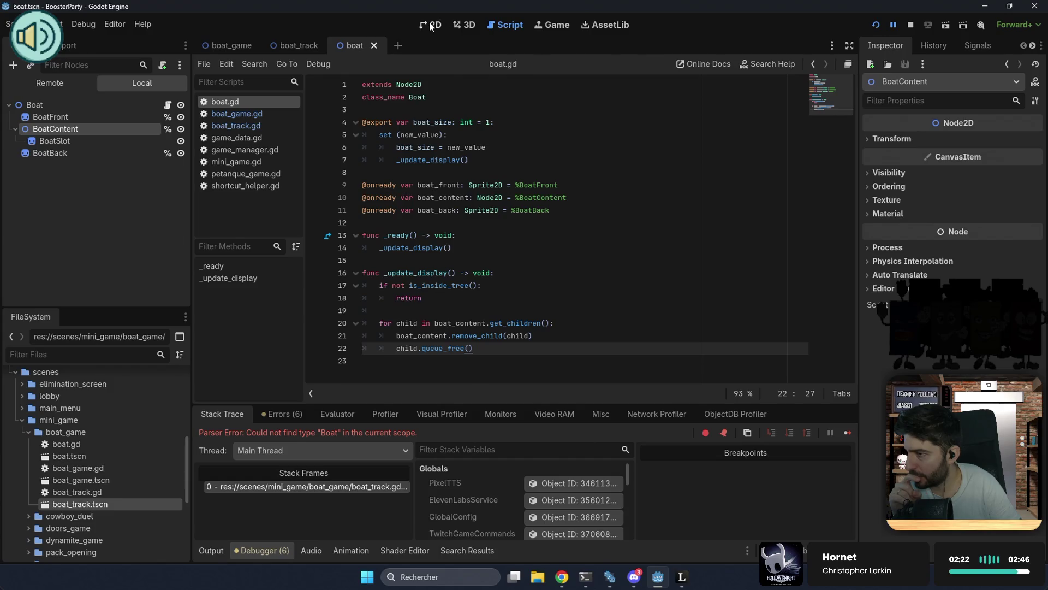
left_click(437, 25)
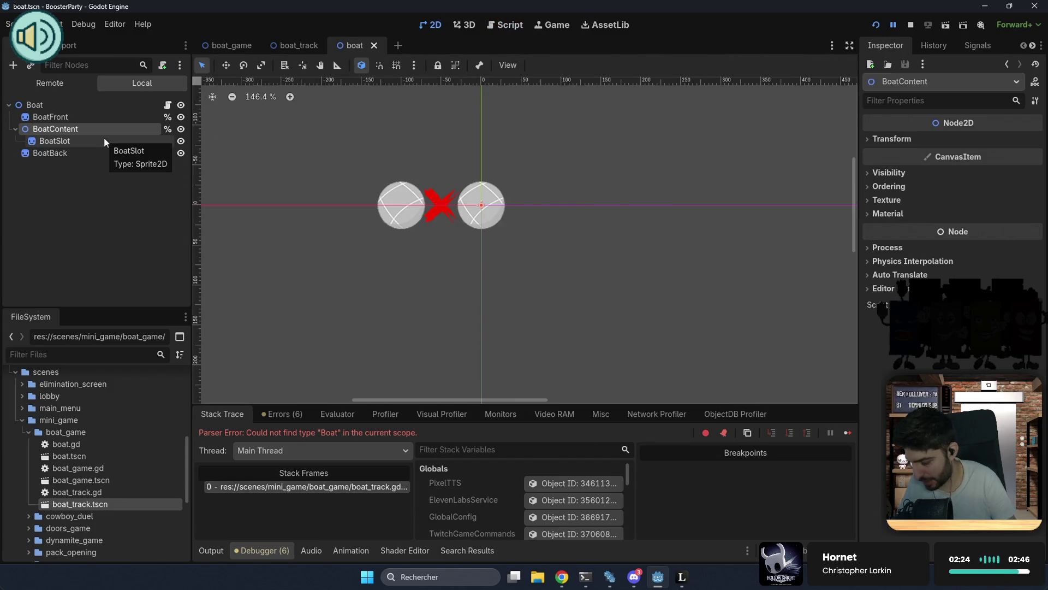
key("ctrl+a")
type("node")
key("Down")
key("Down")
key("Return")
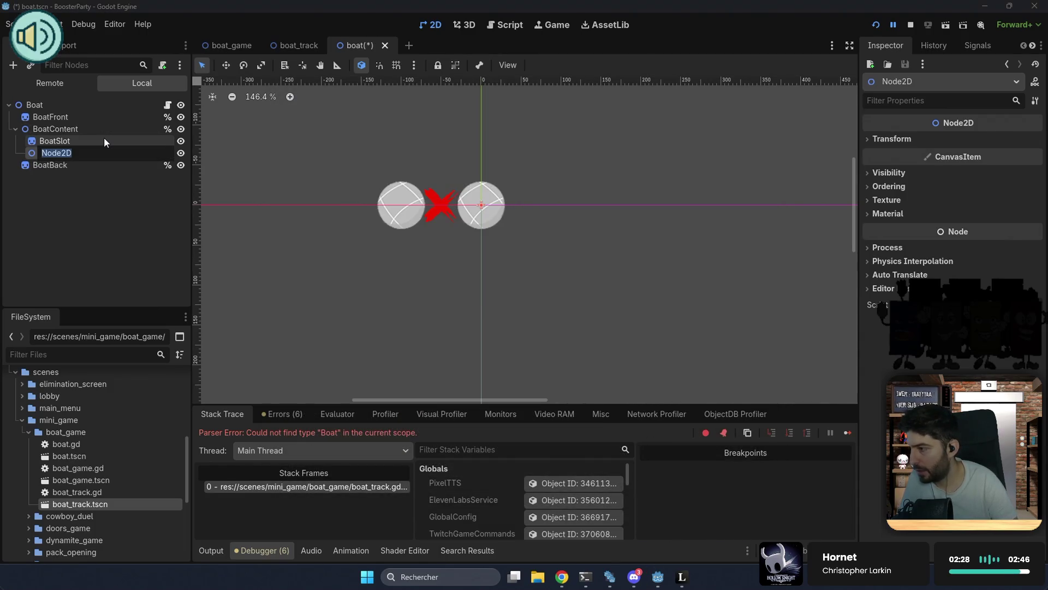
Step: Rename the sprite to SlotSprite and the new Node2D to BoatSlot
left_click(104, 140)
left_click(104, 140)
type("Slot")
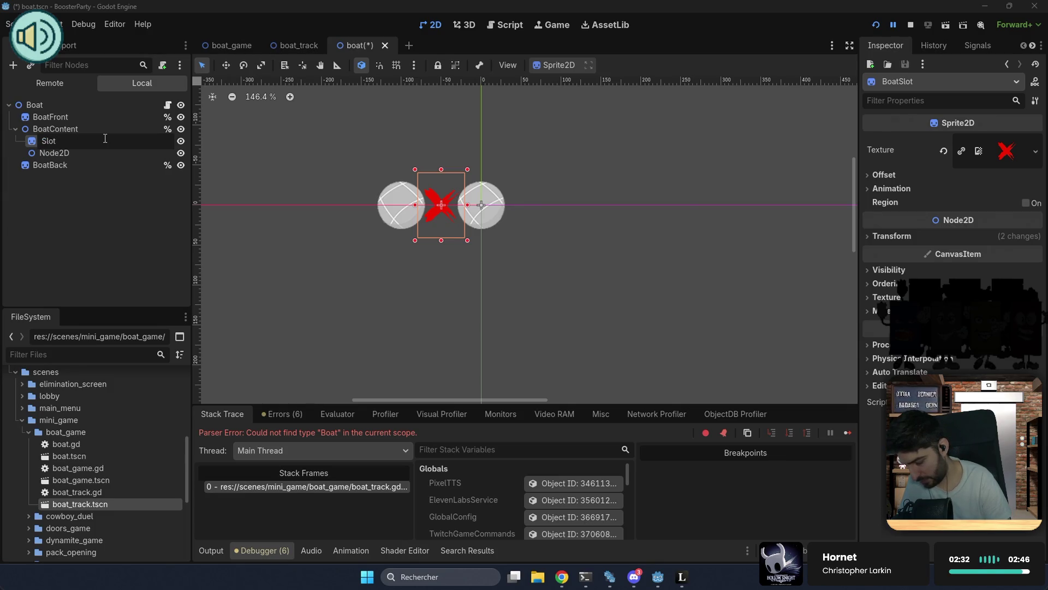
type("Sprite")
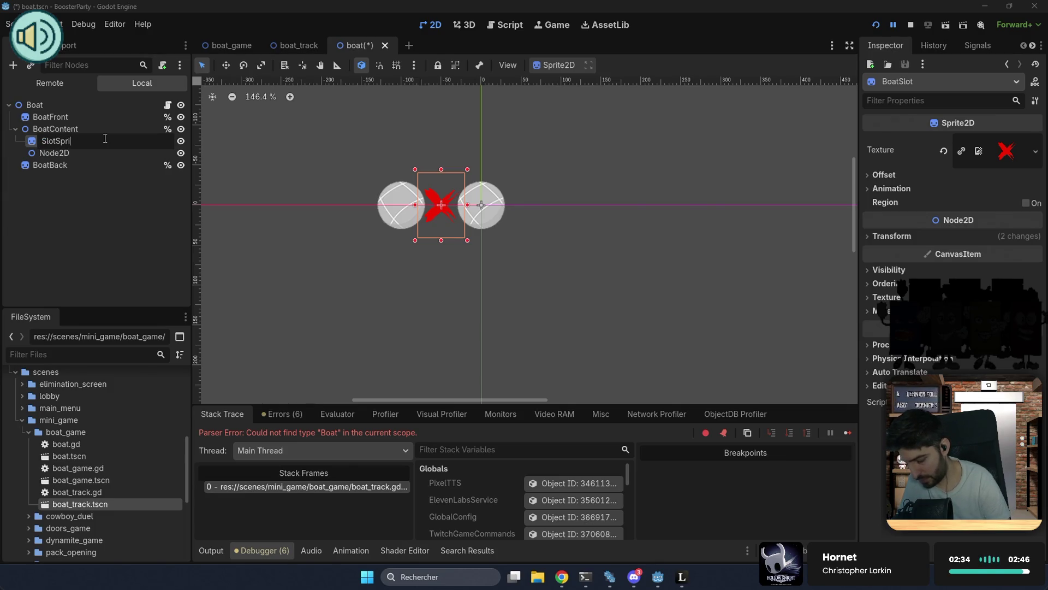
key("Return")
key("Down")
key("F2")
type("BoatSlot")
key("Return")
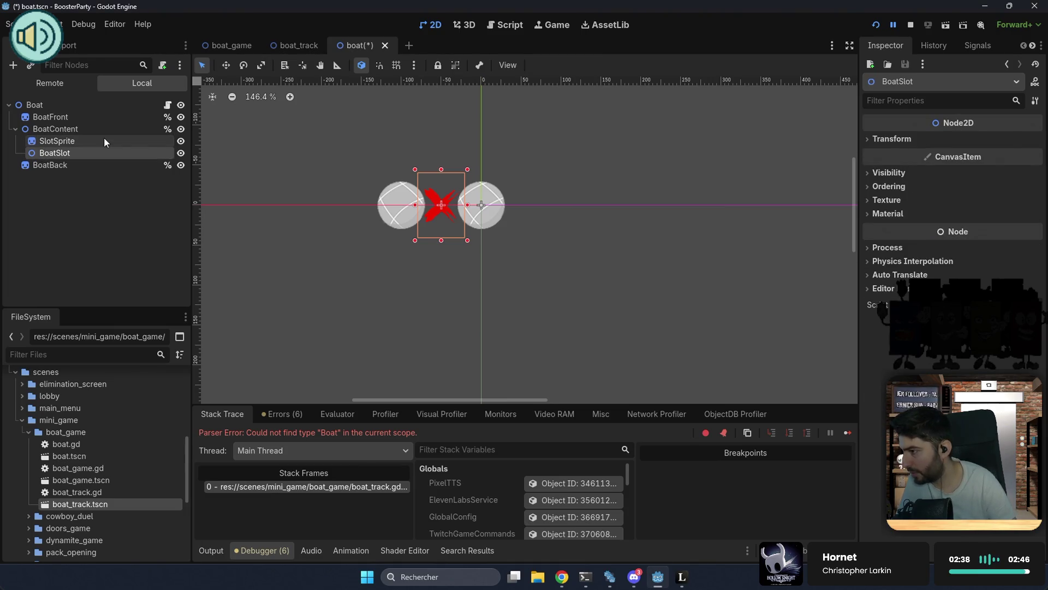
Step: Reparent SlotSprite under BoatSlot and reset its Position to zero
left_click_drag(75, 143, 87, 153)
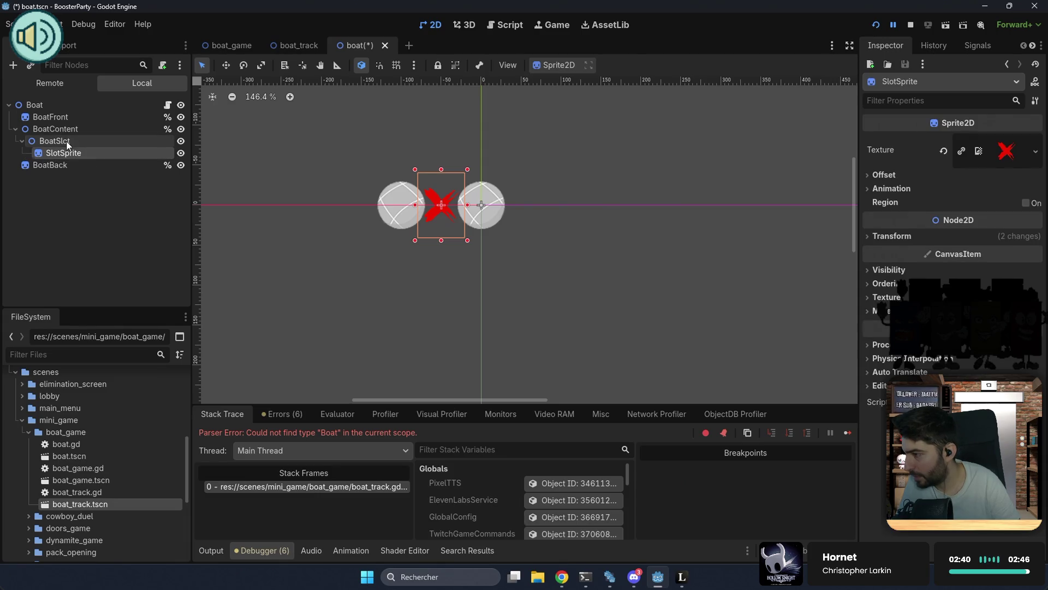
left_click(68, 143)
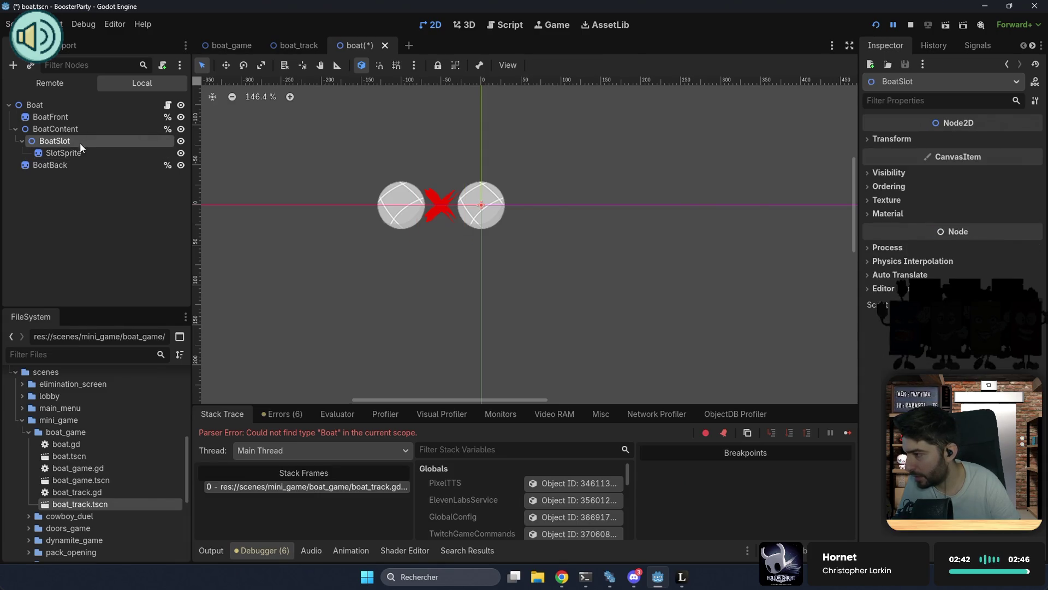
left_click(76, 153)
left_click(901, 236)
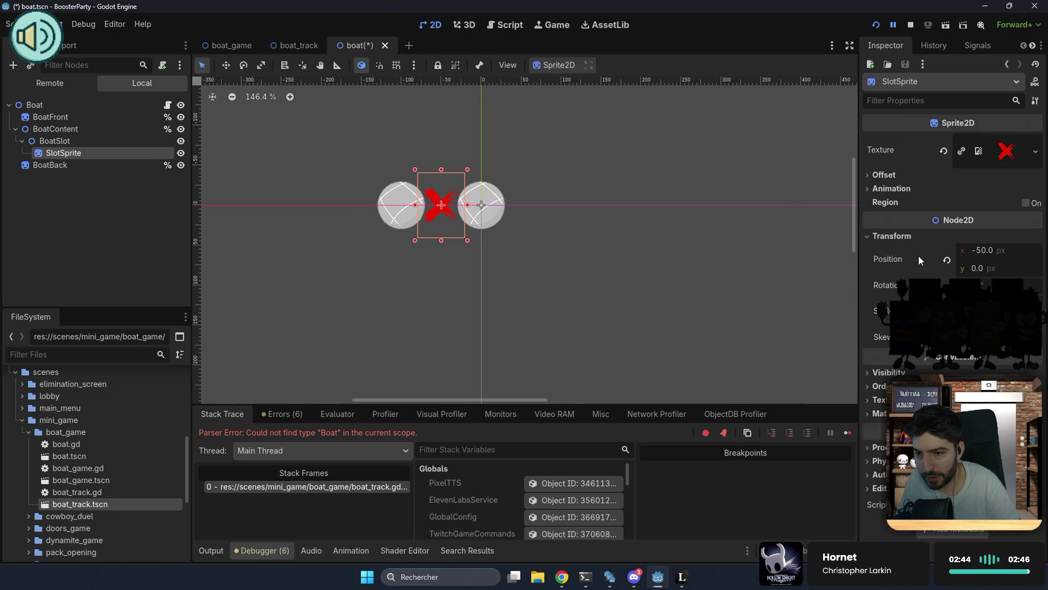
left_click(949, 262)
left_click(46, 141)
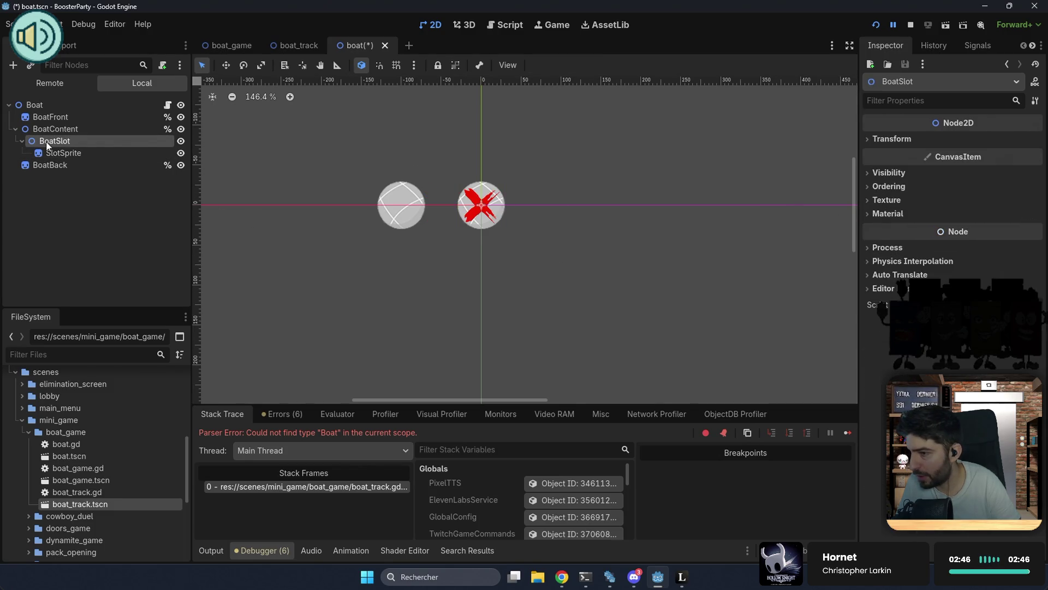
Step: Set BoatSlot's Position x to -50
left_click(939, 139)
left_click(982, 153)
type("-50")
key("Return")
left_click(82, 191)
Step: Save the BoatSlot branch as its own scene, boat_slot.tscn
left_click(86, 140)
right_click(87, 141)
left_click(189, 353)
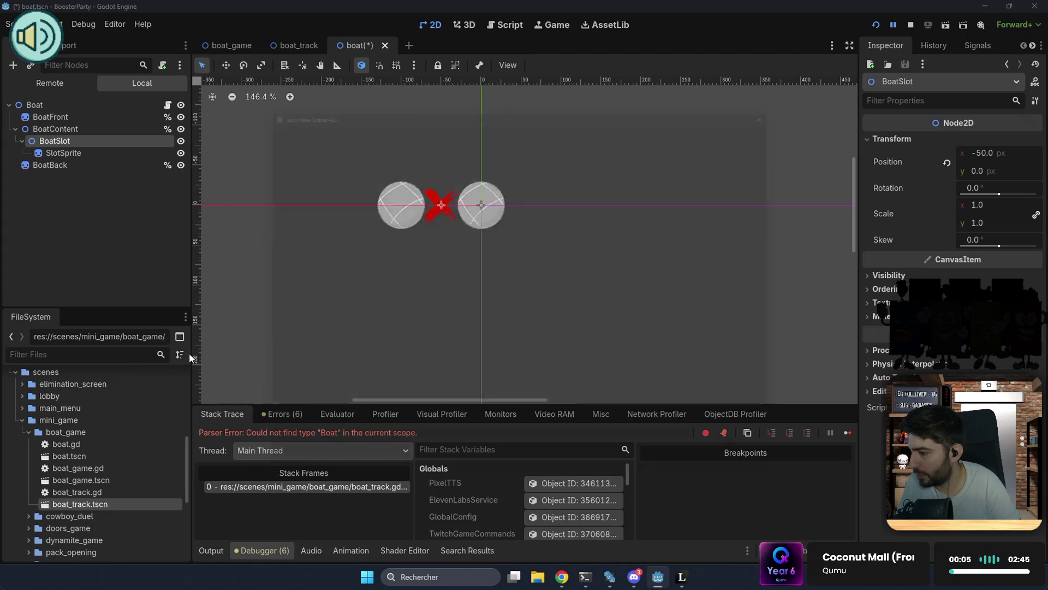
key("Return")
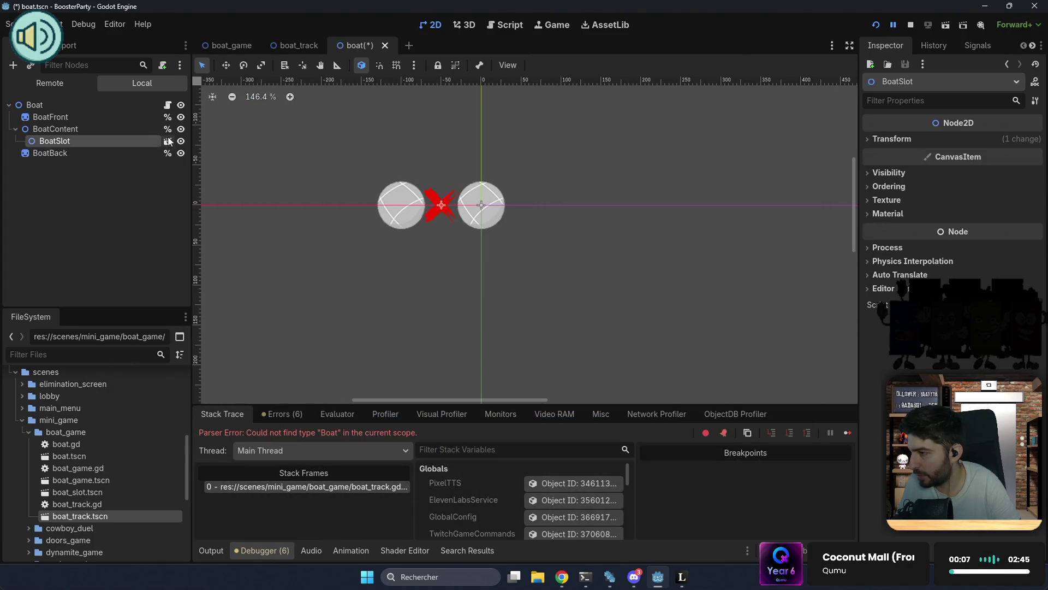
Step: In boat_slot.tscn, attach a boat_slot.gd script declaring class_name BoatSlot and save it
left_click(168, 141)
left_click(164, 68)
key("Return")
left_click(385, 134)
type("class_")
key("Return")
type("BoatSlot")
key("ctrl+s")
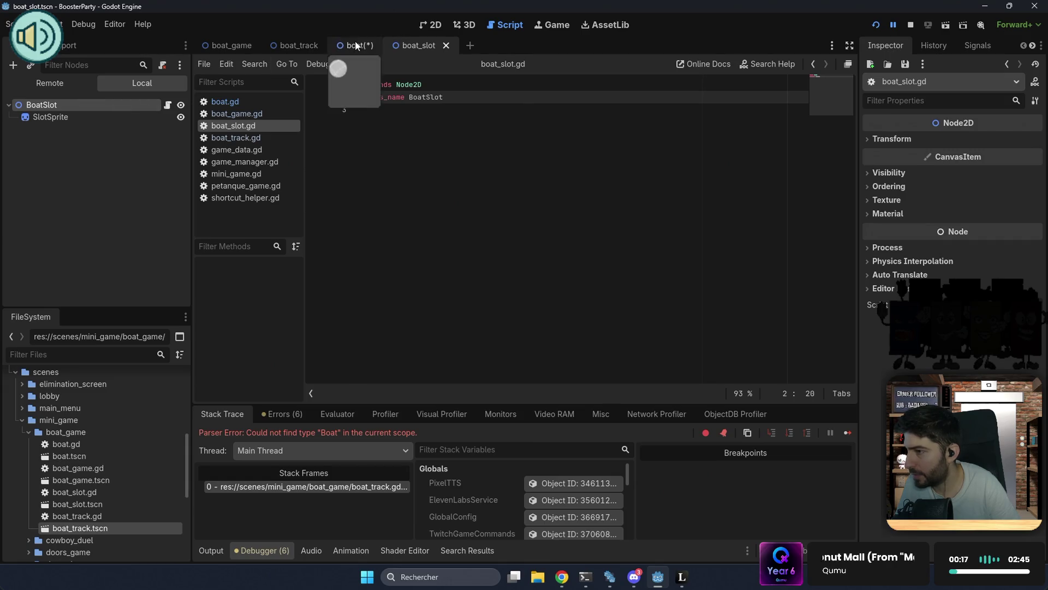
Step: Go back to the boat scene in the 2D view and bring up its boat.gd script
left_click(356, 46)
left_click(432, 25)
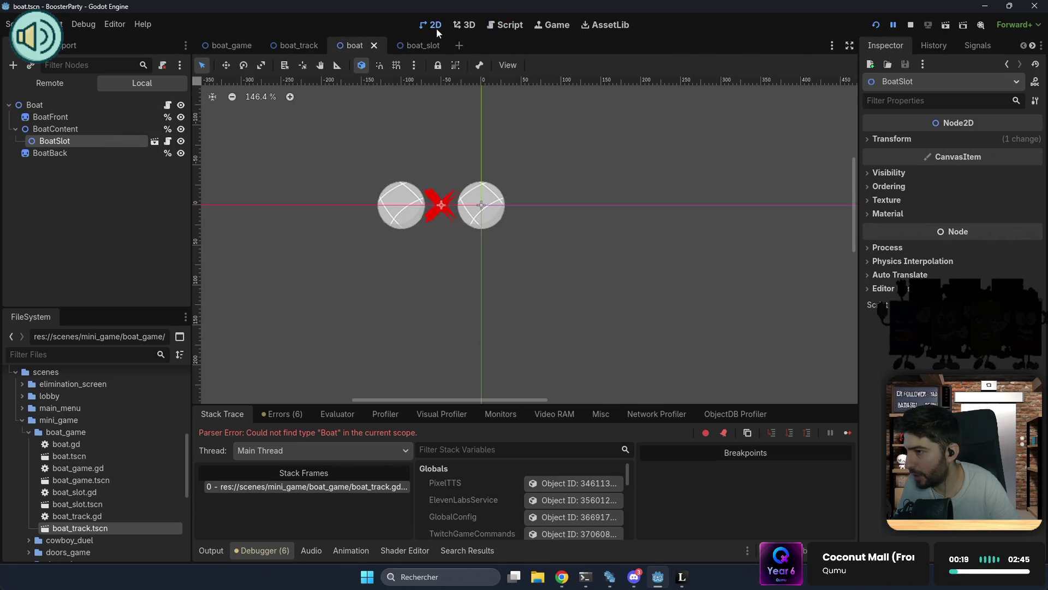
left_click(167, 105)
Step: Add a BOAT_SLOT constant preloading boat_slot.tscn to boat.gd
mouse_move(94, 142)
left_mouse_down()
mouse_move(350, 159)
mouse_move(411, 109)
left_mouse_up()
key("Return")
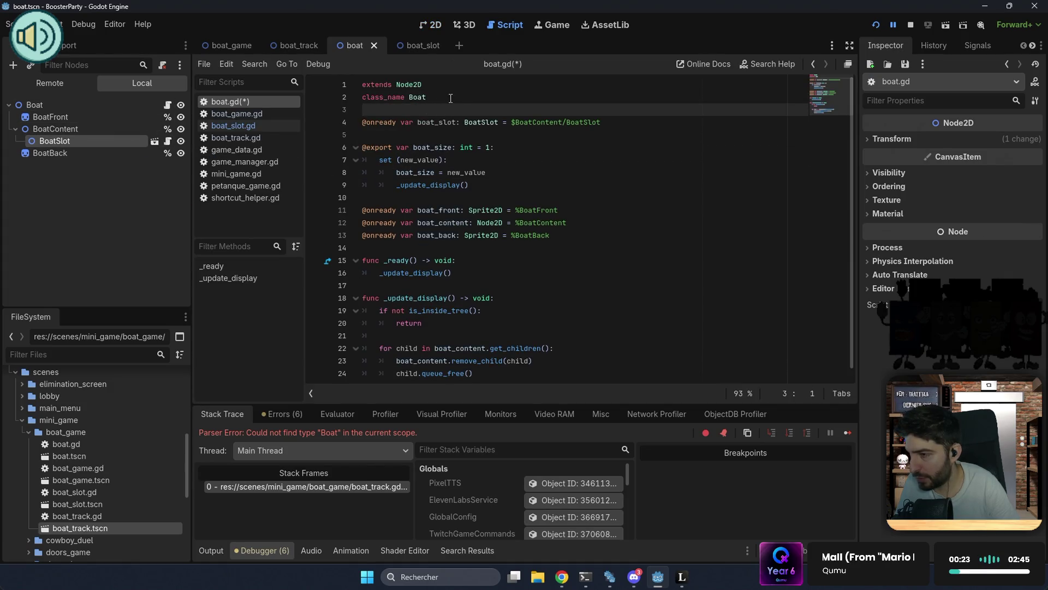
key("BackSpace")
key("ctrl+z")
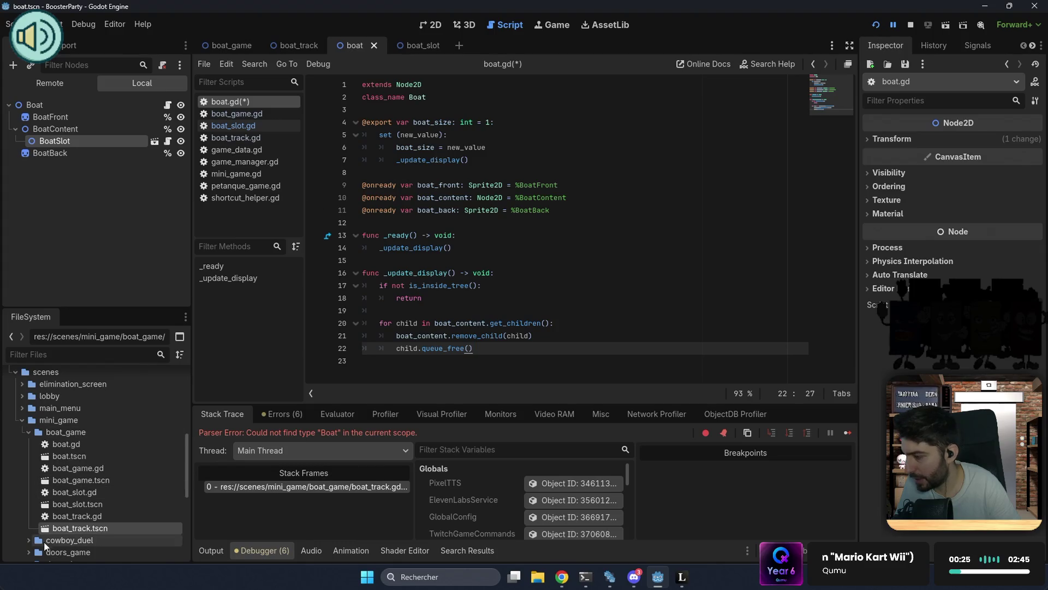
mouse_move(71, 505)
left_mouse_down()
mouse_move(159, 452)
mouse_move(382, 109)
left_mouse_up()
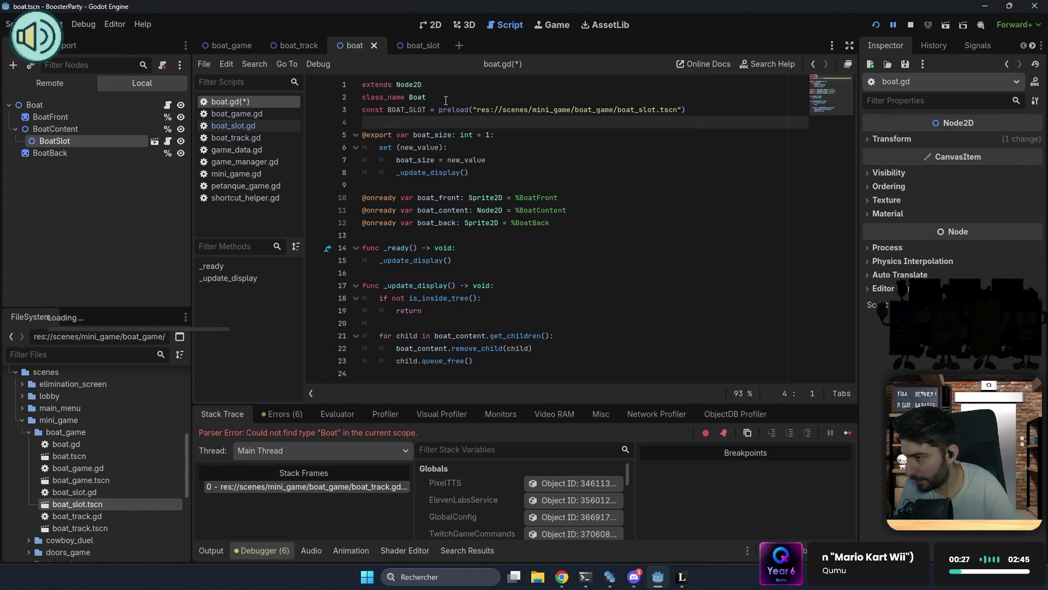
key("Return")
Step: Delete the boat_front variable and open blank lines after the child-removal loop
scroll(506, 283, "down", 1)
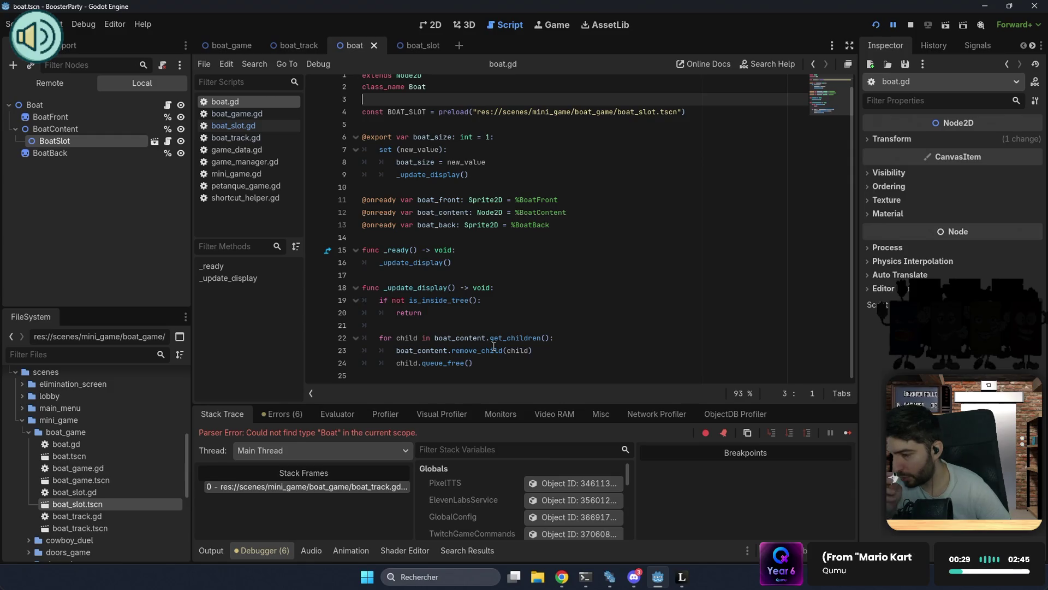
left_click(483, 365)
key("Return")
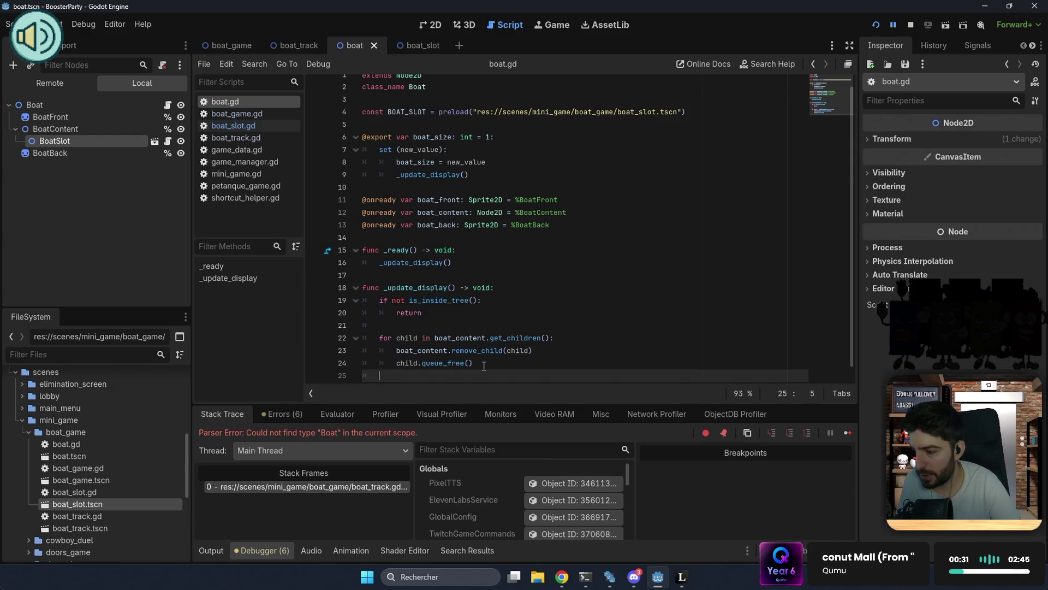
key("Return")
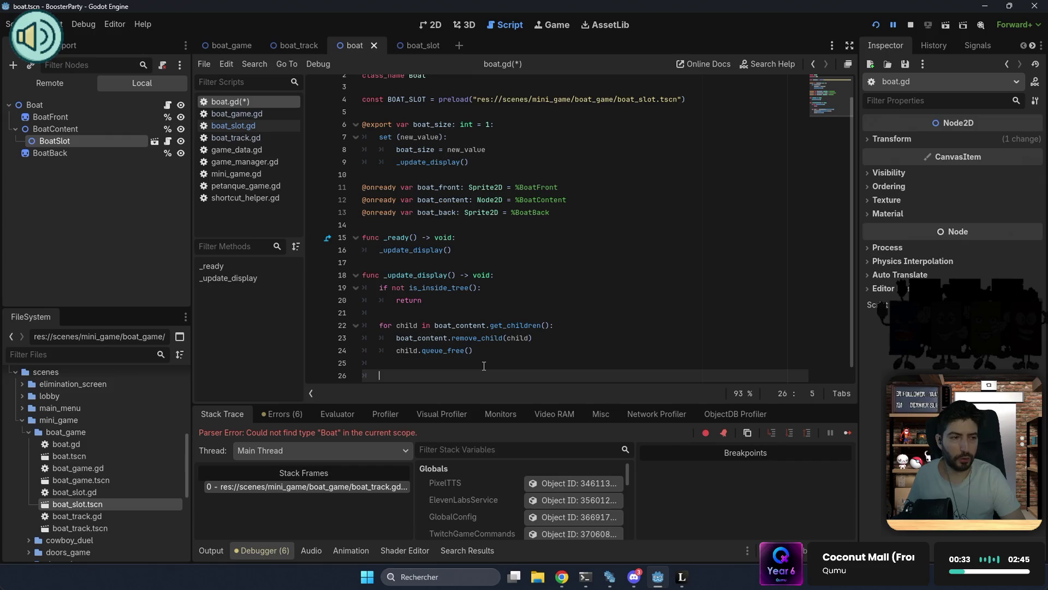
left_click_drag(584, 187, 585, 173)
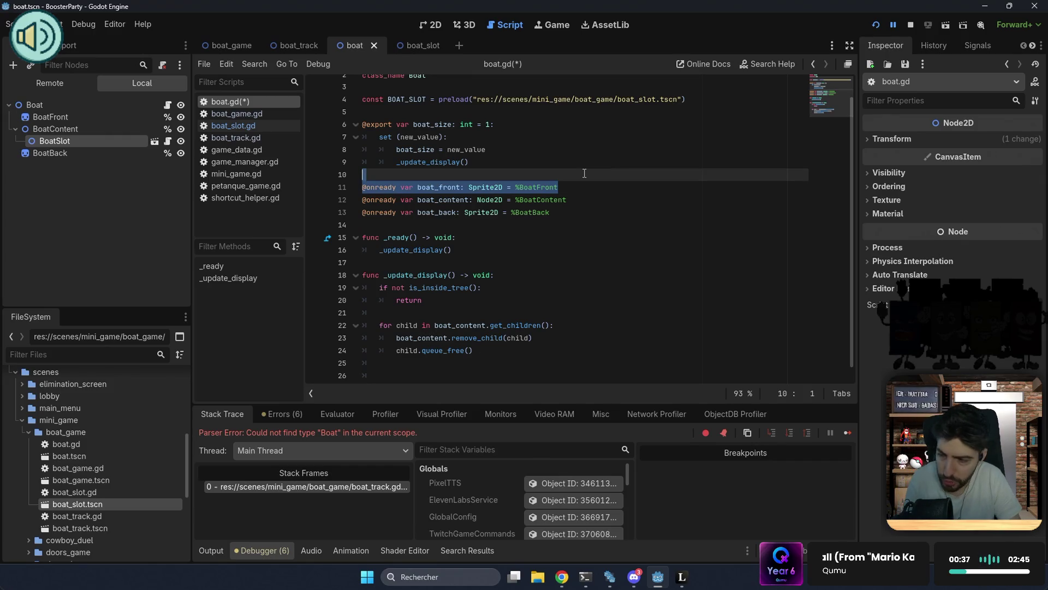
key("BackSpace")
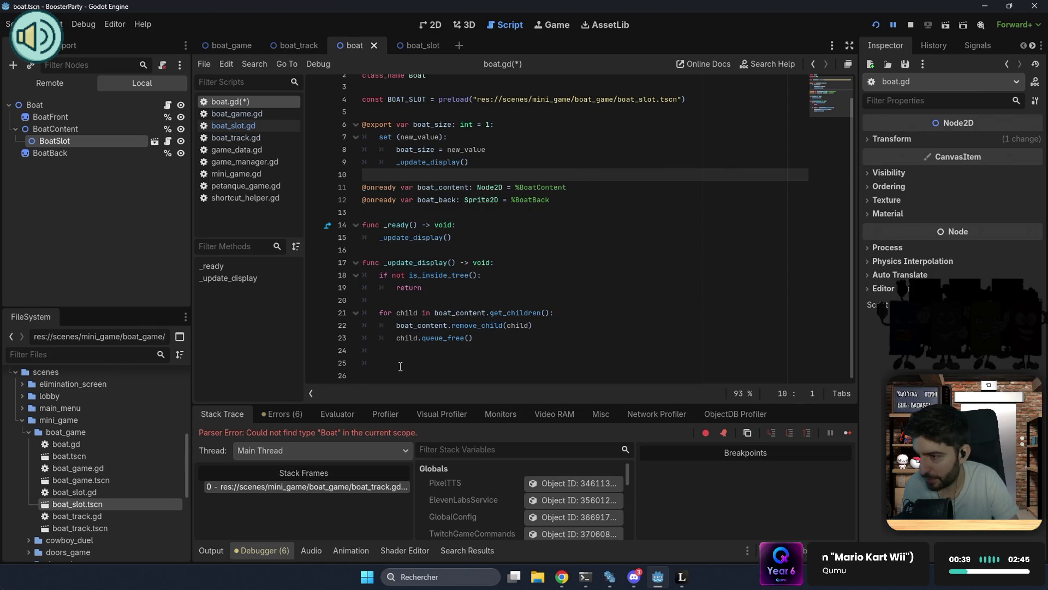
Step: Add a 'for slot_index in boat_size' loop instantiating a BoatSlot from BOAT_SLOT
left_click(407, 362)
type("for ")
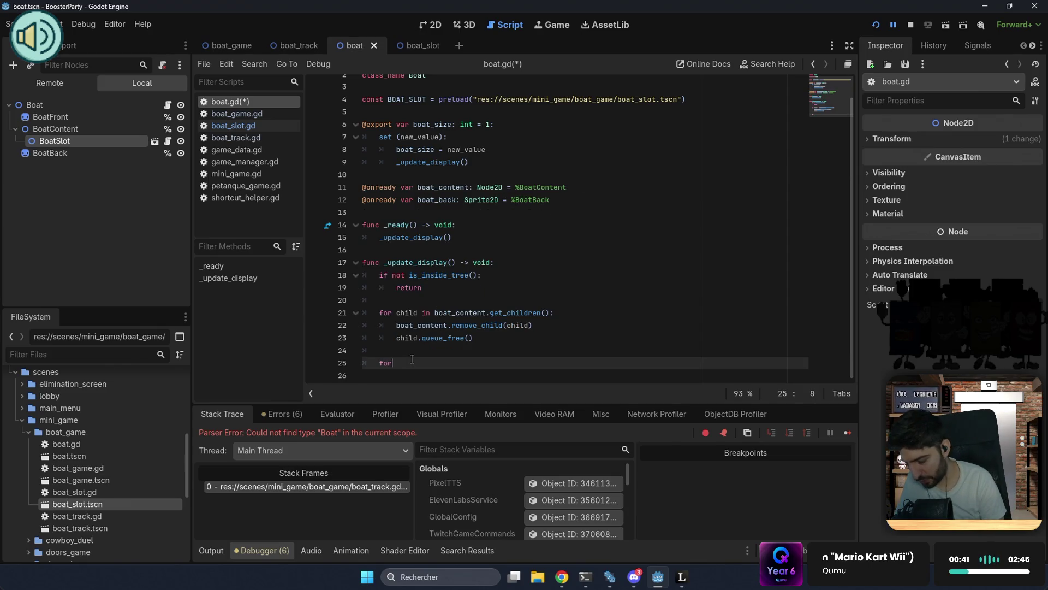
type("slot_index ")
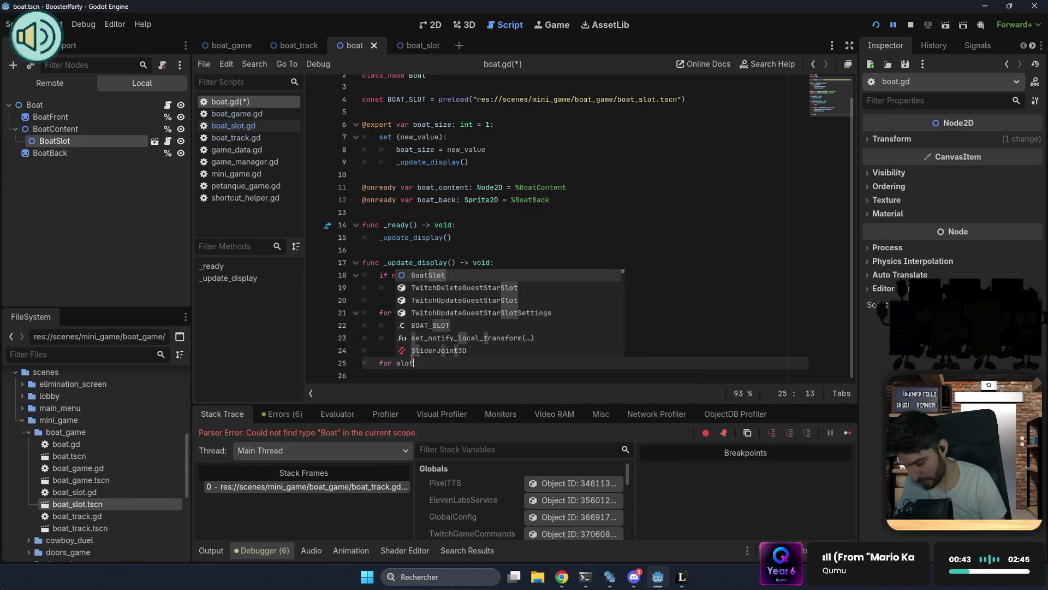
type("in")
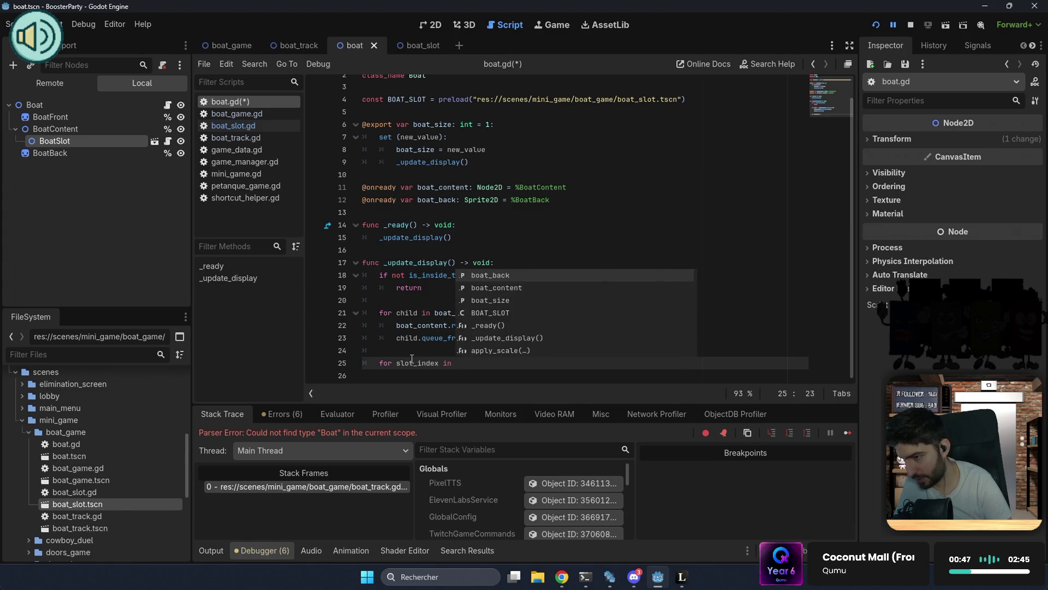
key("Down")
key("Down")
key("Return")
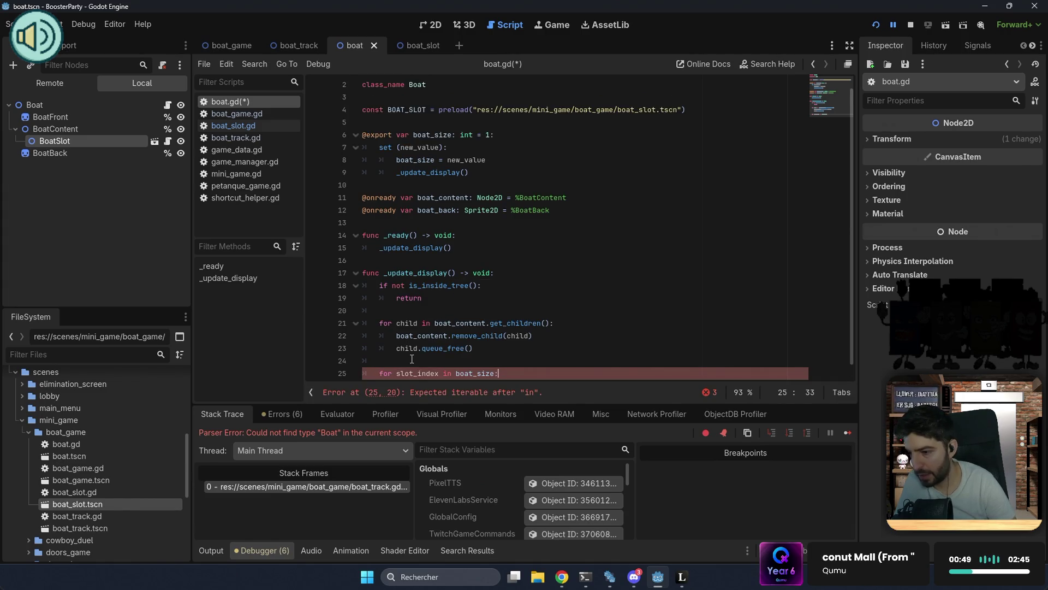
key("Return")
type("var instance: B")
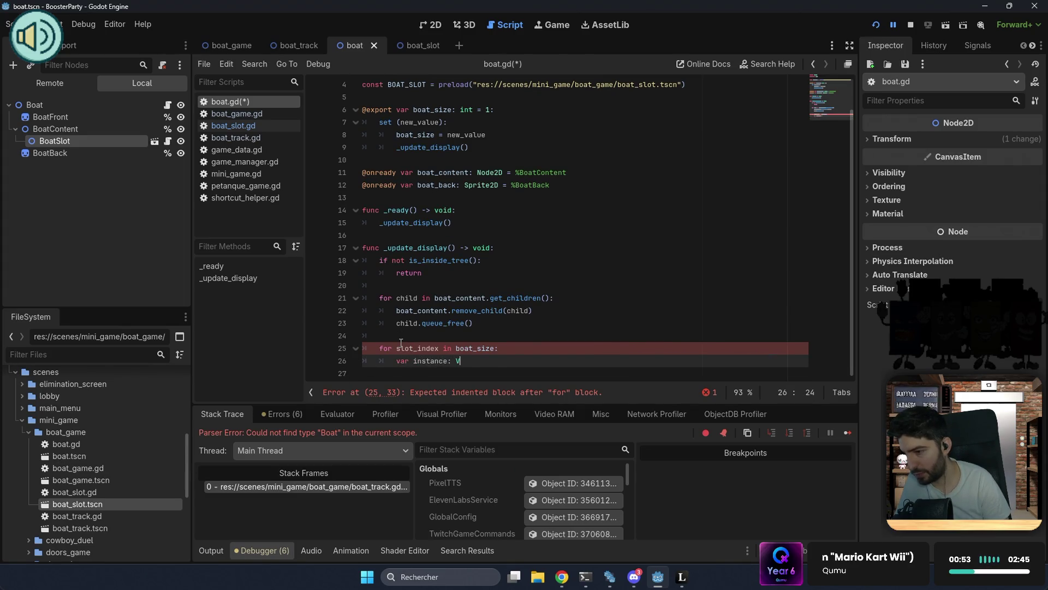
type("oatSlot")
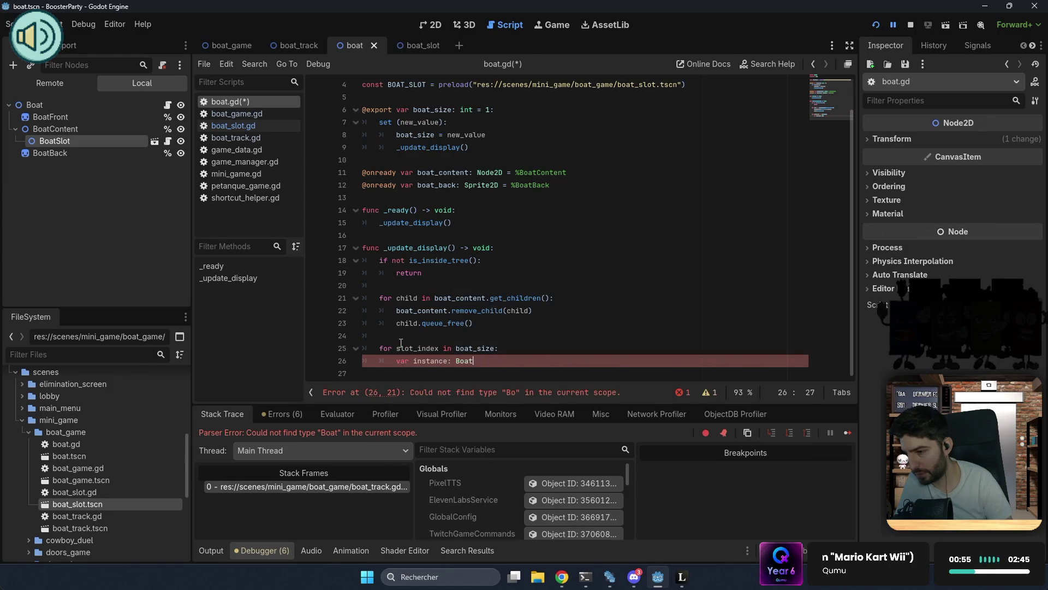
type(" = BOAT_SLOT.instantiate()")
key("Return")
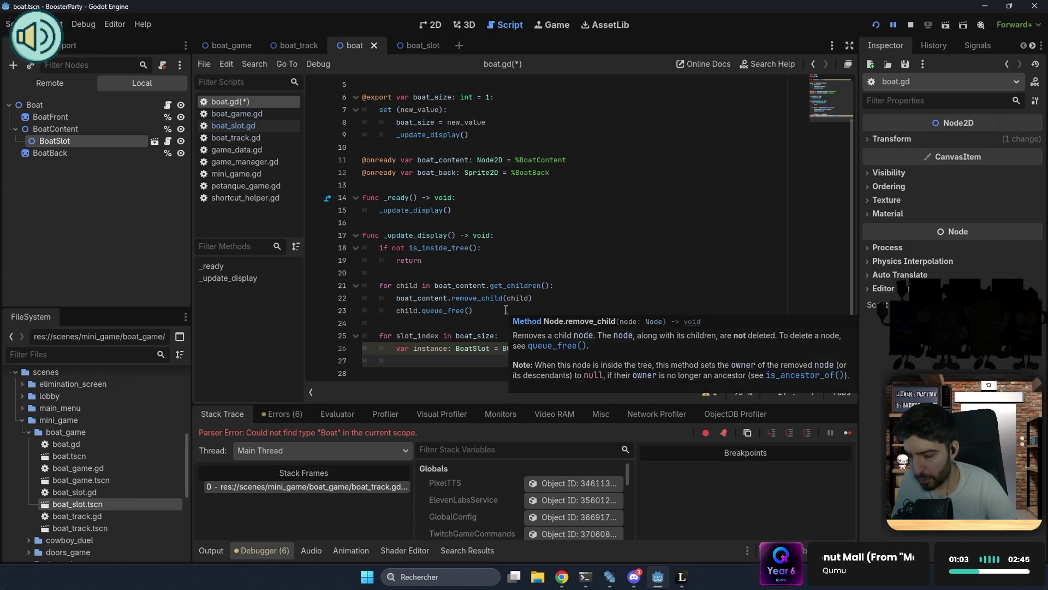
Step: Declare slot_width: float = 50 just above the slot loop
left_click(481, 321)
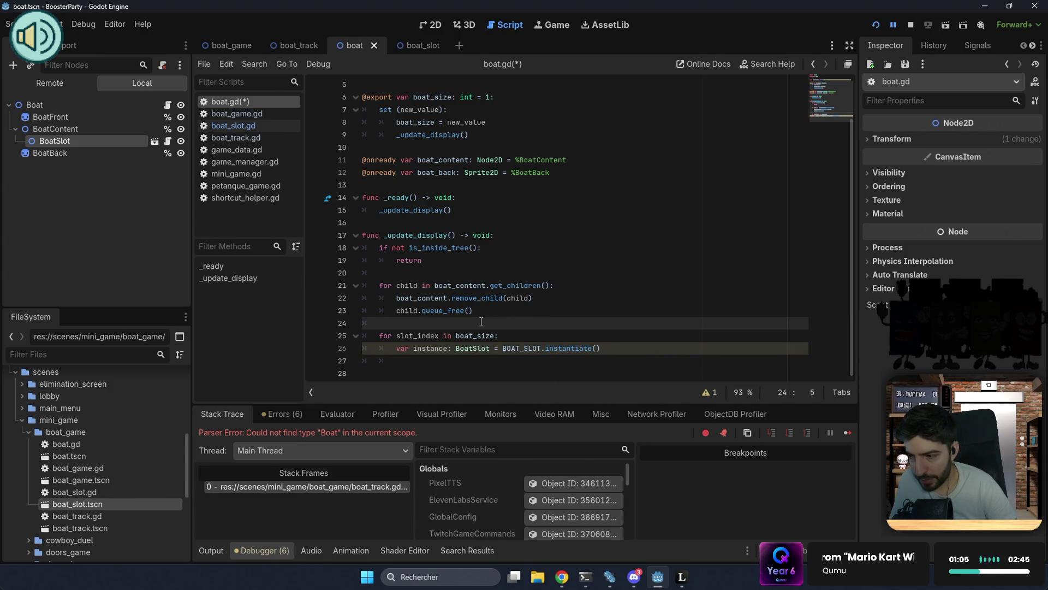
key("Return")
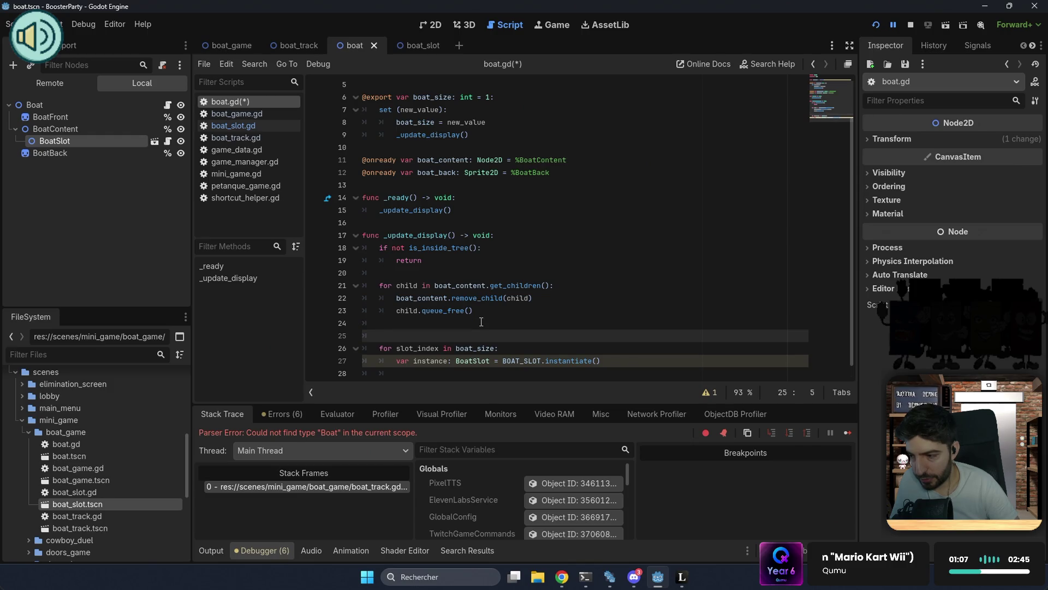
type("slot_width")
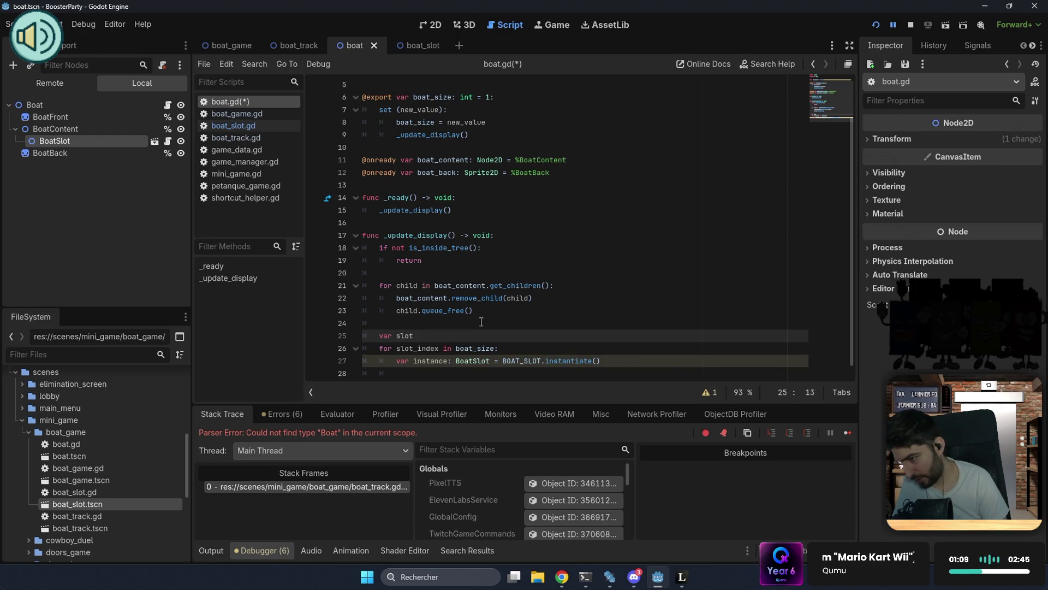
type(": float = 50")
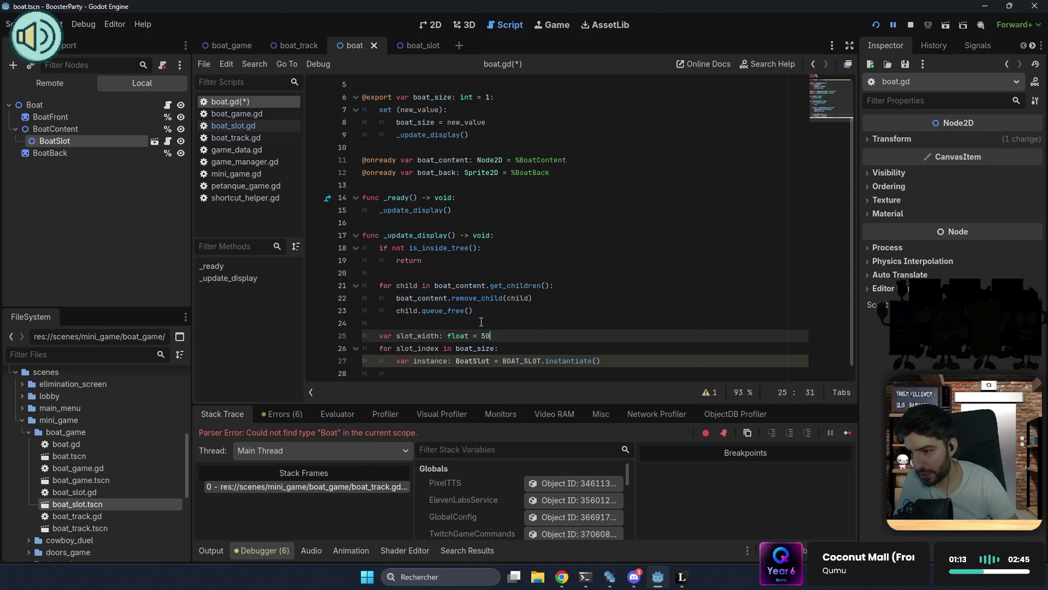
scroll(511, 319, "down", 1)
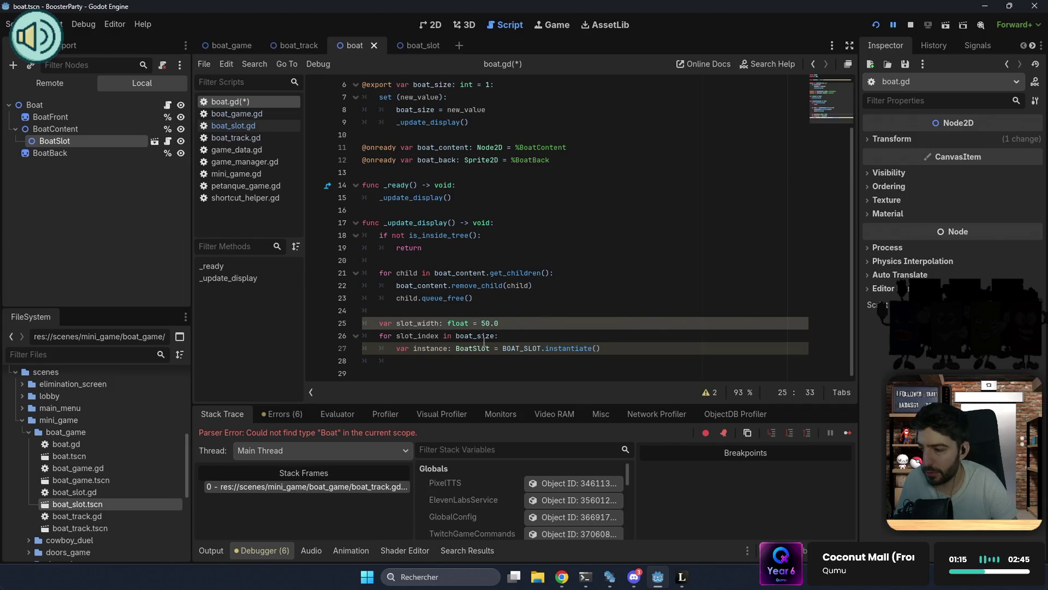
Step: Set instance.position.x = -slot_width * (slot_index + 1) inside the loop
left_click(477, 356)
type("in")
key("Return")
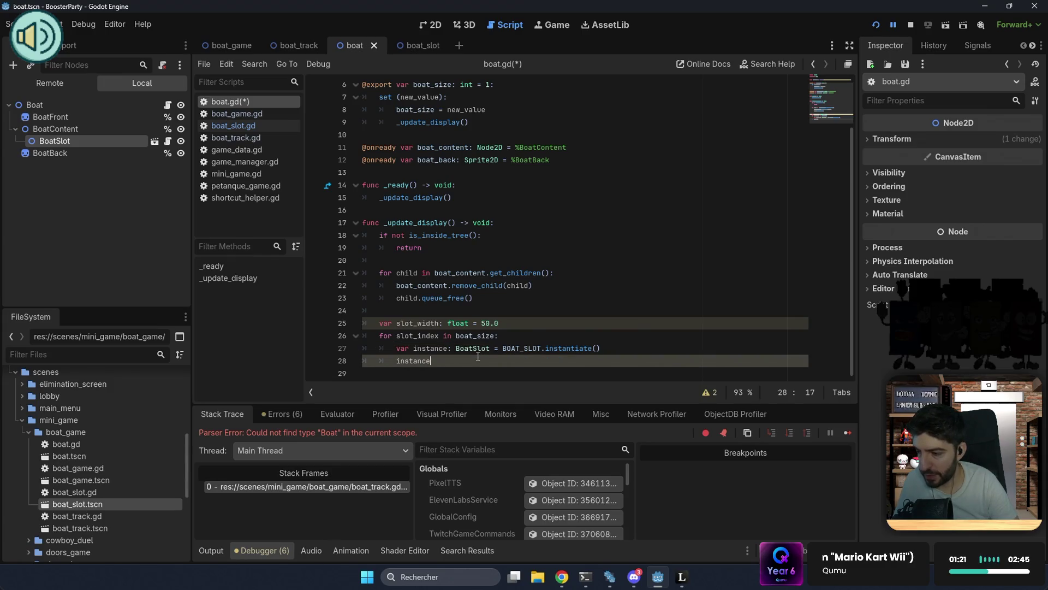
type(".po")
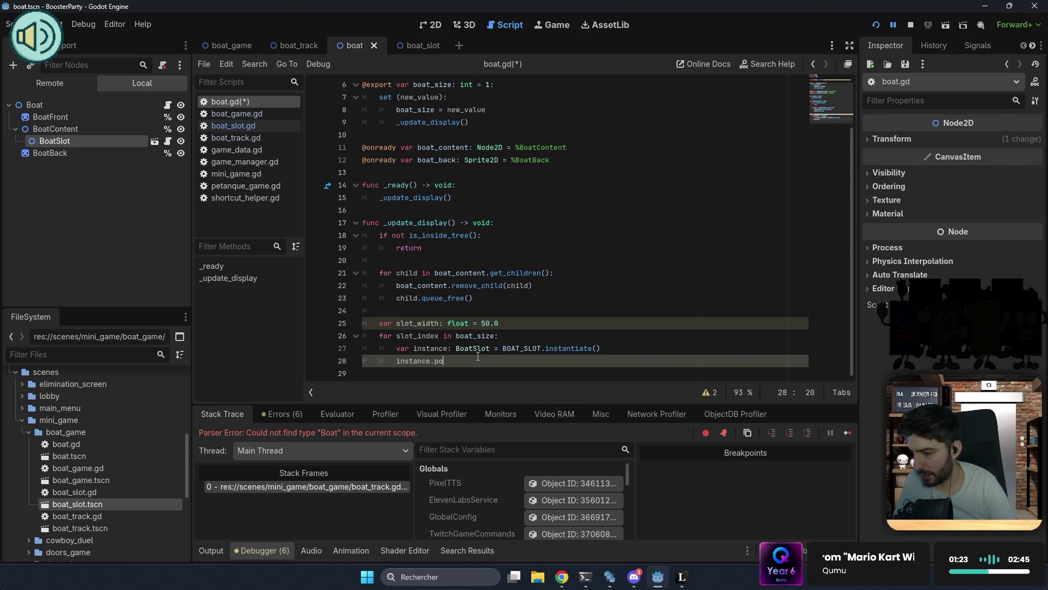
key("Return")
type("x = ")
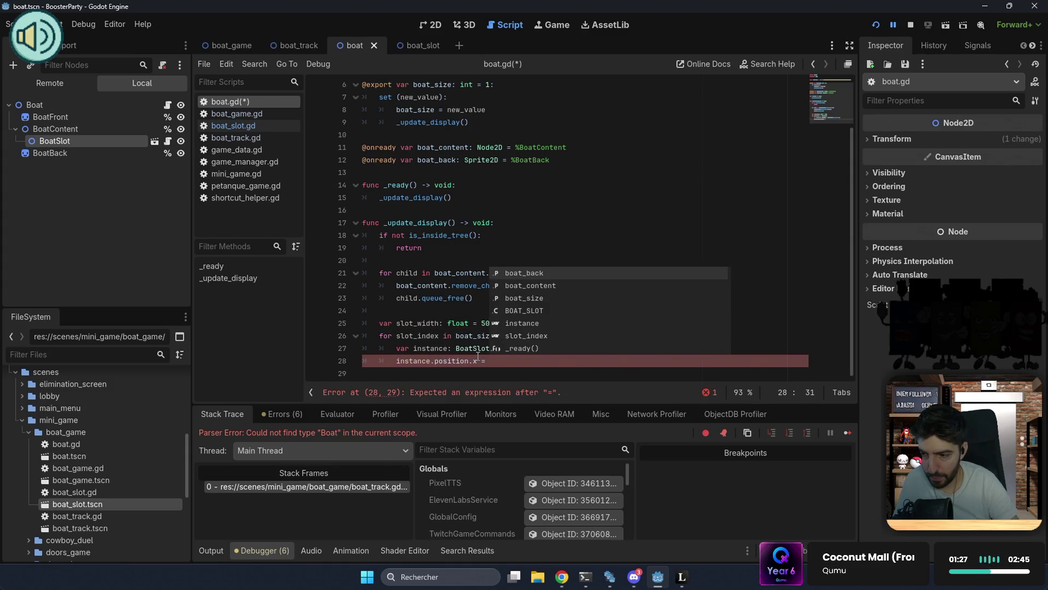
type("- s")
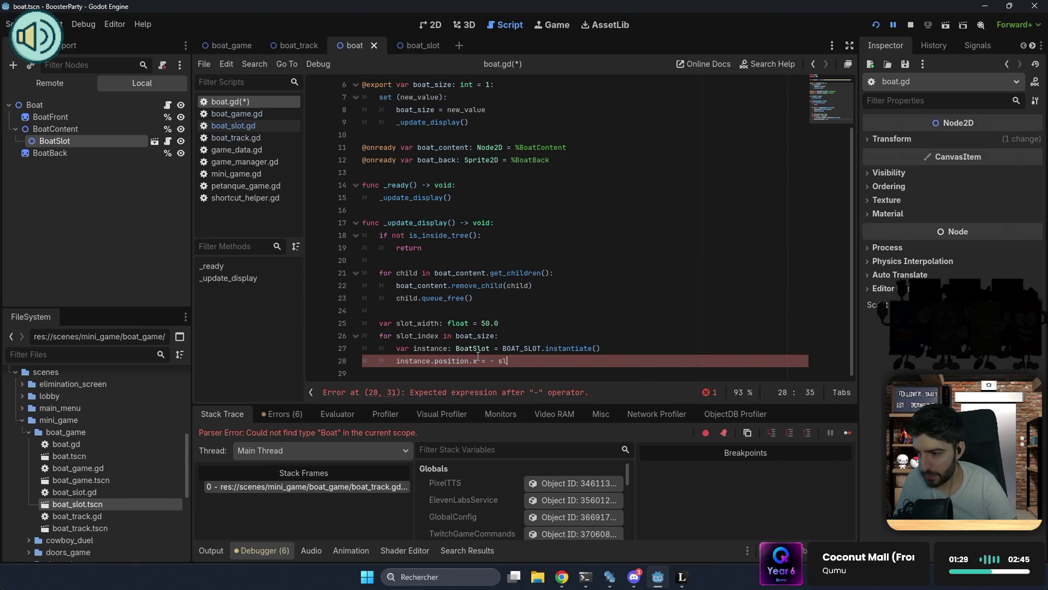
type("l")
key("Return")
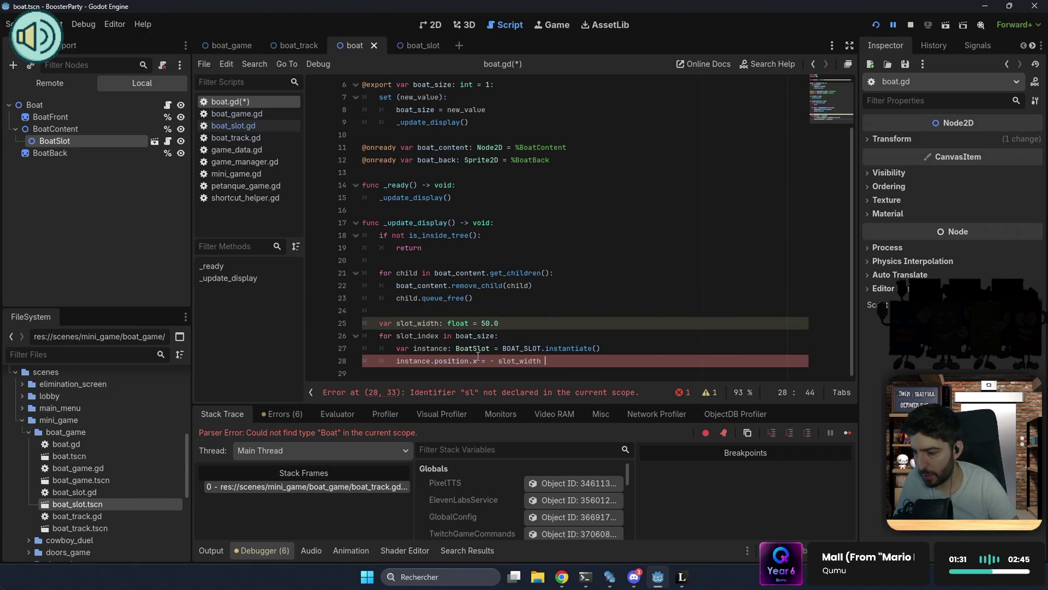
type("* (slot_index + 1")
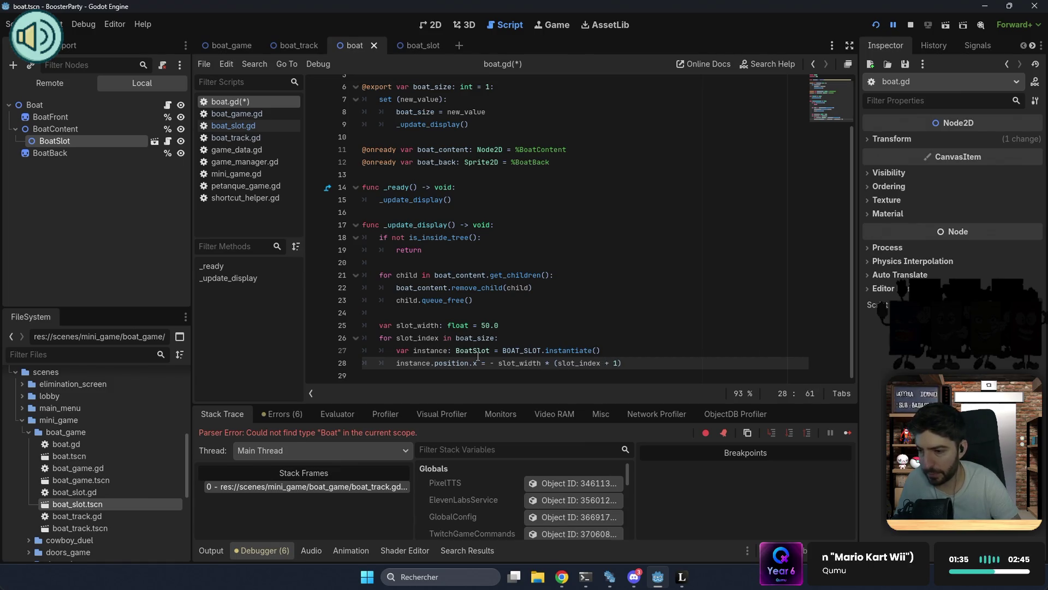
Step: Declare var current_slot_position: float = -slot_width below slot_width
left_click(560, 347)
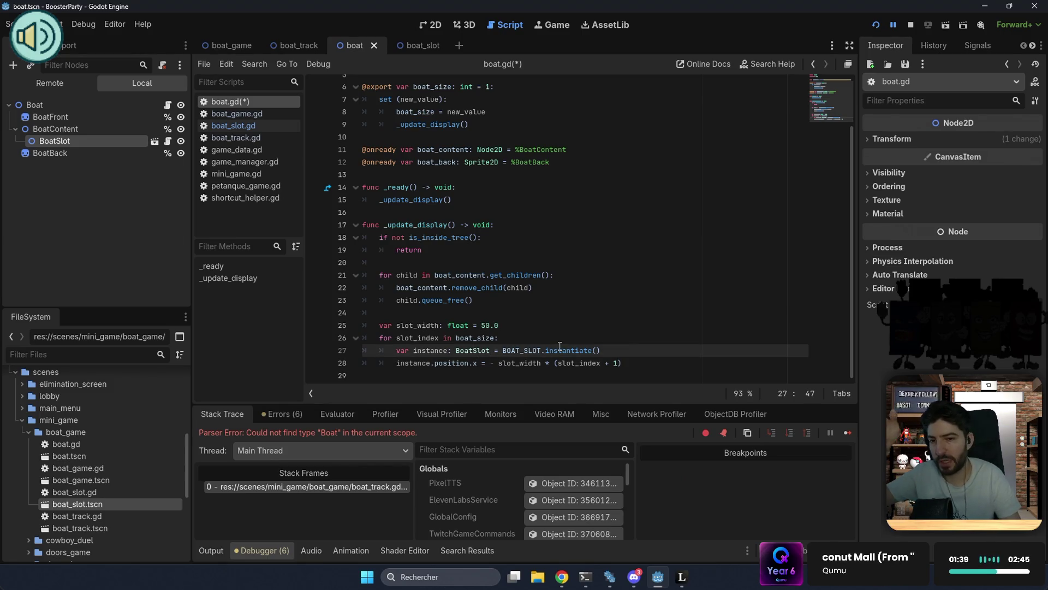
left_click(515, 323)
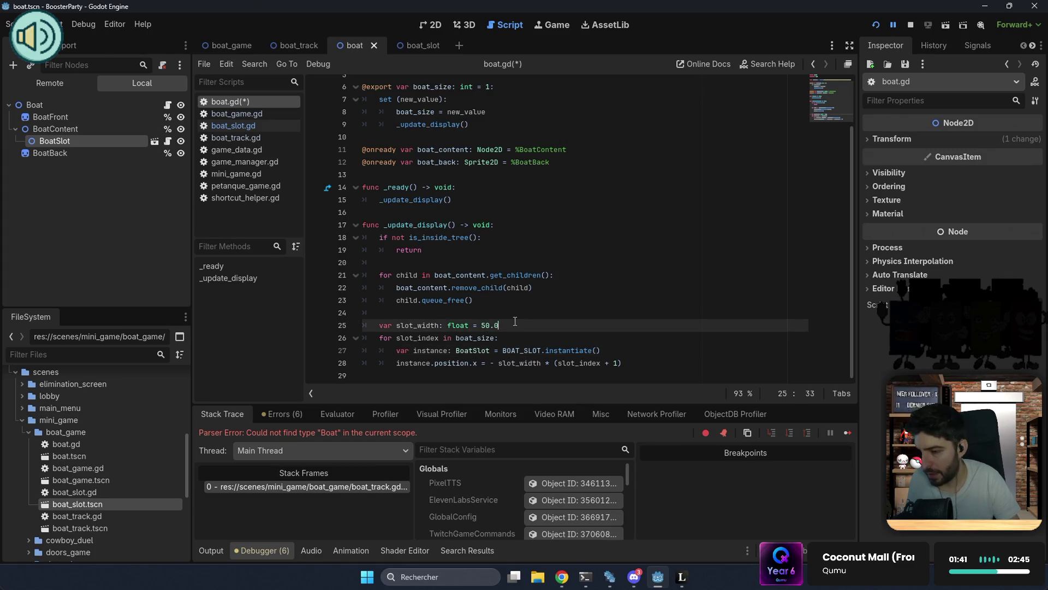
key("Return")
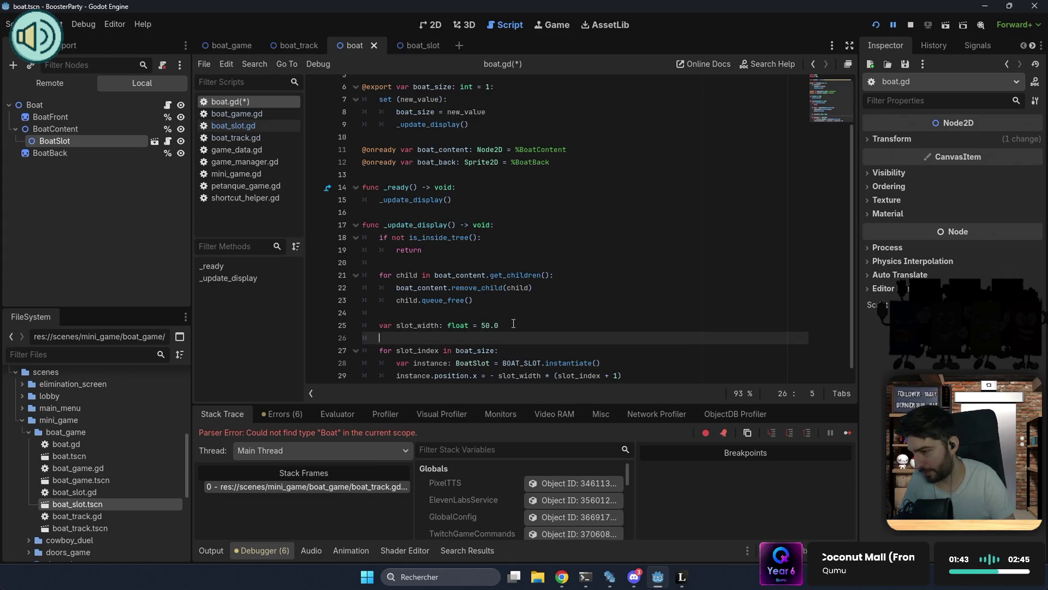
type("var ")
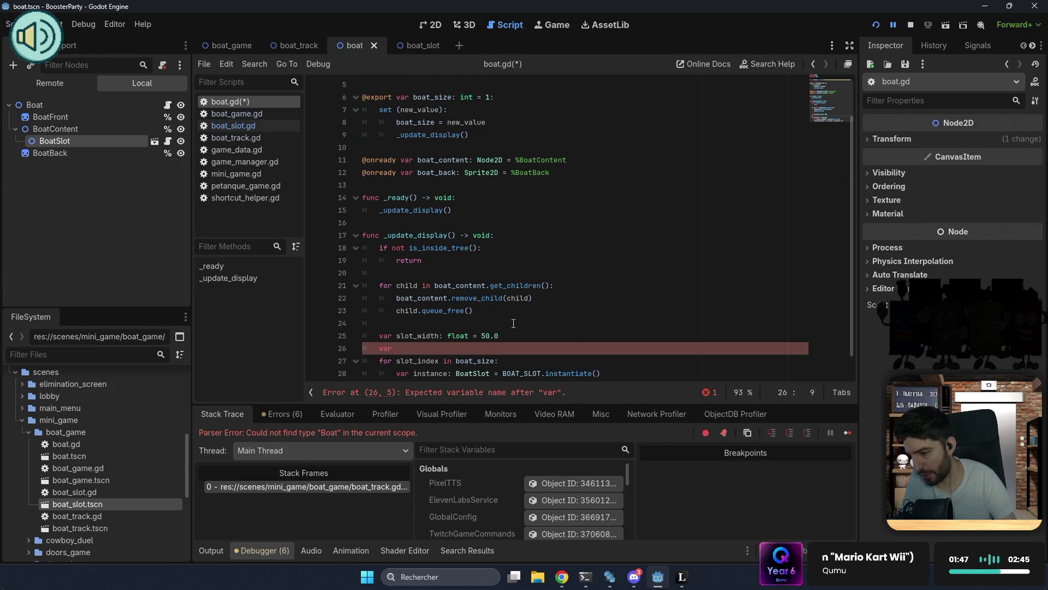
type("current_cl")
key("BackSpace")
key("BackSpace")
type("slot_")
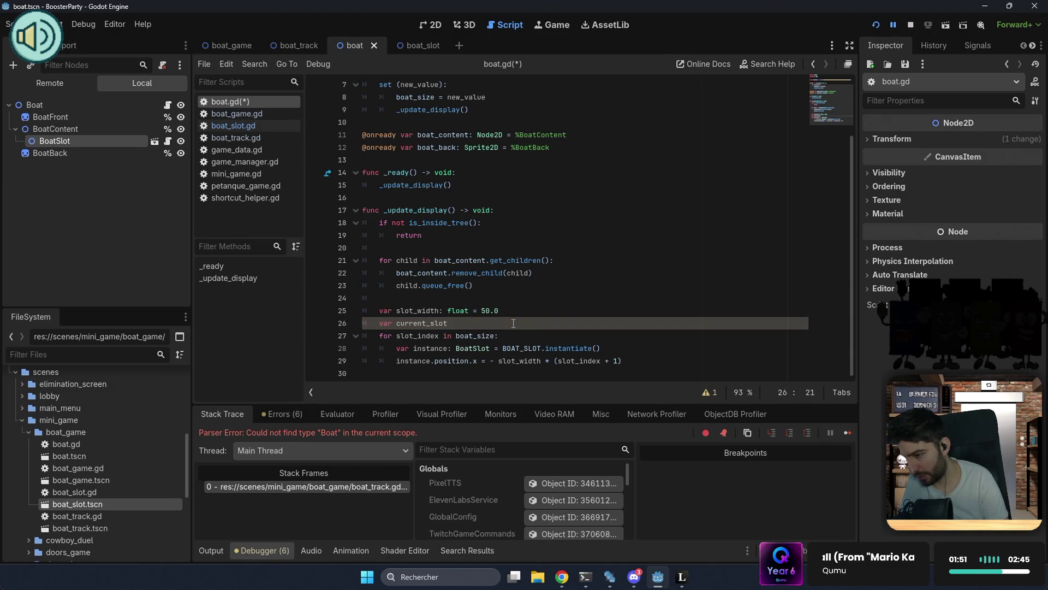
type("position:")
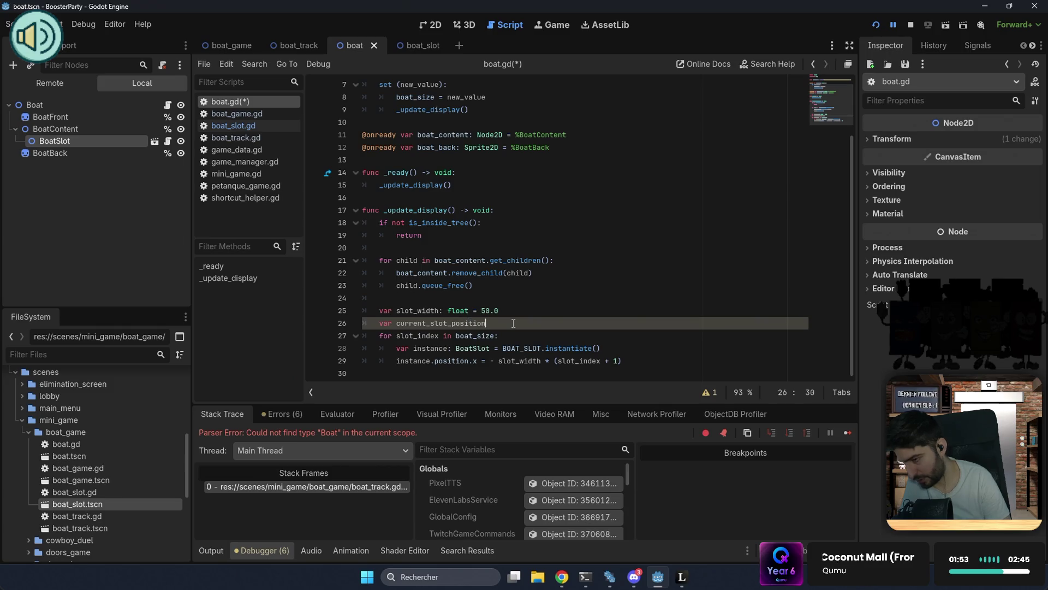
type(" float = - sl")
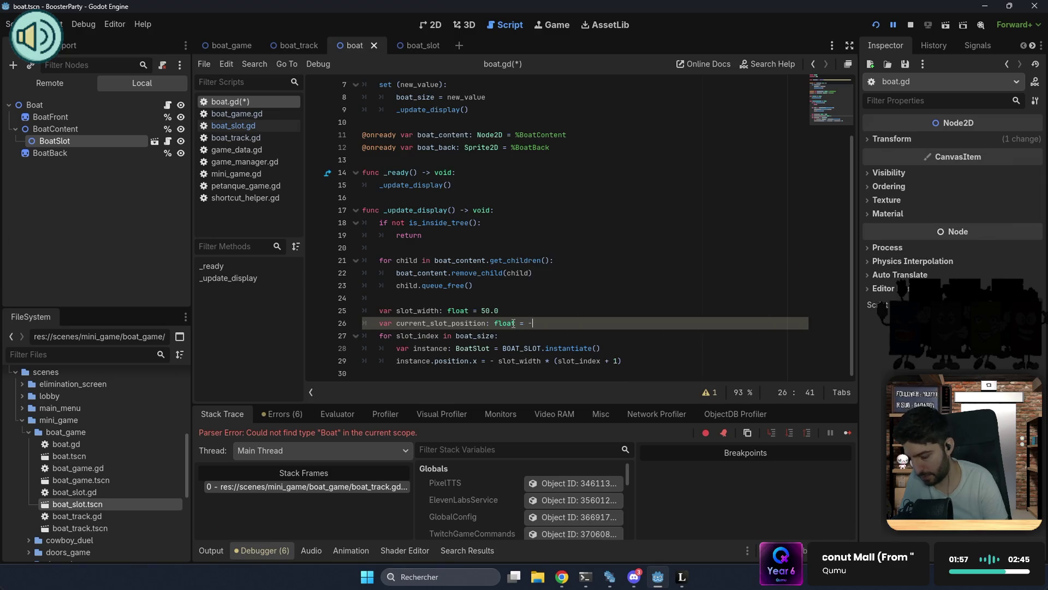
key("Return")
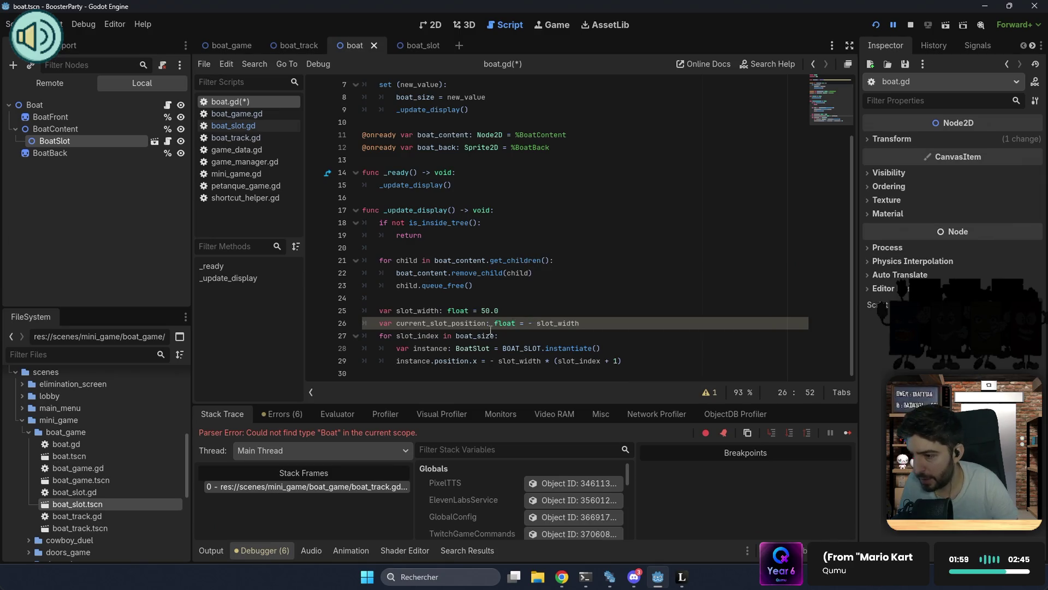
Step: Position each instance at current_slot_position, then decrement it with 'current_slot_position -= slot_width'
double_click(452, 323)
key("ctrl+c")
left_click_drag(490, 360, 628, 360)
key("ctrl+v")
key("Return")
key("ctrl+v")
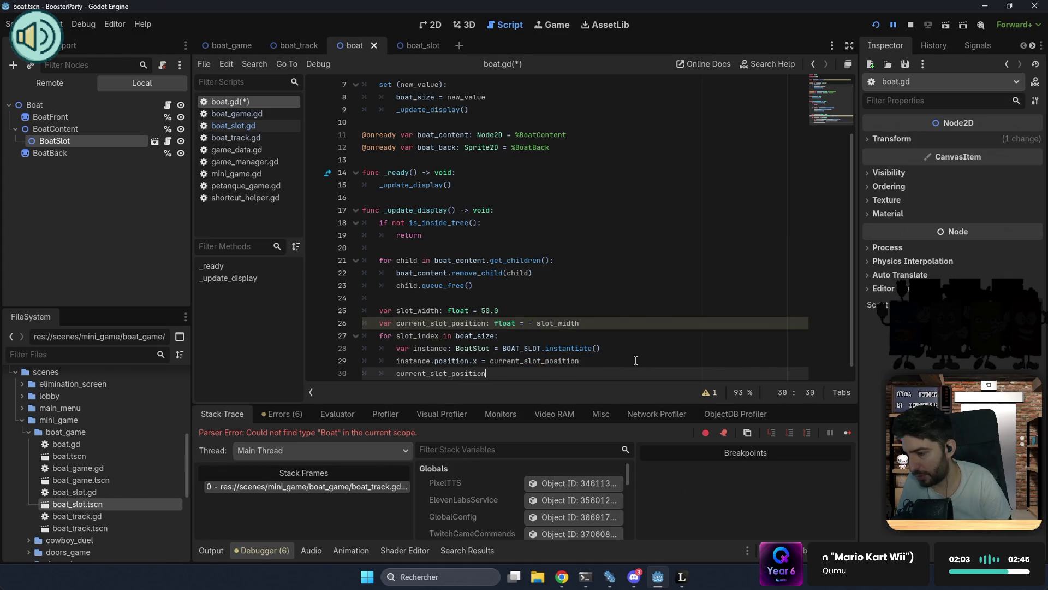
type("-= sl")
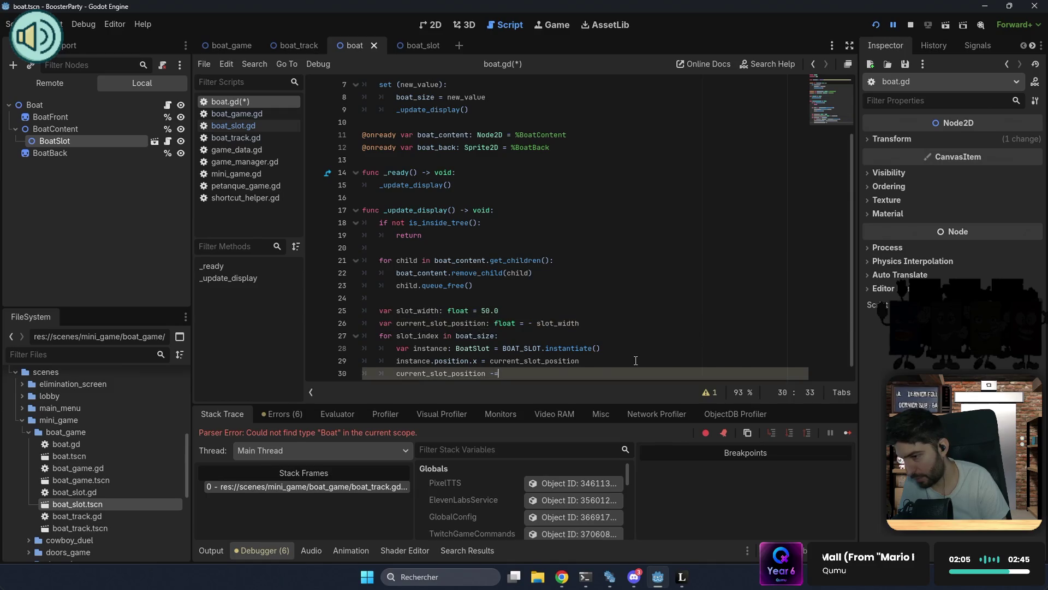
key("Return")
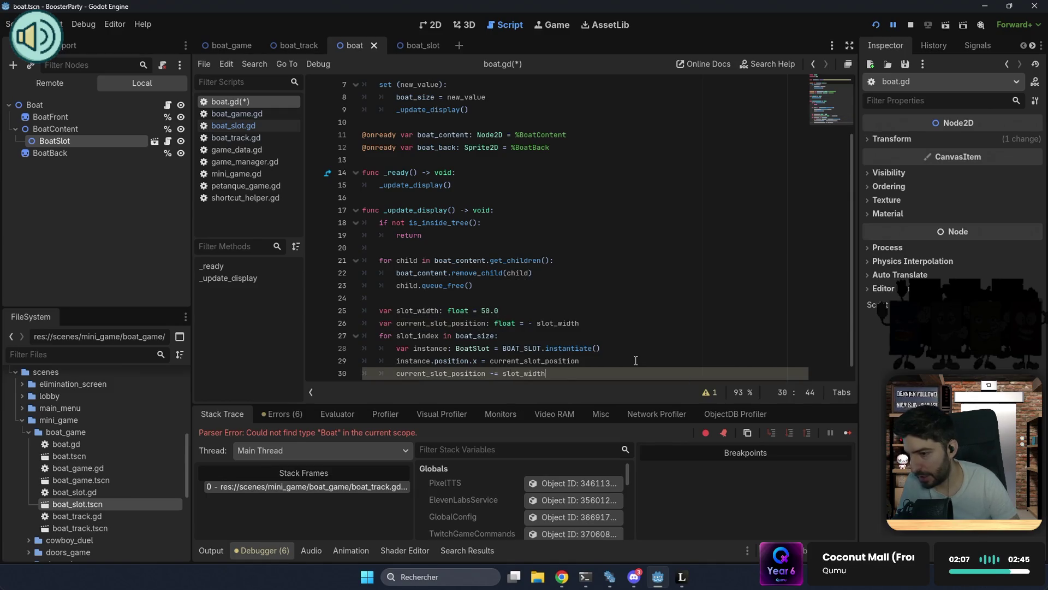
Step: Add boat_content.add_child(instance) inside the loop
key("Return")
type("bo")
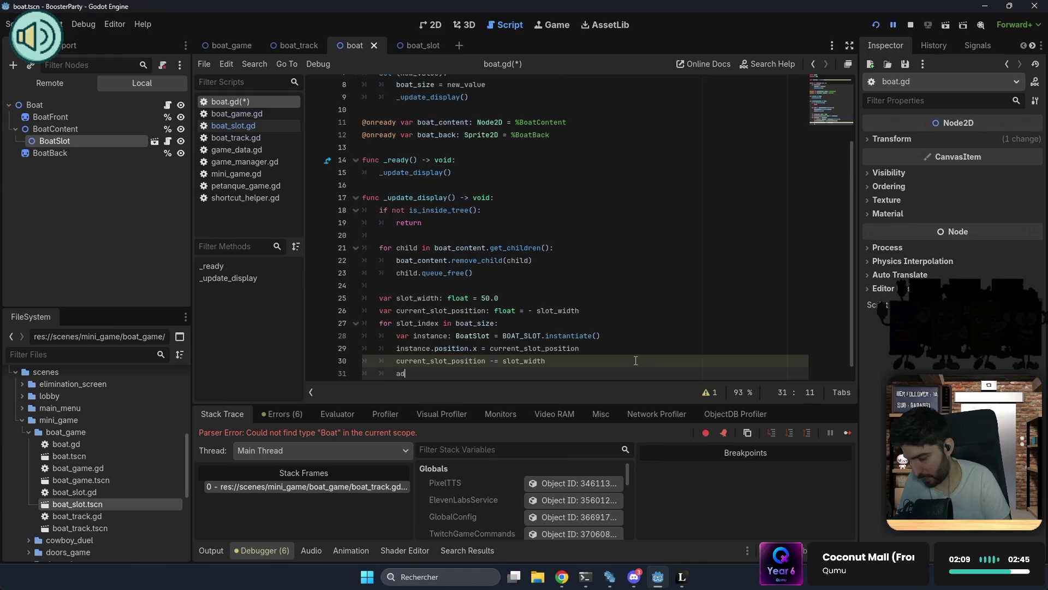
key("BackSpace")
key("BackSpace")
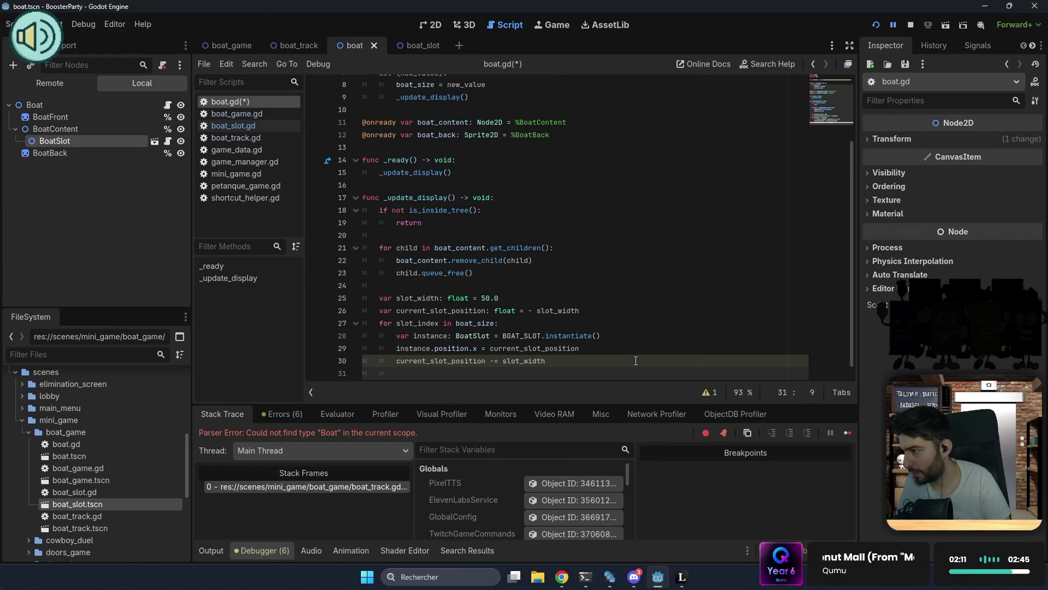
type("bo")
key("Return")
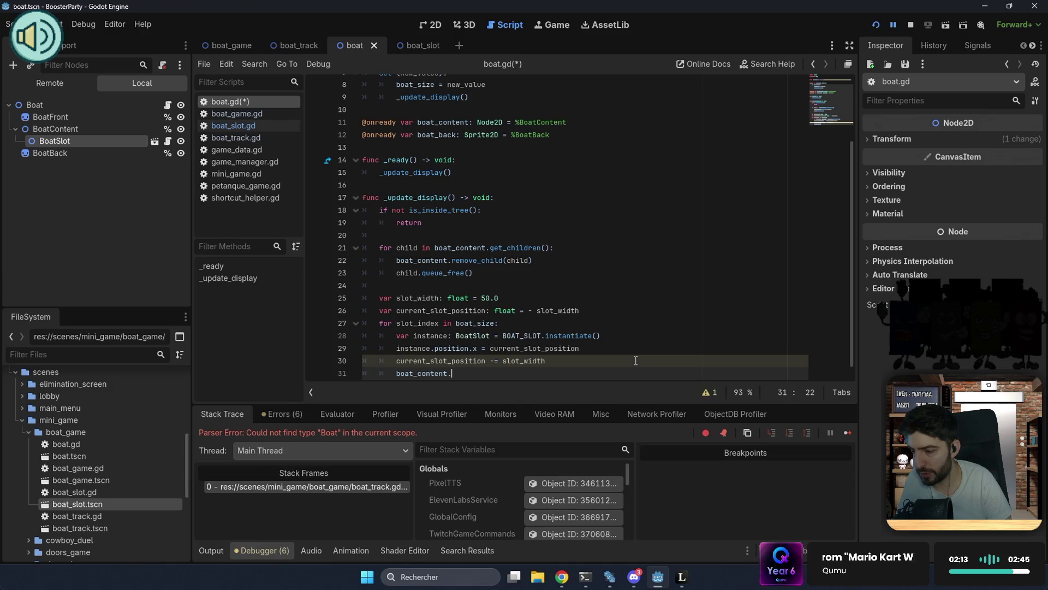
type("add")
key("Return")
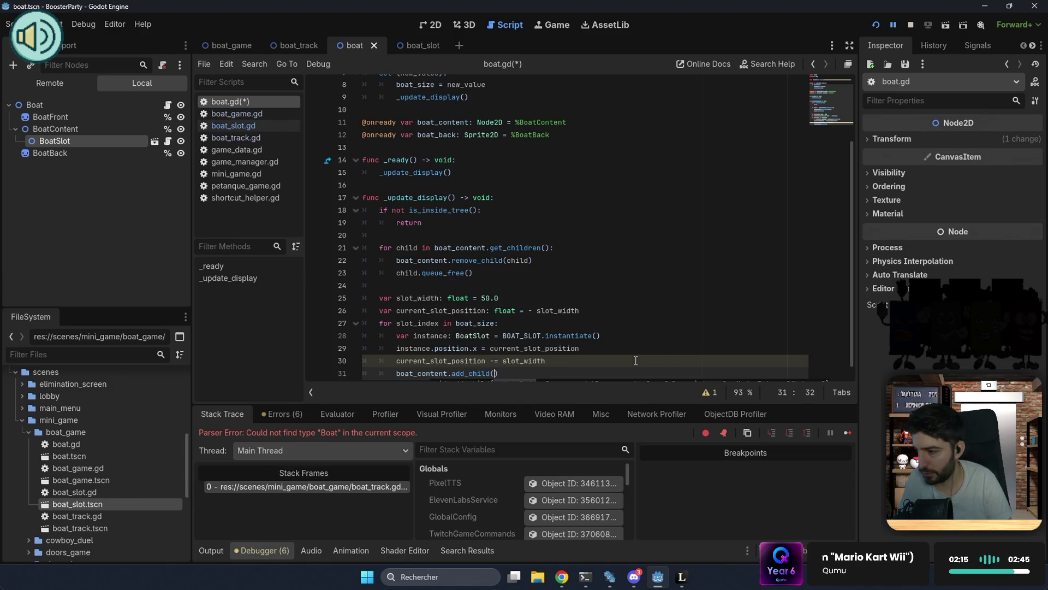
type("bo")
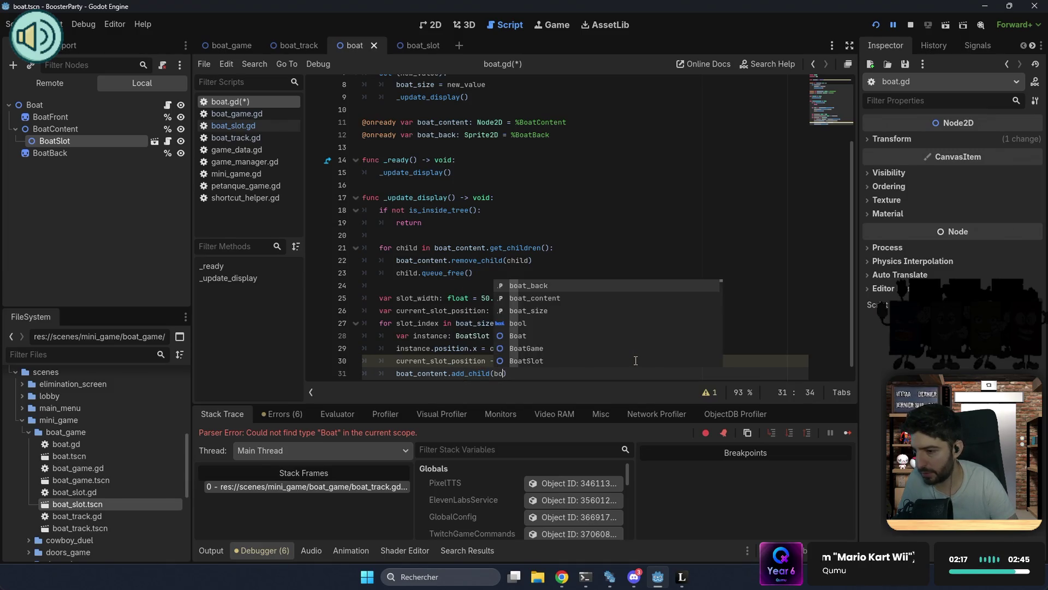
key("BackSpace")
key("BackSpace")
type("in")
key("Escape")
type("st")
key("Return")
Step: After the loop set boat_back.position.x = current_slot_position and save boat.gd
key("Return")
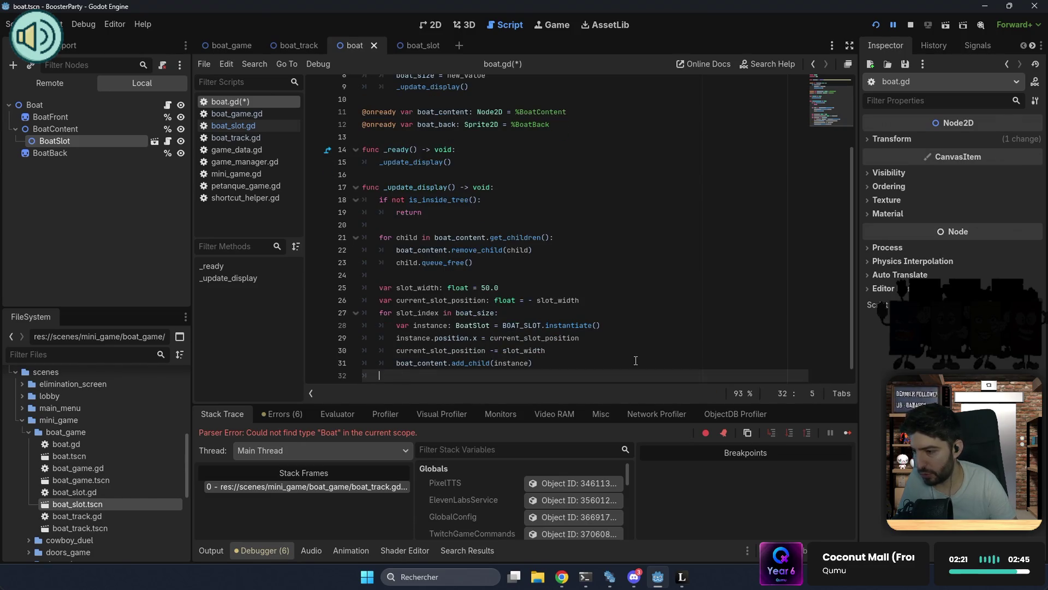
key("Return")
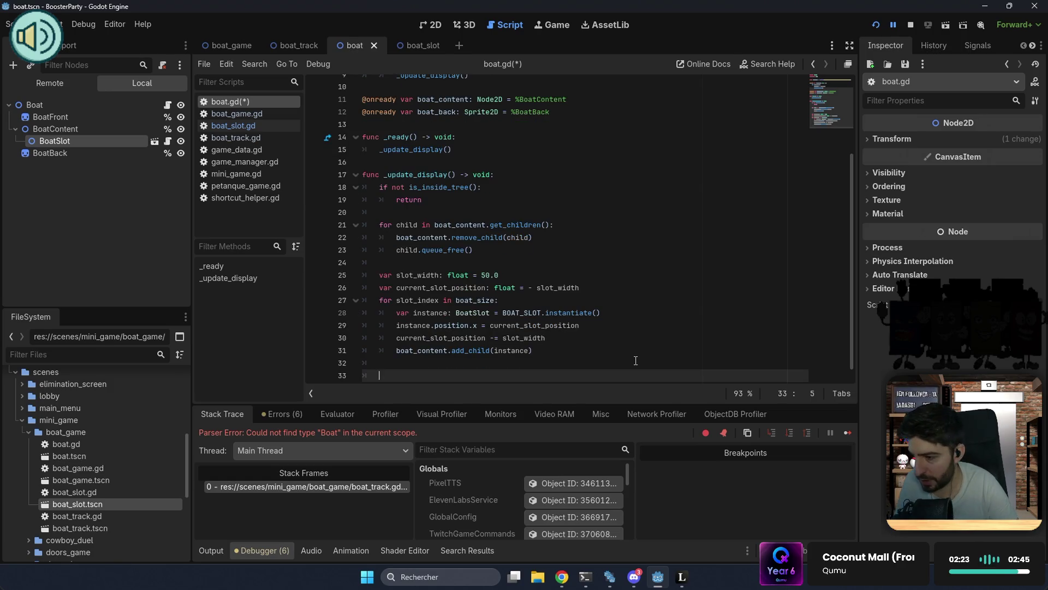
type("bl")
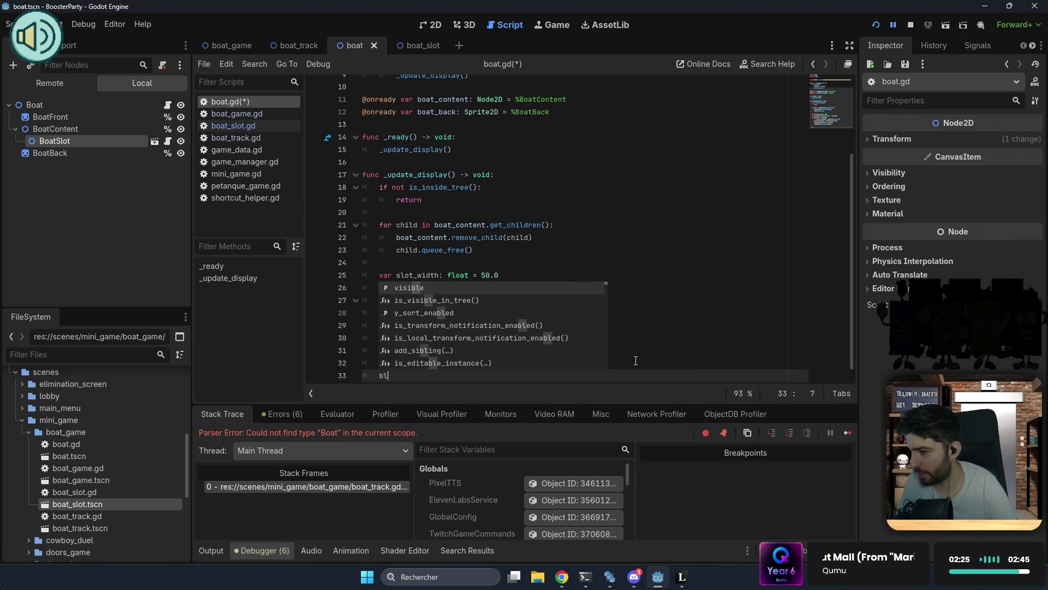
key("BackSpace")
type("o")
key("Return")
type(".positi")
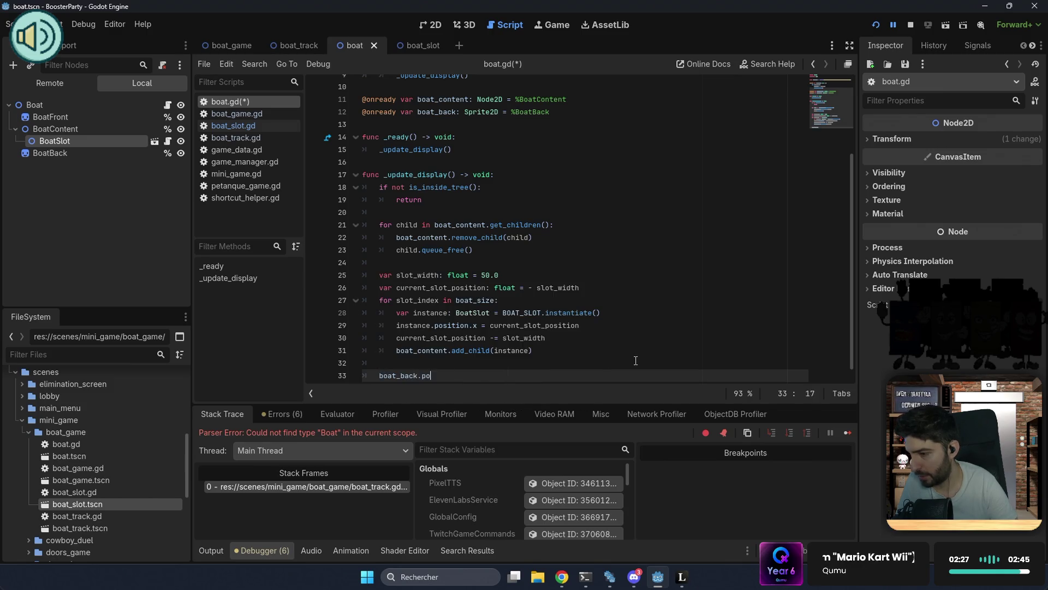
type("on.")
type("x = cu")
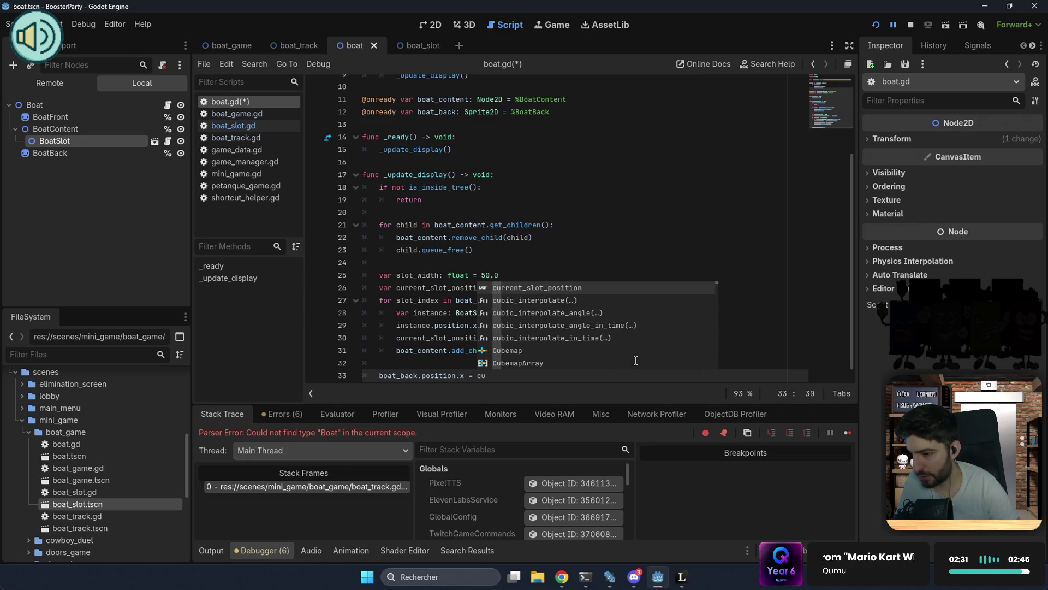
key("Return")
key("ctrl+s")
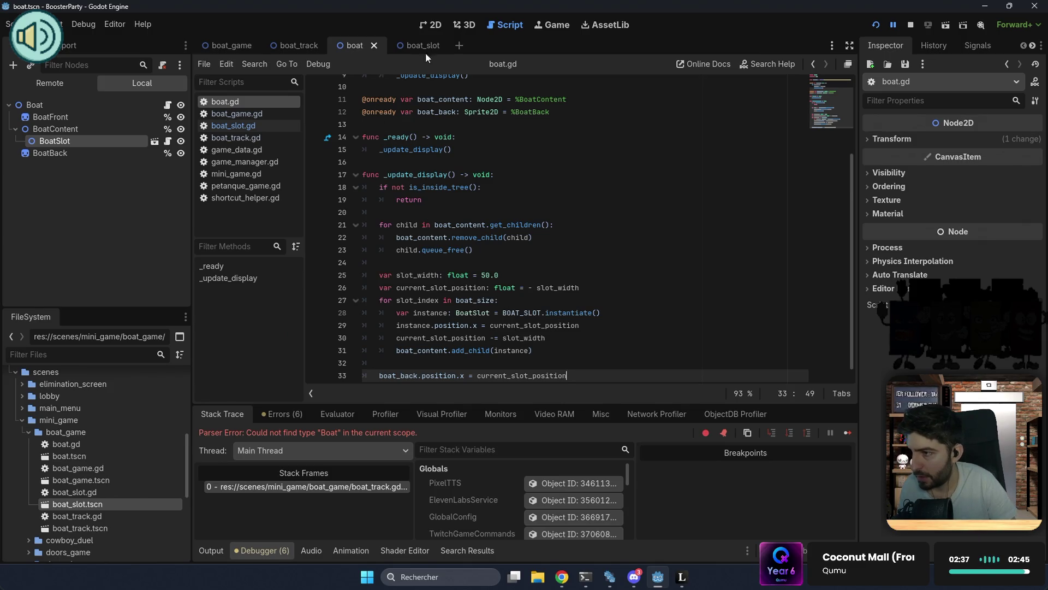
left_click(312, 42)
Step: Set BoatPathFollow's Progress Ratio to 0.5 in boat_track and save the scene
left_click(423, 24)
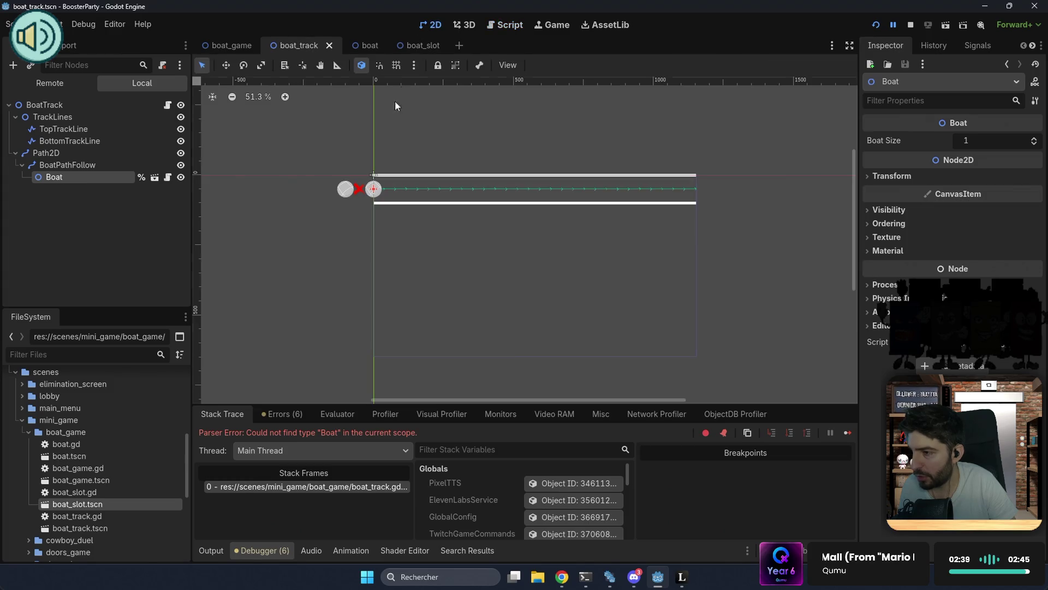
left_click(120, 164)
left_click(992, 157)
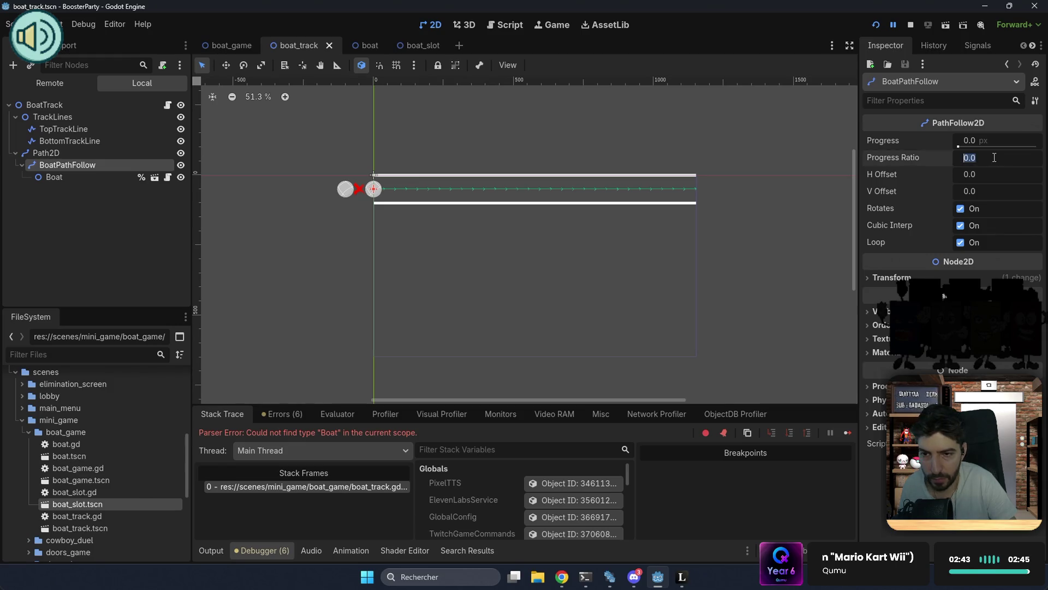
type("5")
key("Return")
key("ctrl+s")
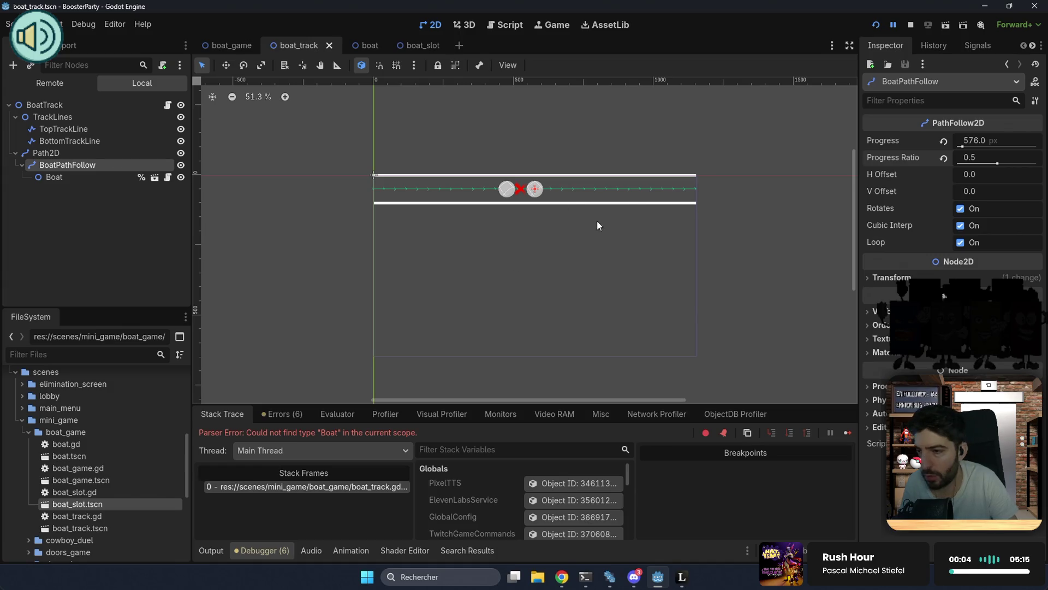
Step: Run the project in Arcade mode, pick the Bâteaux mini-game, then return to the Script workspace
left_click(880, 25)
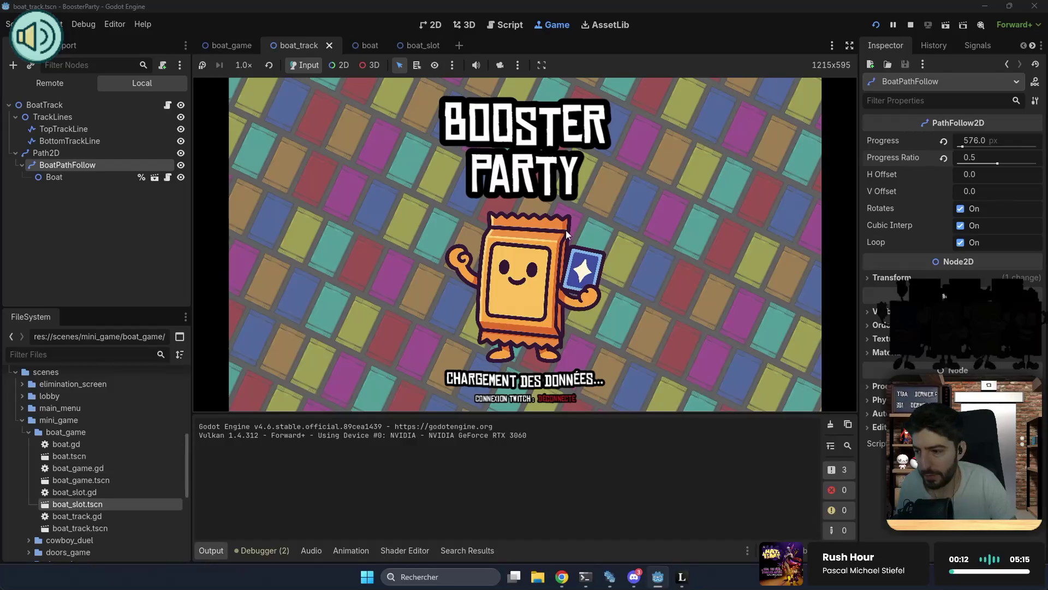
left_click(590, 262)
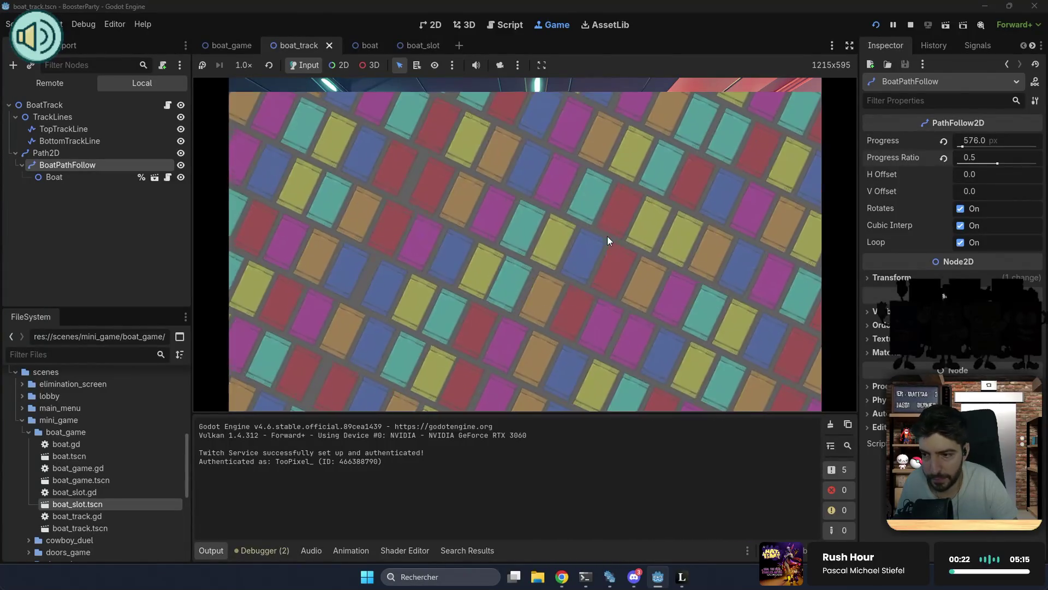
left_click(424, 252)
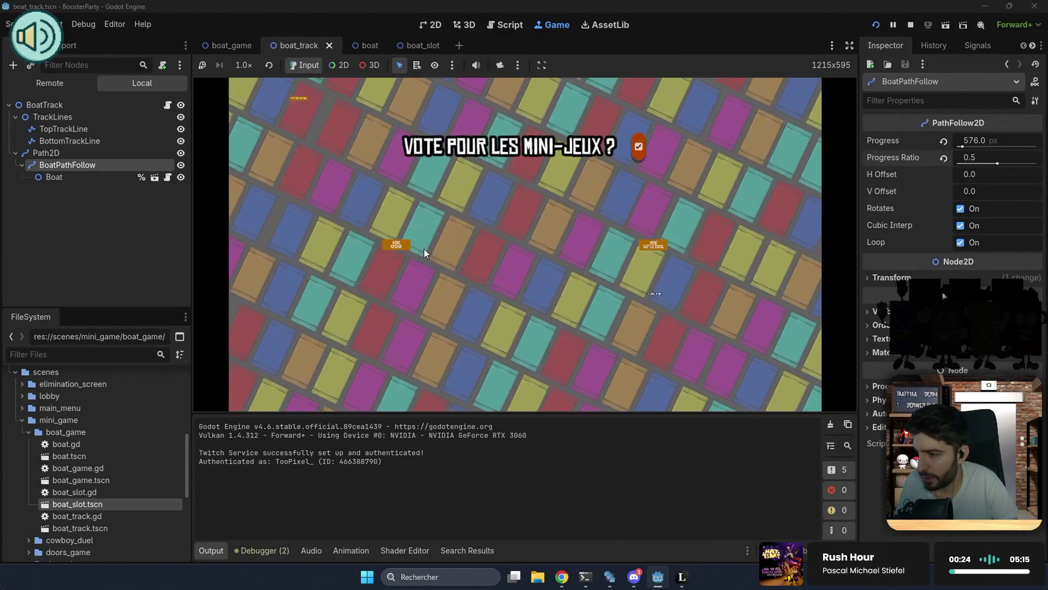
left_click(529, 375)
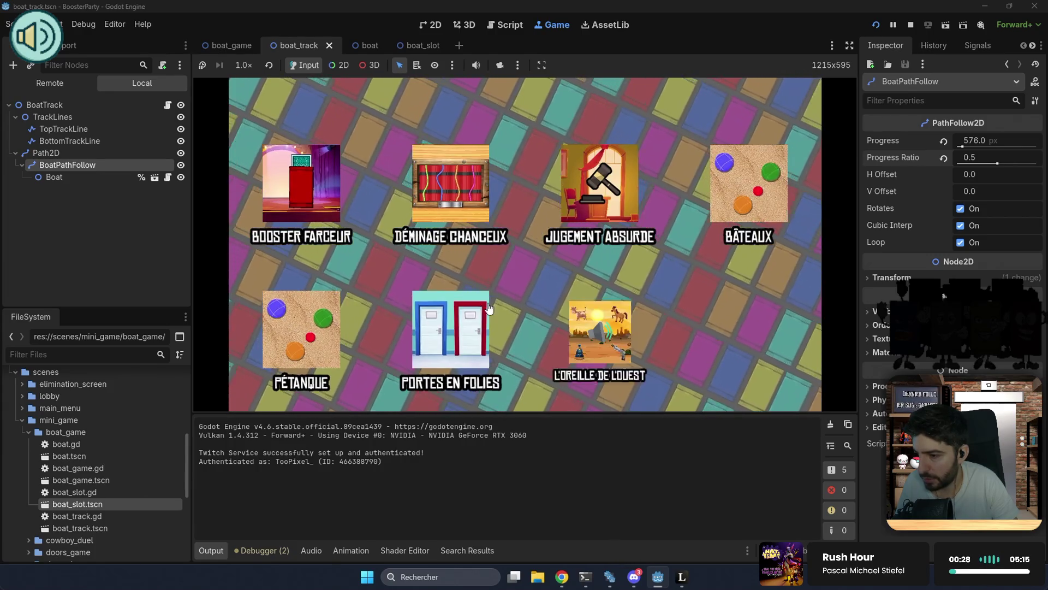
left_click(763, 197)
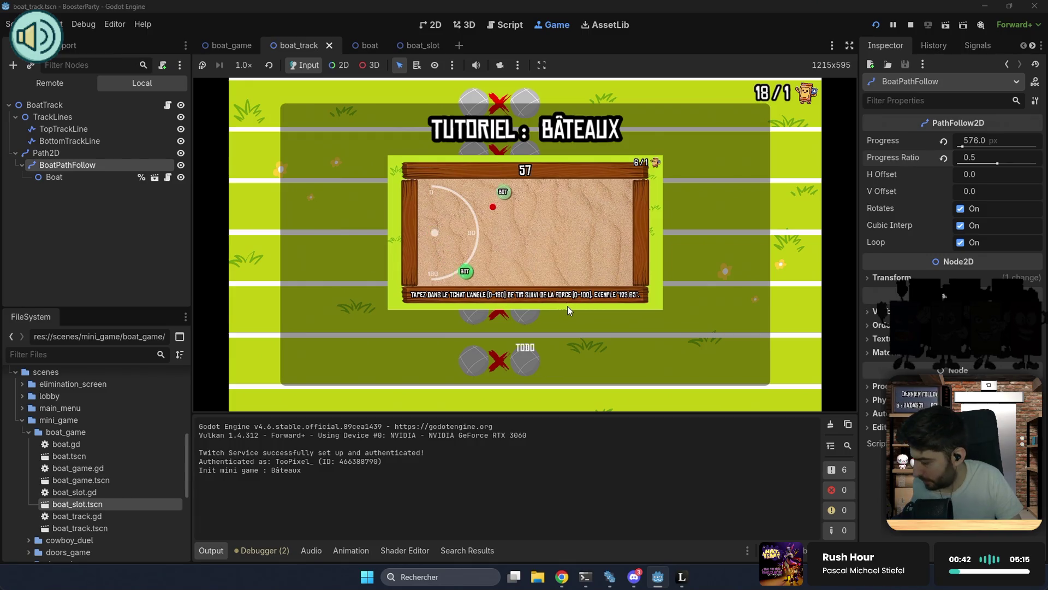
left_click(512, 24)
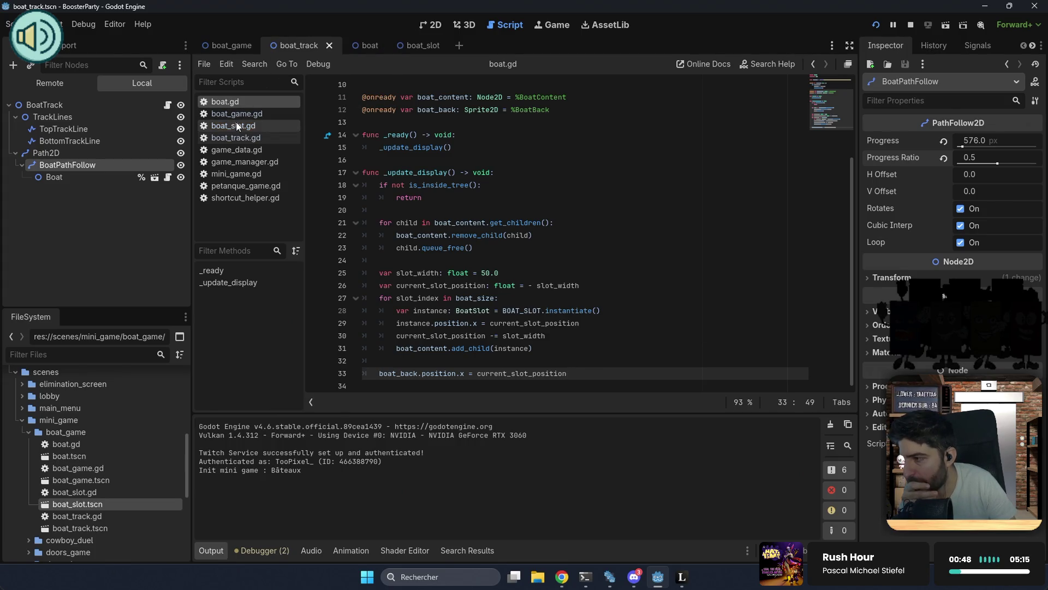
Step: Open boat_game.gd and inspect BoatGame, TracksContainer, a BoatTrack and its BoatPathFollow in the Remote tree
left_click(249, 116)
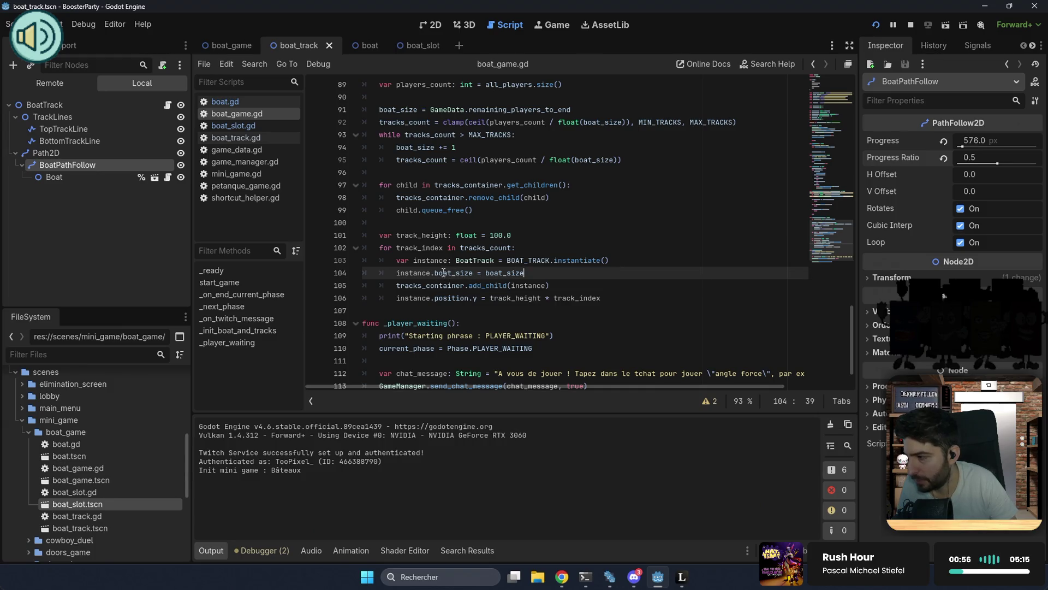
left_click(63, 87)
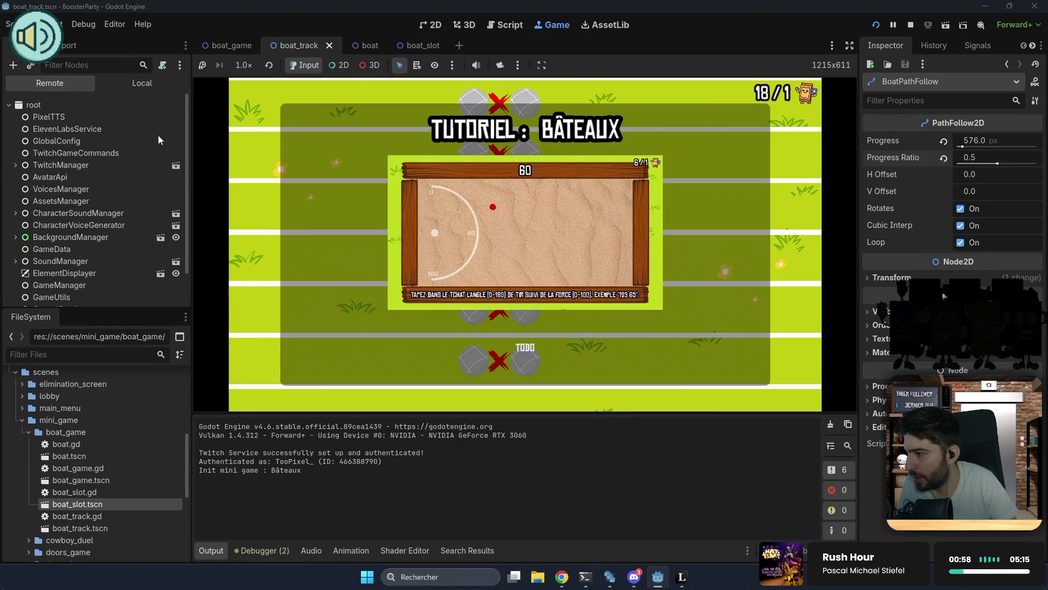
scroll(45, 273, "down", 5)
double_click(46, 295)
scroll(46, 295, "down", 2)
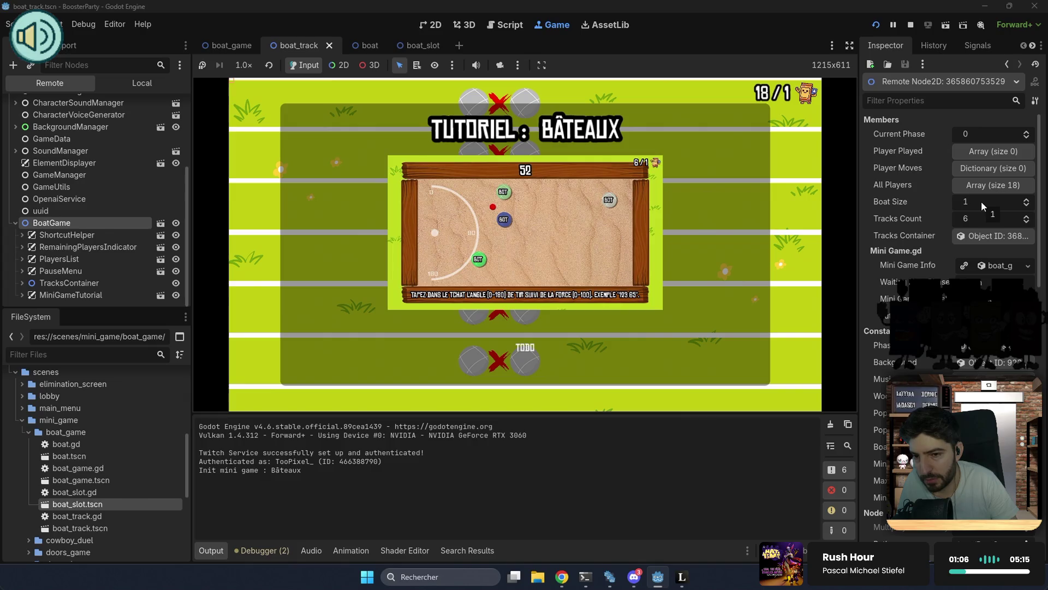
left_click(80, 283)
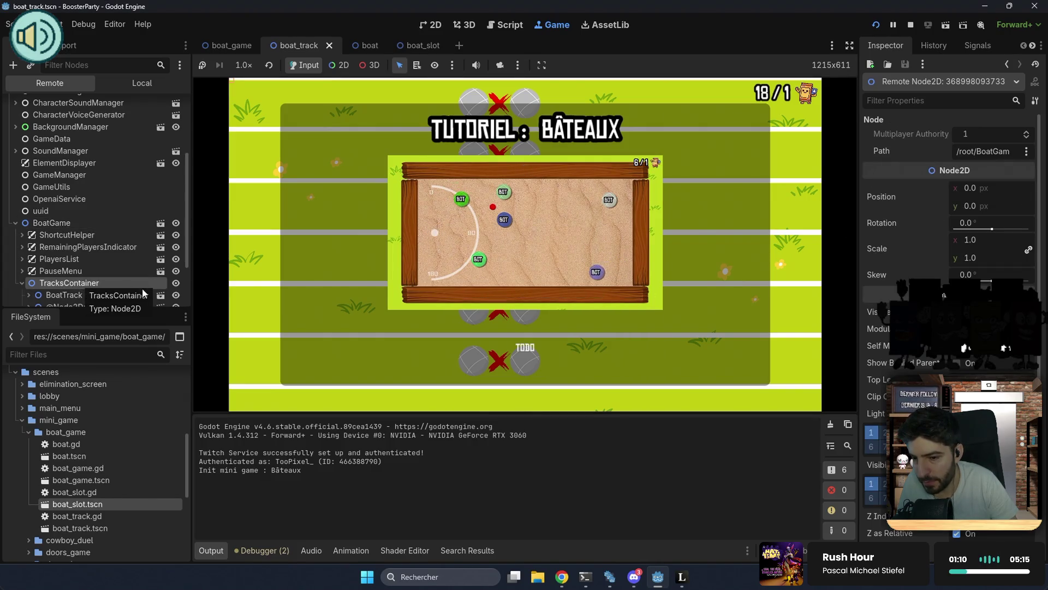
scroll(82, 304, "down", 3)
left_click(80, 222)
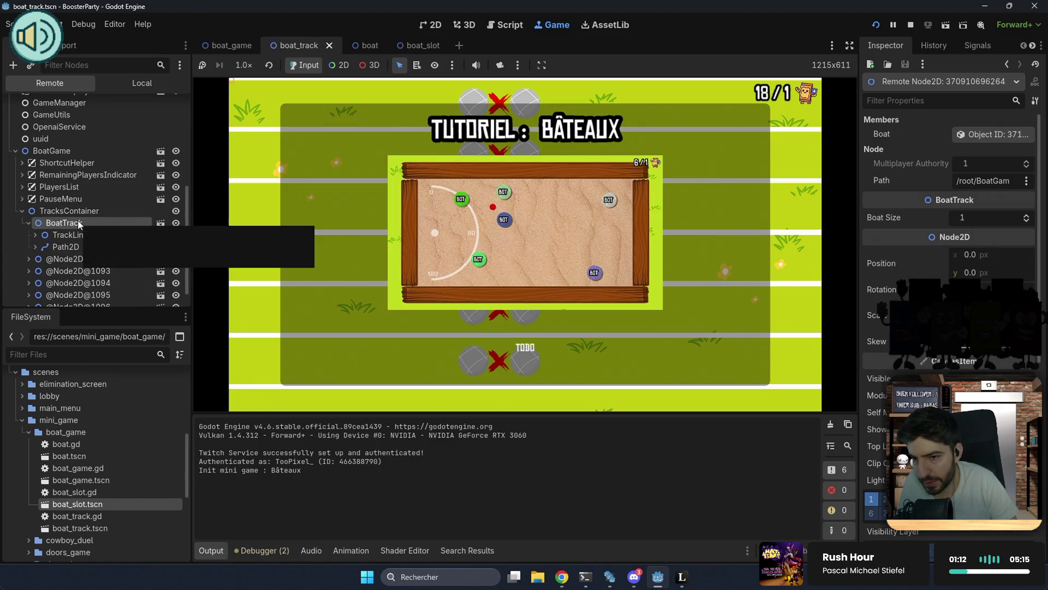
left_click(75, 241)
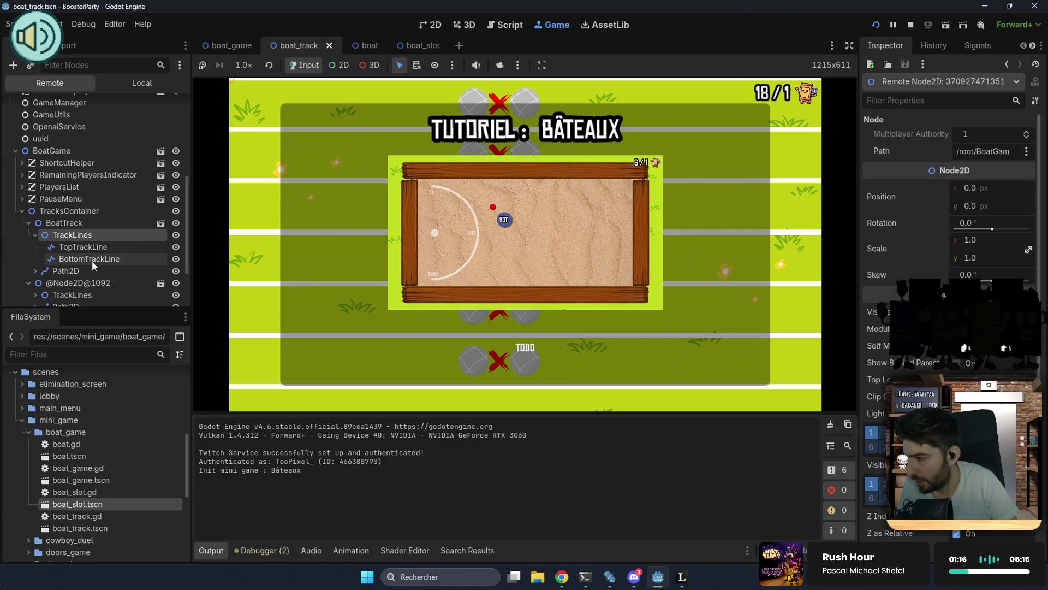
left_click(68, 271)
left_click(87, 283)
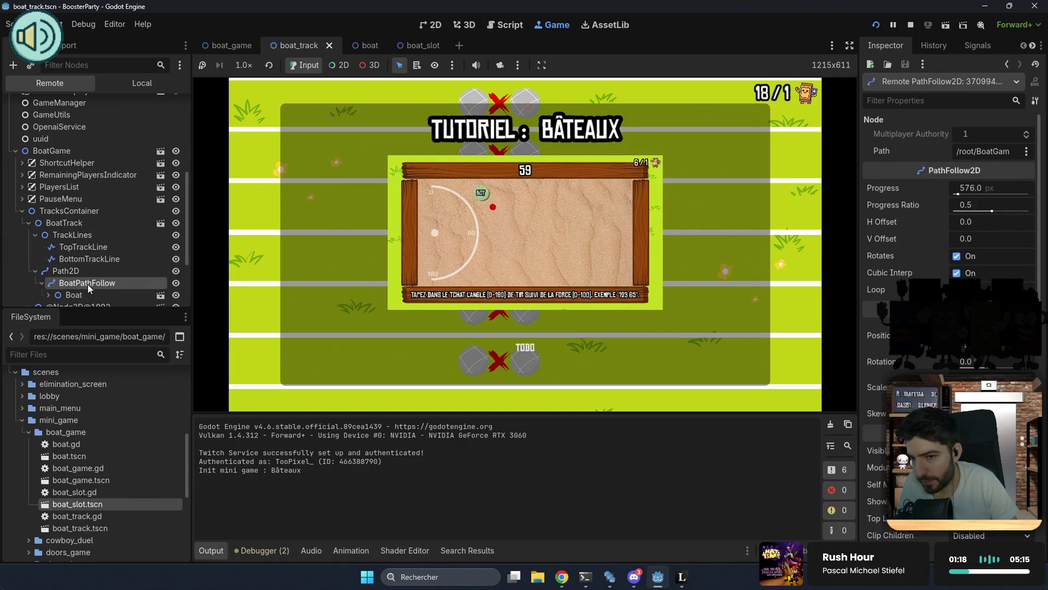
Step: Back in boat_game.gd, highlight every use of boat_size
left_click(504, 21)
left_click(598, 221)
scroll(598, 221, "up", 1)
double_click(404, 185)
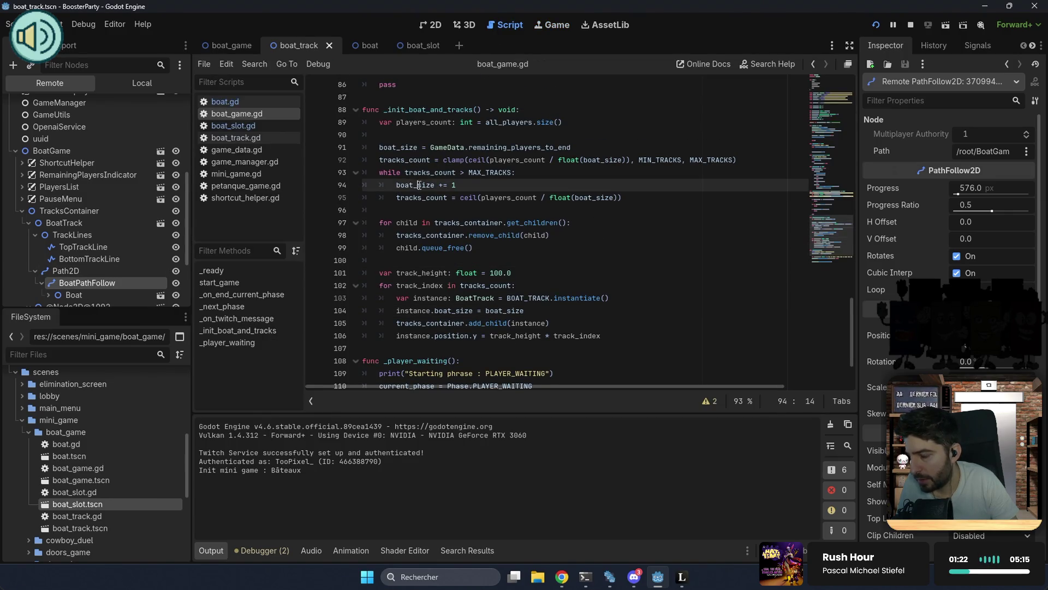
left_click(500, 187)
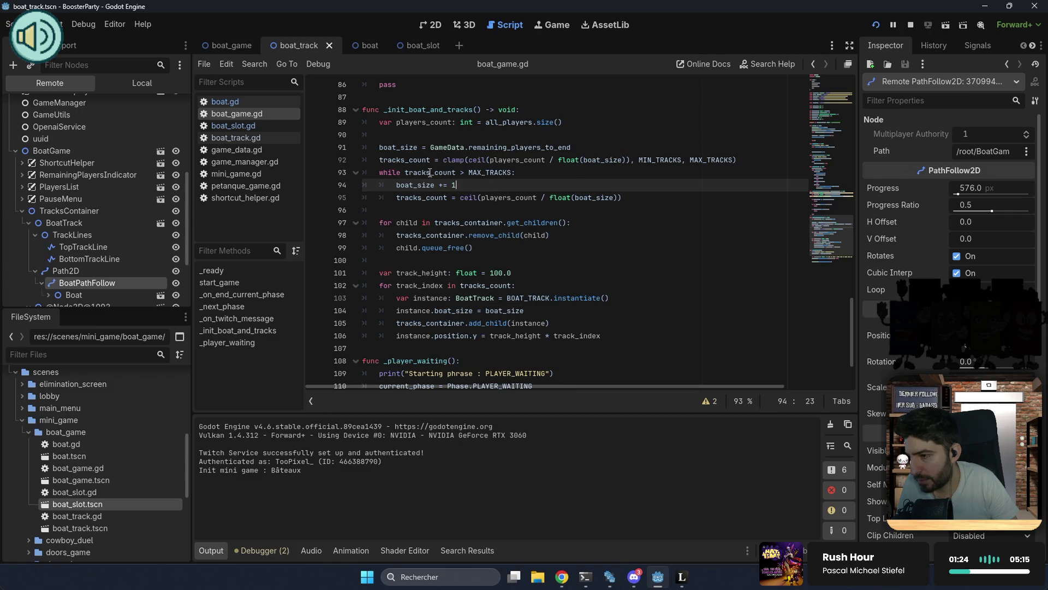
mouse_move(430, 172)
Step: Check the live BoatGame values (Tracks Count 6, Boat Size 1) and show the running game
left_click(91, 212)
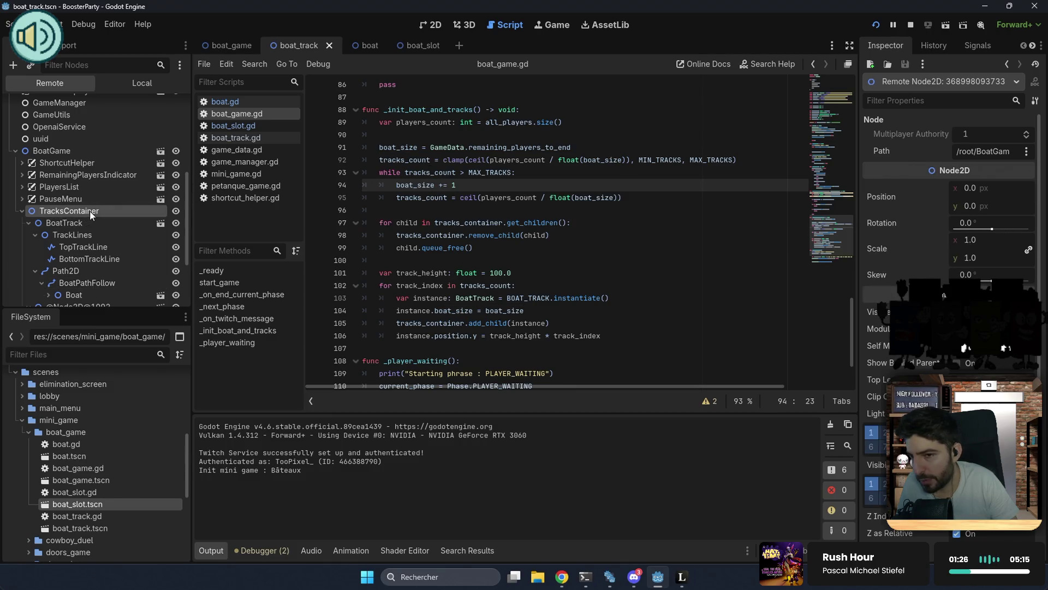
left_click(22, 211)
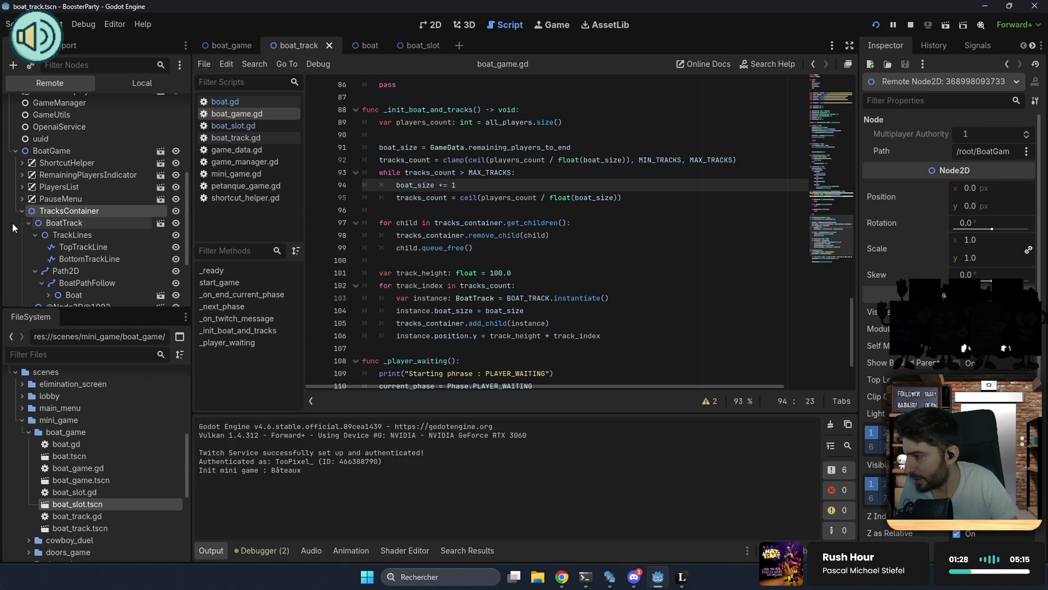
scroll(36, 205, "up", 3)
left_click(47, 224)
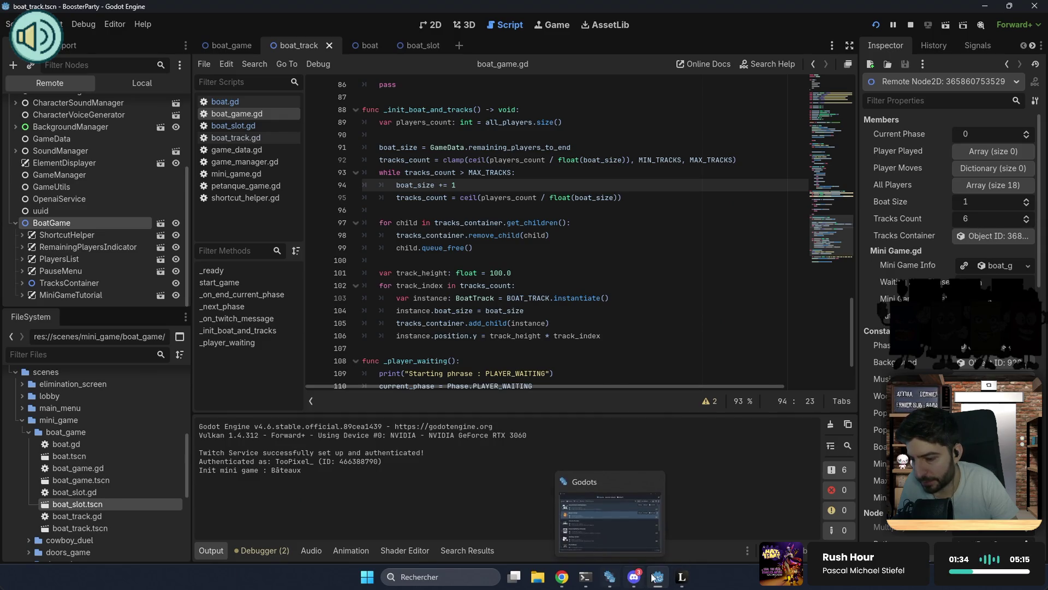
mouse_move(665, 577)
key("ctrl+F4")
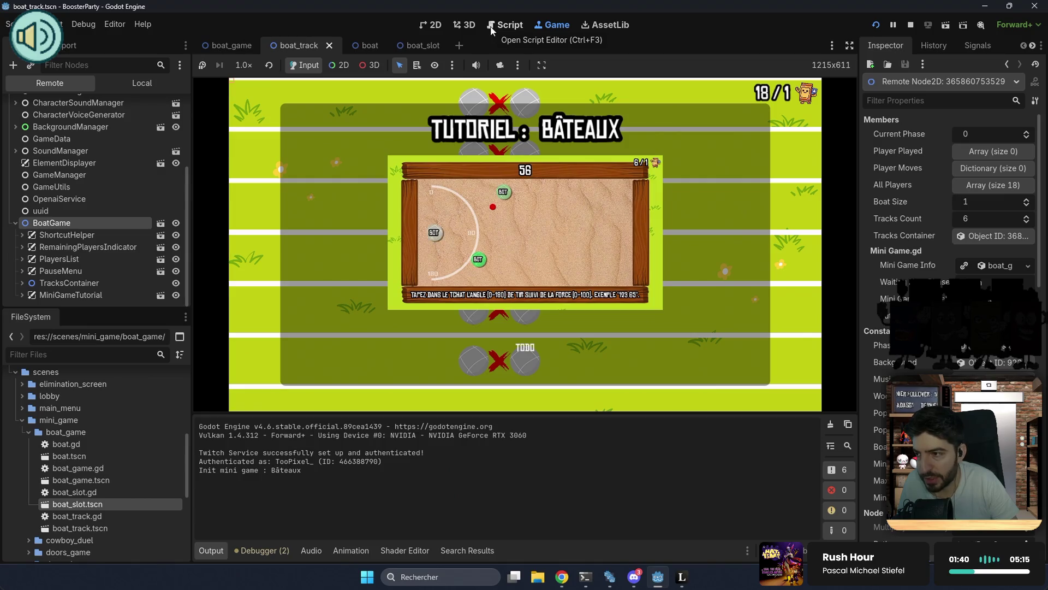
Step: In boat_game.gd, strip the clamp call and its MIN_TRACKS, MAX_TRACKS bounds from line 92
left_click(491, 31)
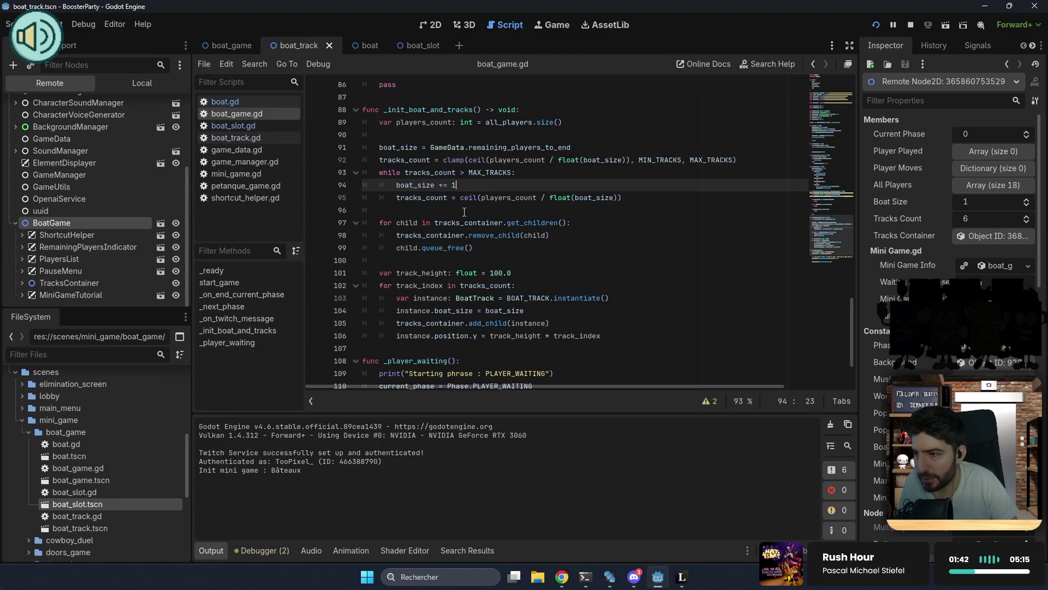
double_click(523, 162)
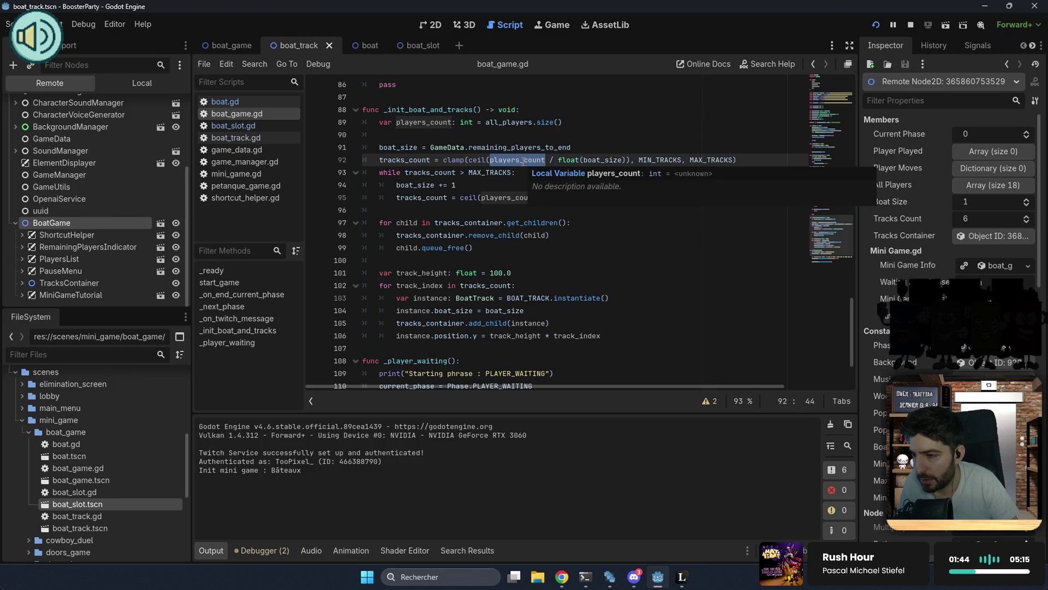
left_click(476, 182)
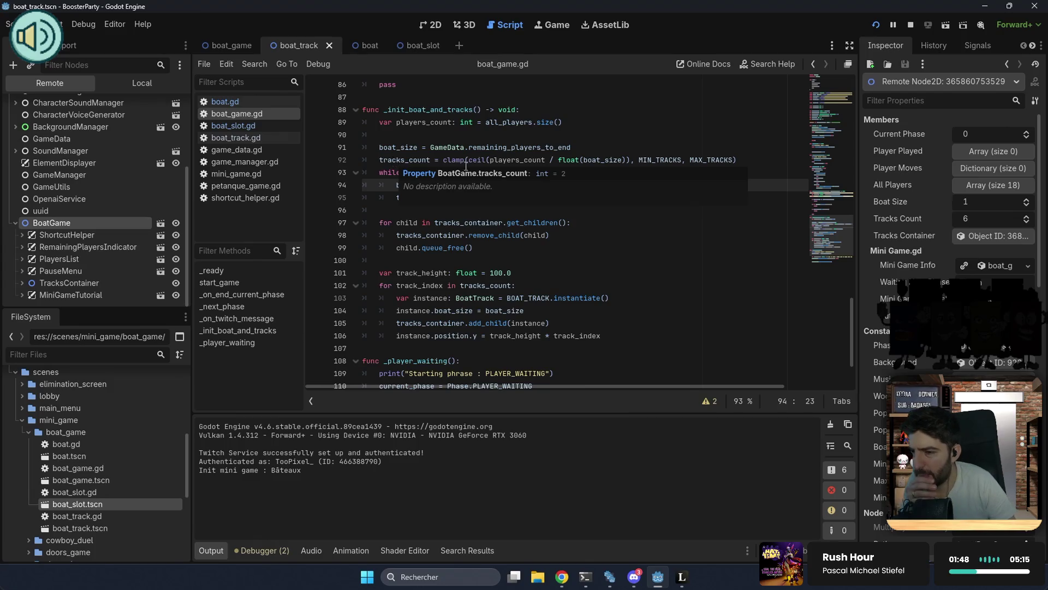
left_click(671, 151)
double_click(644, 161)
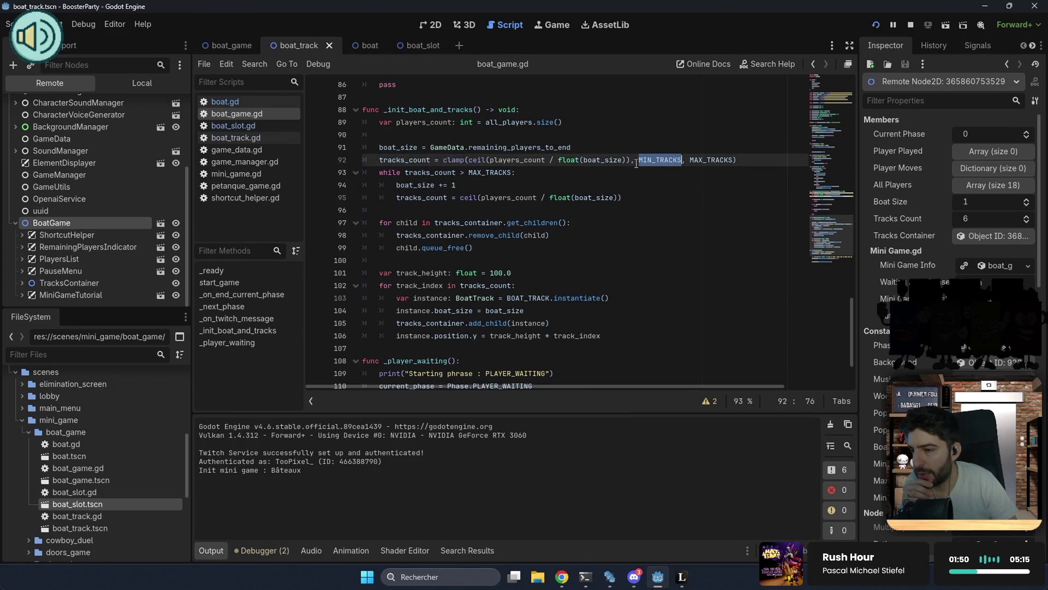
double_click(454, 160)
mouse_move(454, 159)
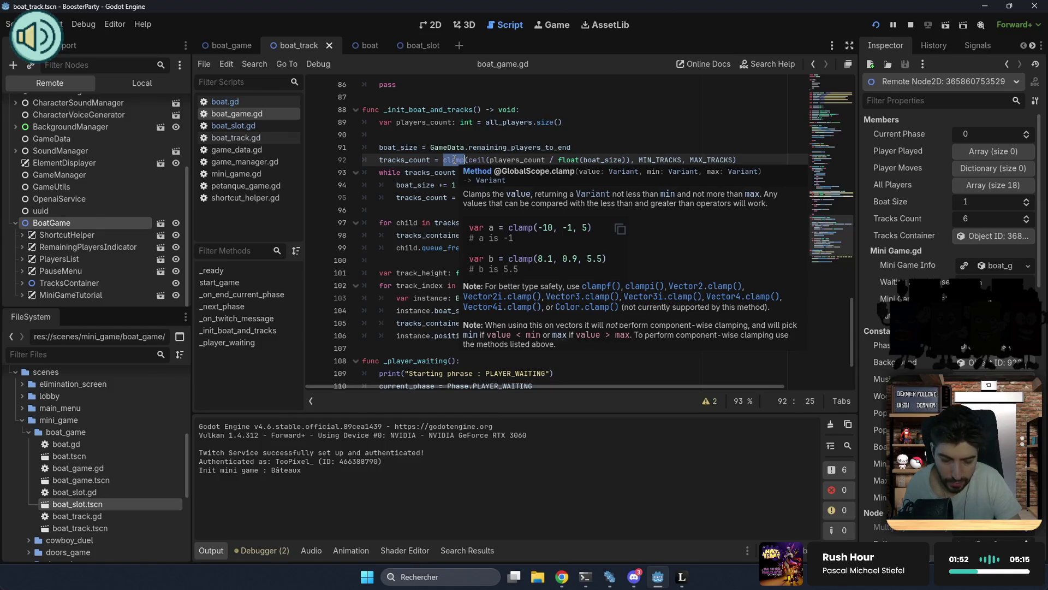
key("Delete")
key("Delete")
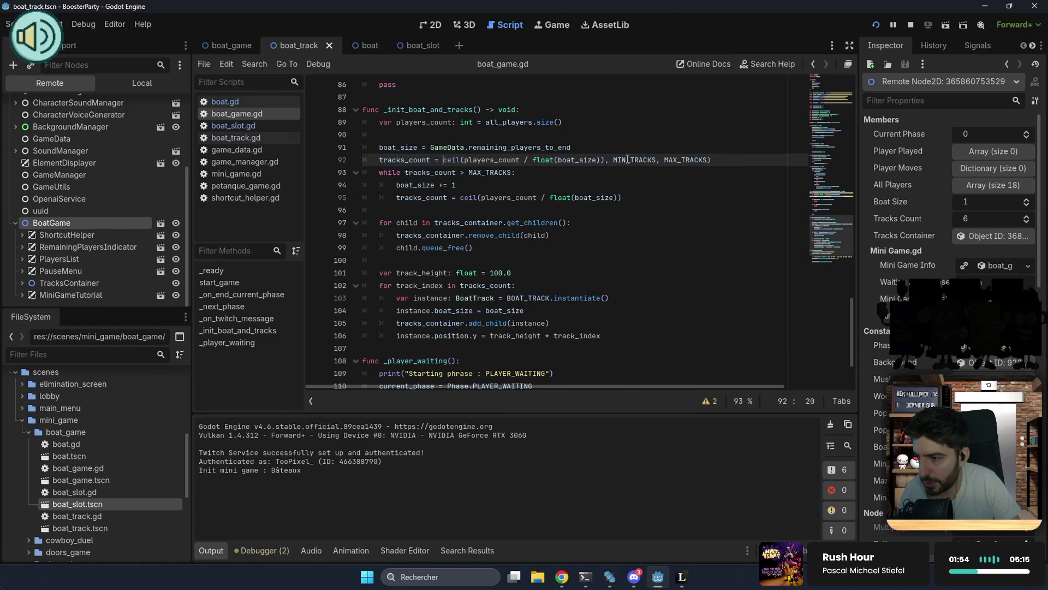
left_click_drag(607, 160, 756, 161)
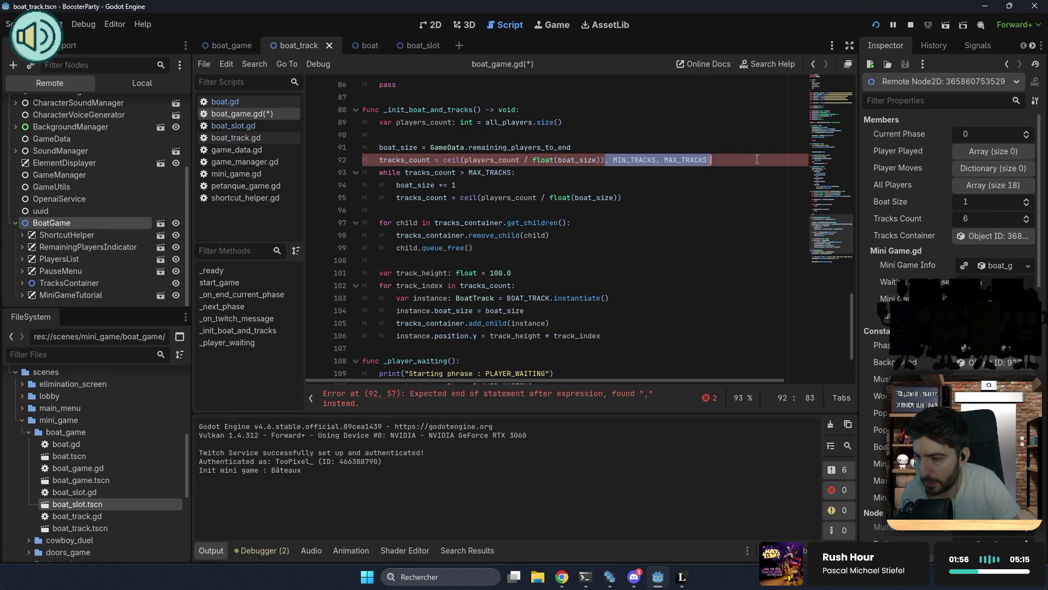
key("BackSpace")
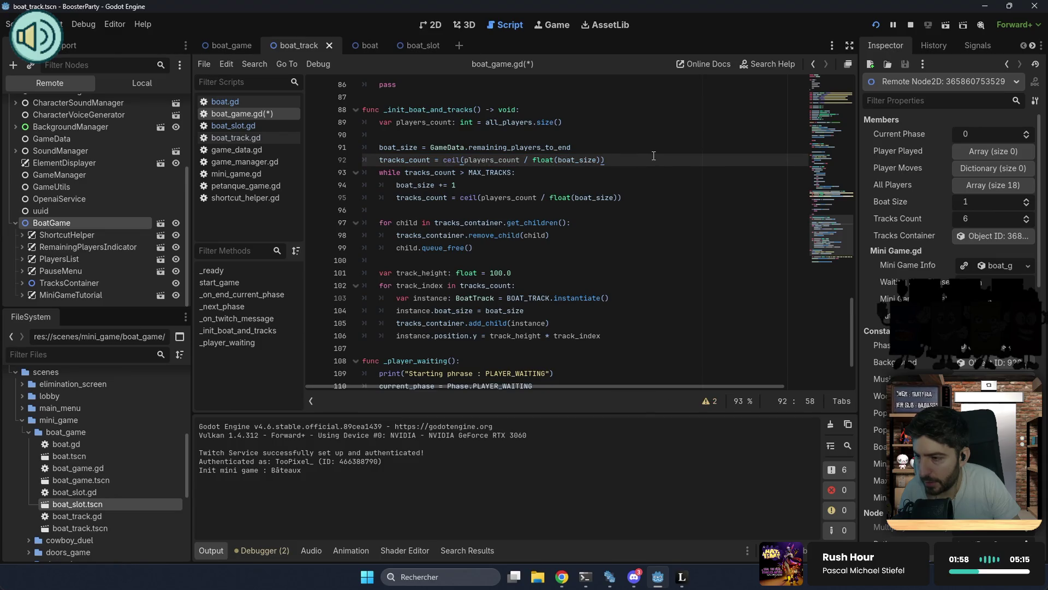
Step: Add 'if tracks_count < MIN_TRACKS: tracks_count = MIN_TRACKS', save, and restart the game
key("Return")
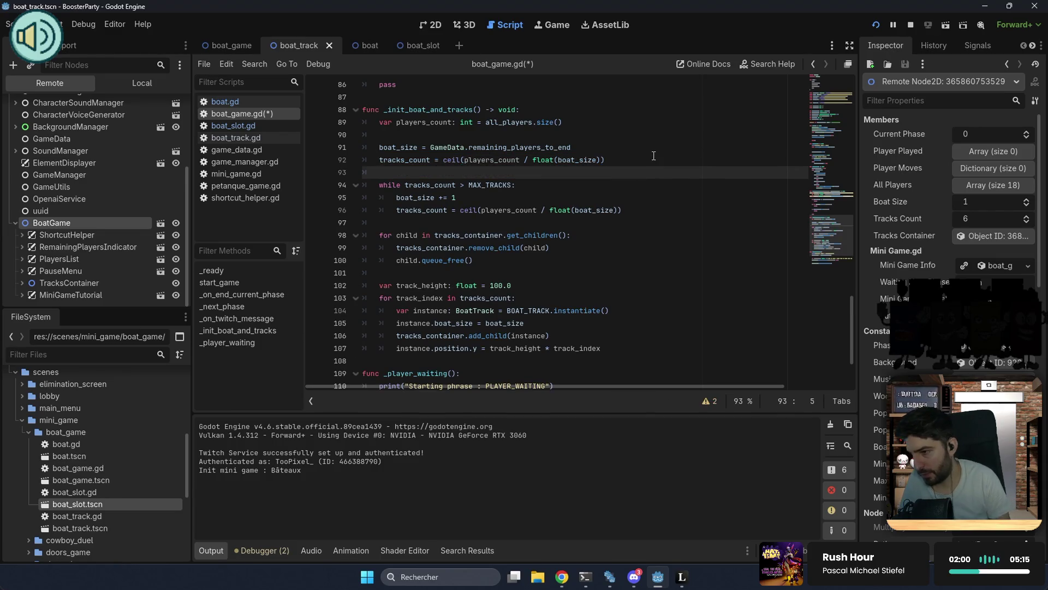
type("f tracks_count < ")
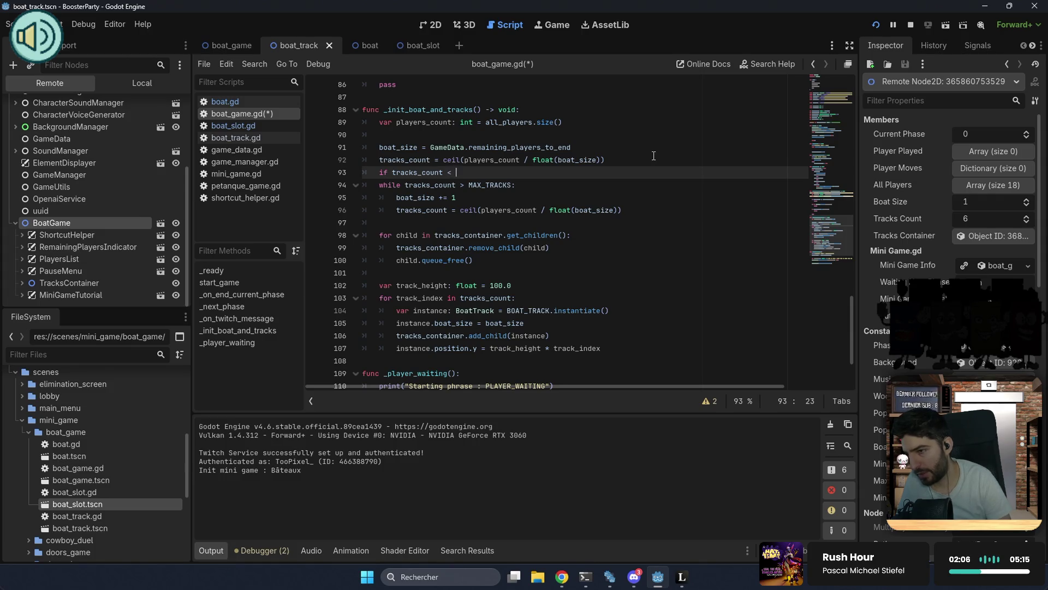
type("M")
key("Down")
key("Return")
type(":")
key("Return")
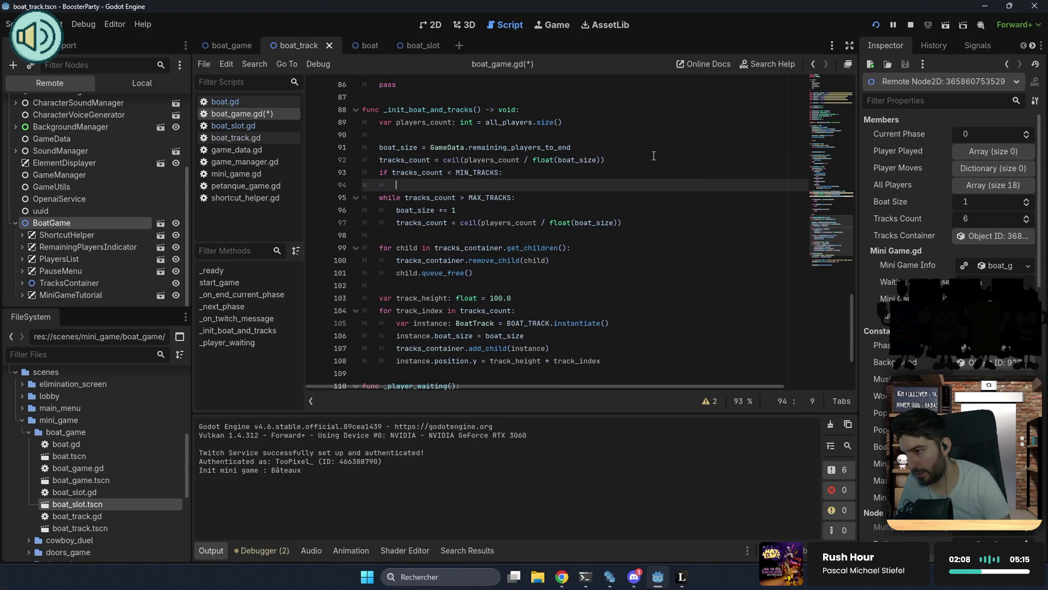
type("racks_count = ")
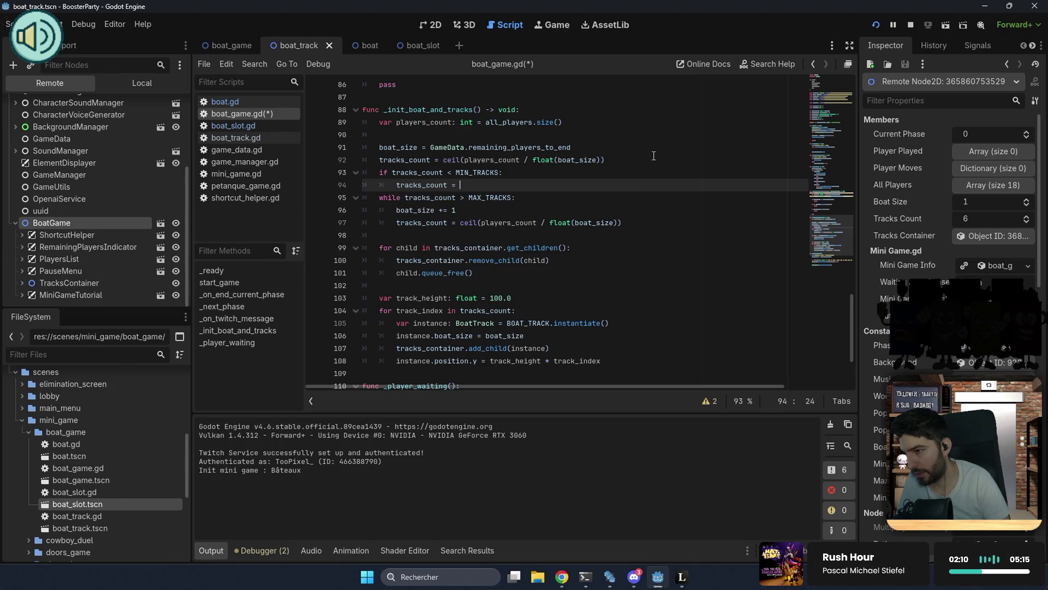
type("M")
key("Down")
key("Return")
key("Return")
key("ctrl+s")
left_click(872, 27)
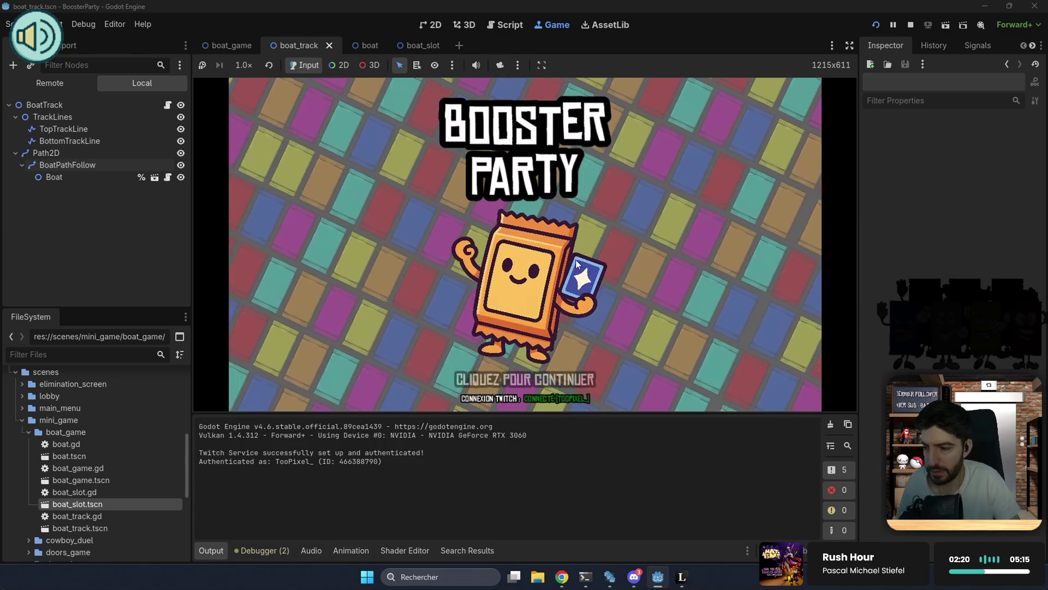
Step: Pass the title screen, enter Arcade mode, launch the match and advance to Bâteaux
left_click(576, 260)
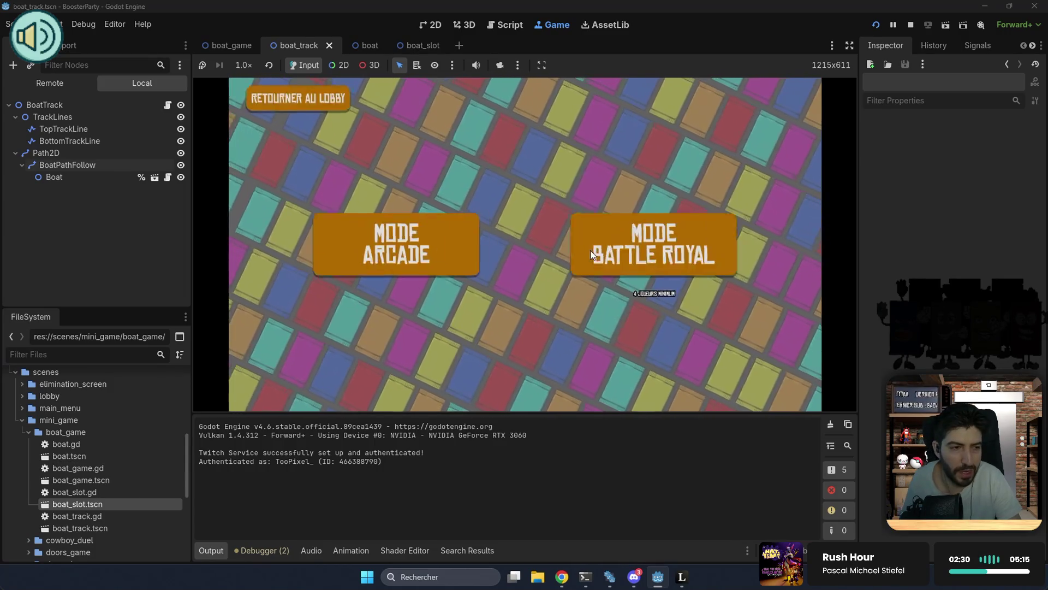
left_click(468, 251)
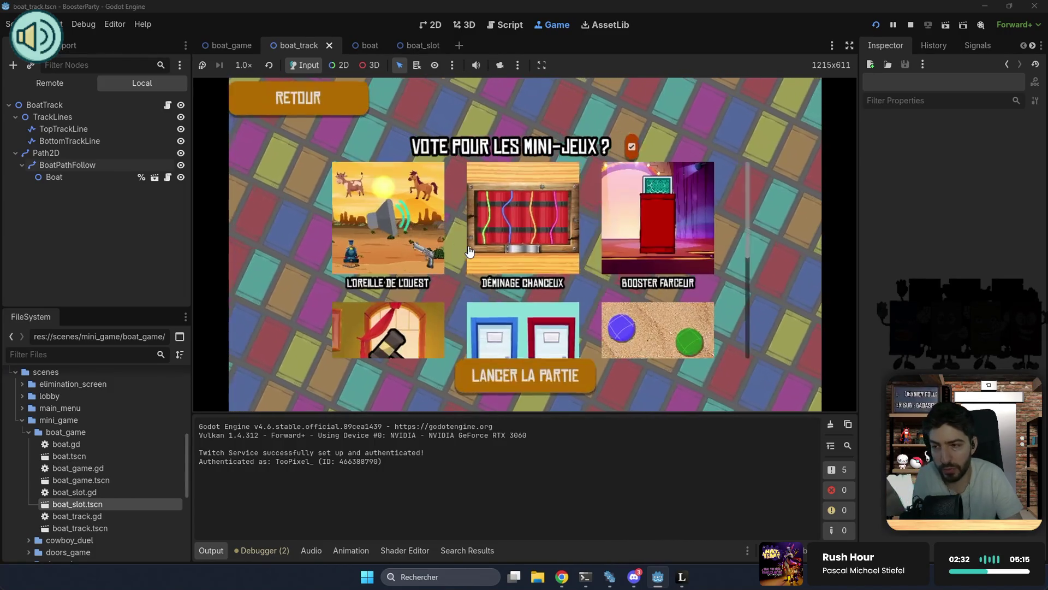
scroll(546, 224, "down", 3)
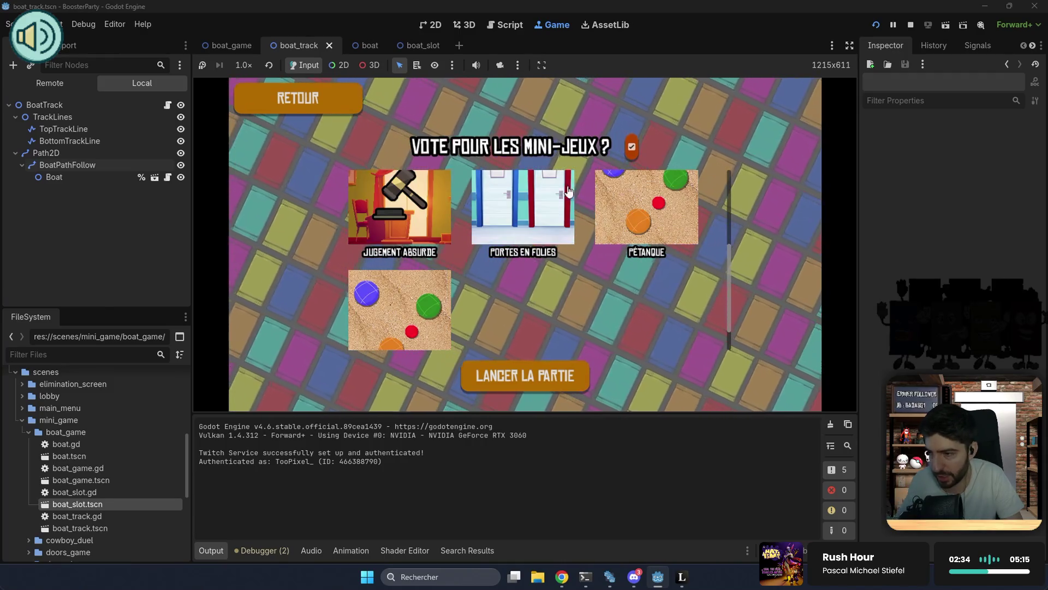
left_click(523, 371)
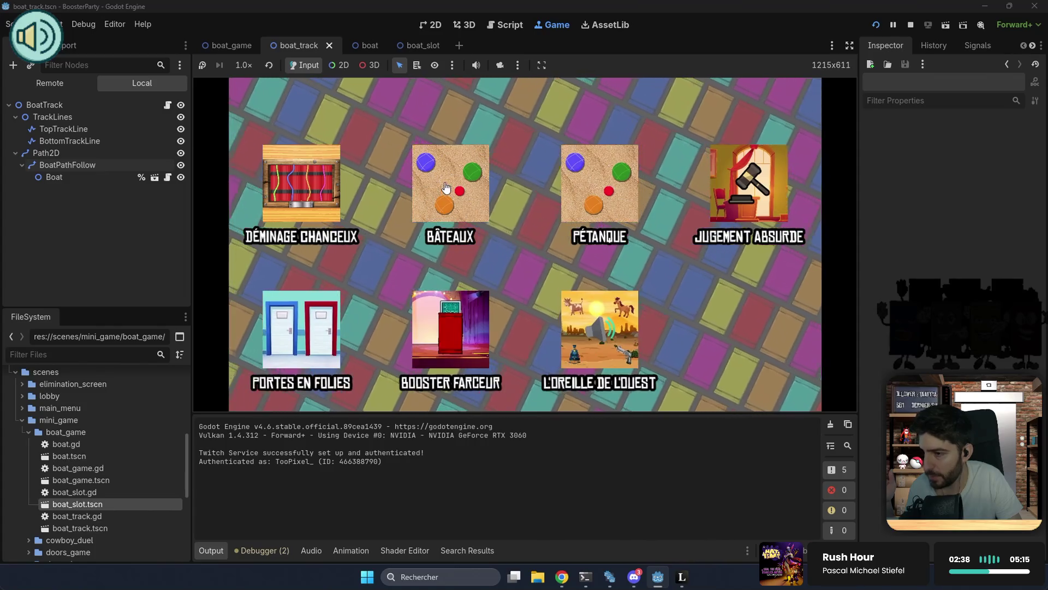
left_click(446, 188)
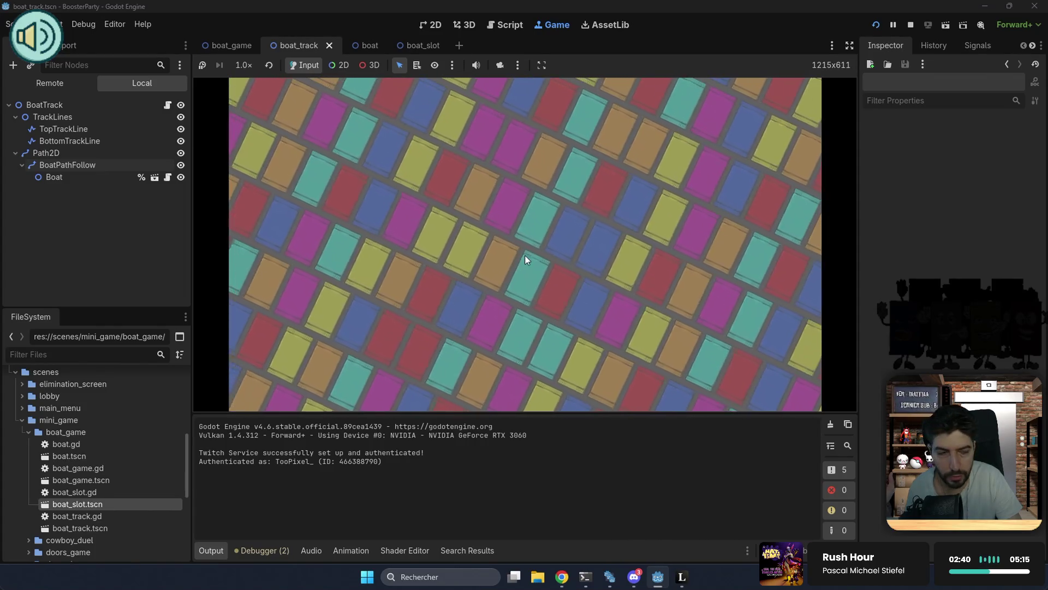
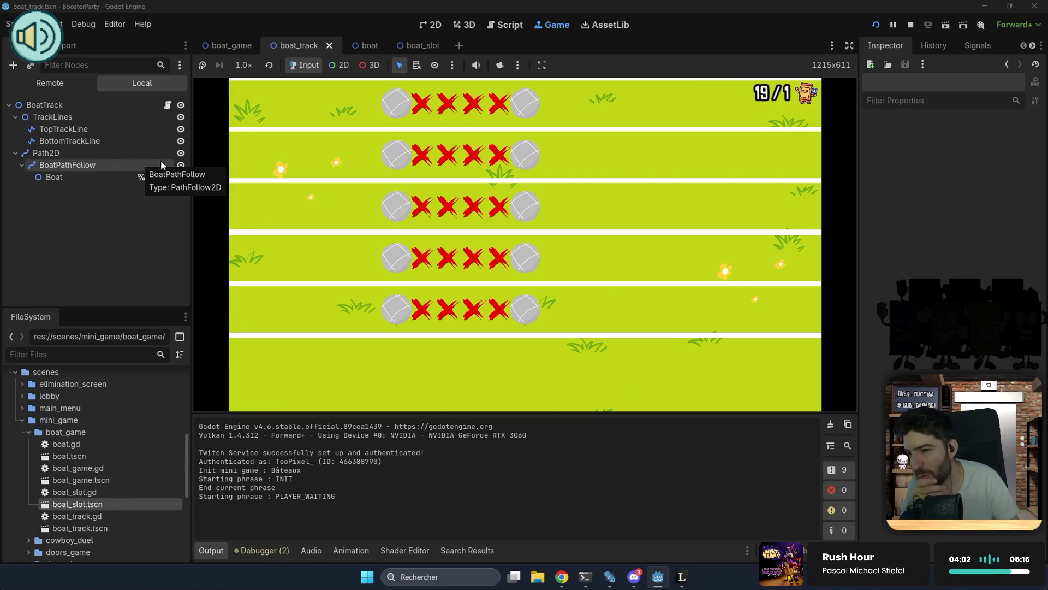
Step: Review lines 94–104 of boat_game.gd in the script editor, then bring up the boat_slot scene
left_click(433, 25)
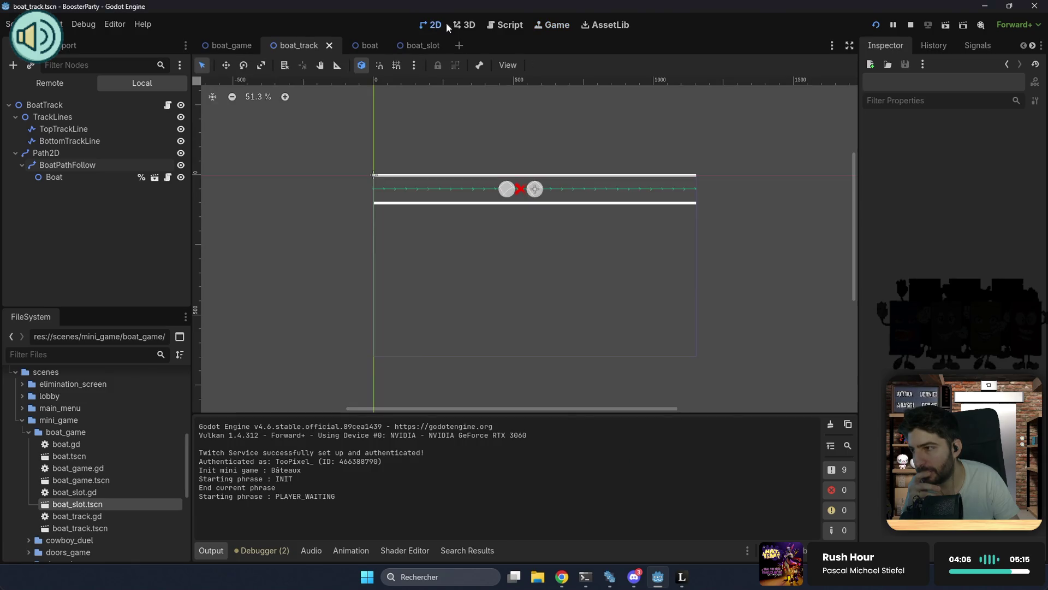
left_click(498, 25)
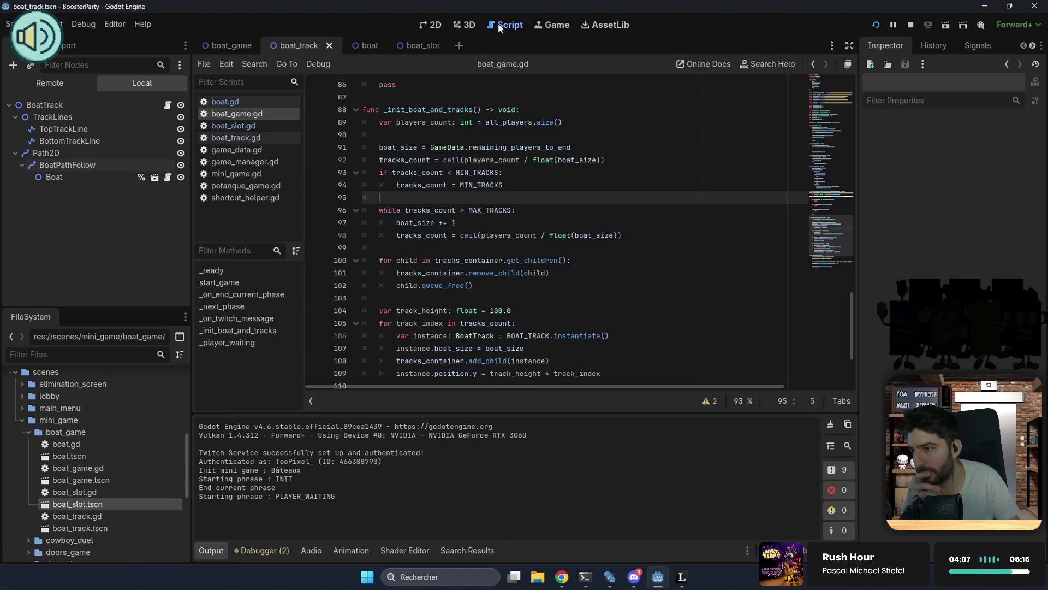
left_click(536, 185)
scroll(536, 186, "down", 2)
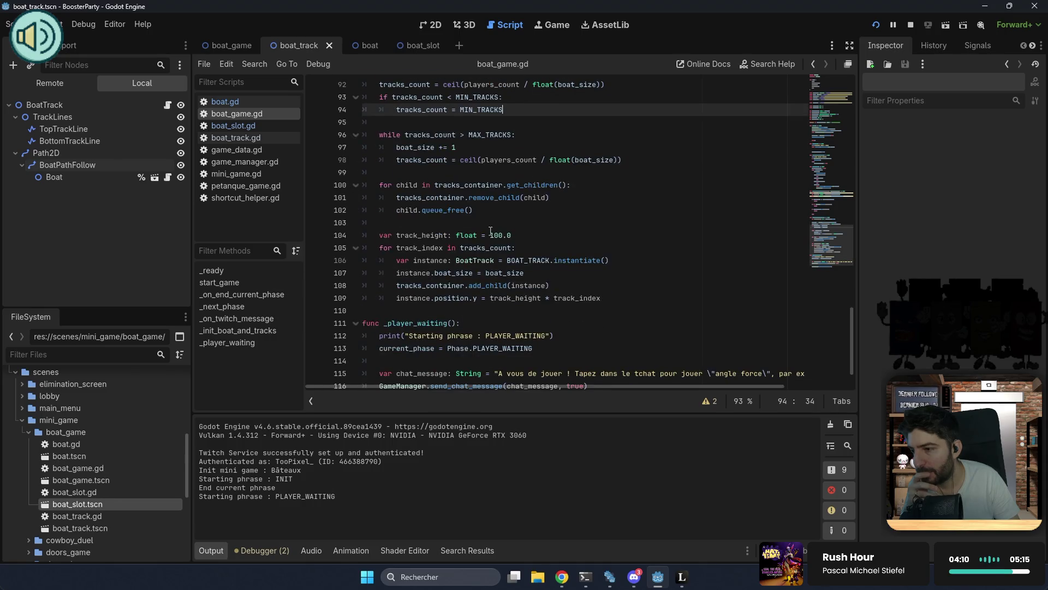
left_click(529, 236)
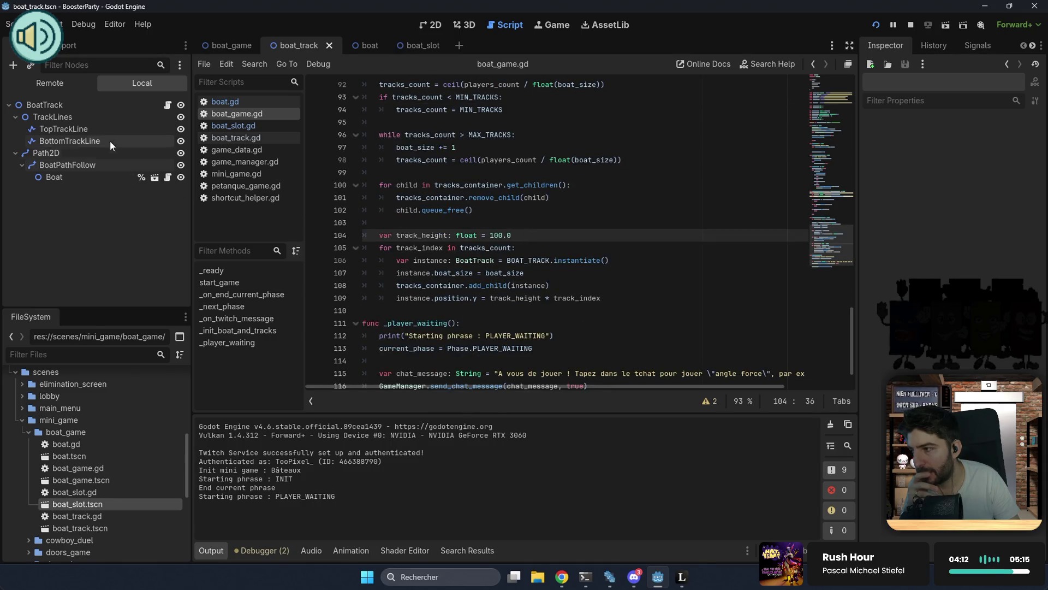
left_click(416, 41)
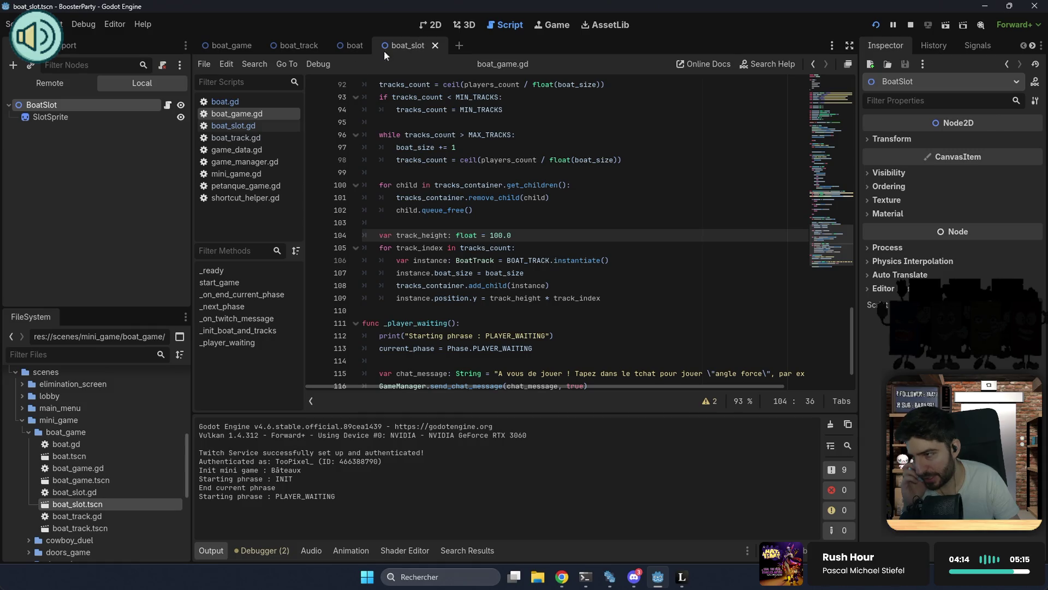
Step: Add const SLOT_WIDTH: float = 50.0 to the BoatSlot script
left_click(168, 105)
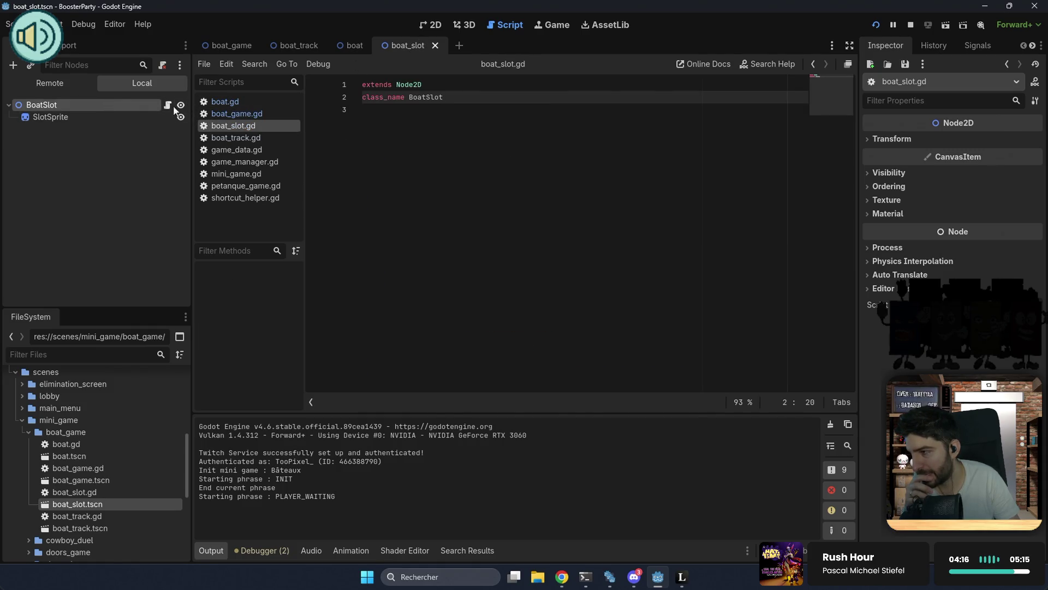
key("Return")
key("Return")
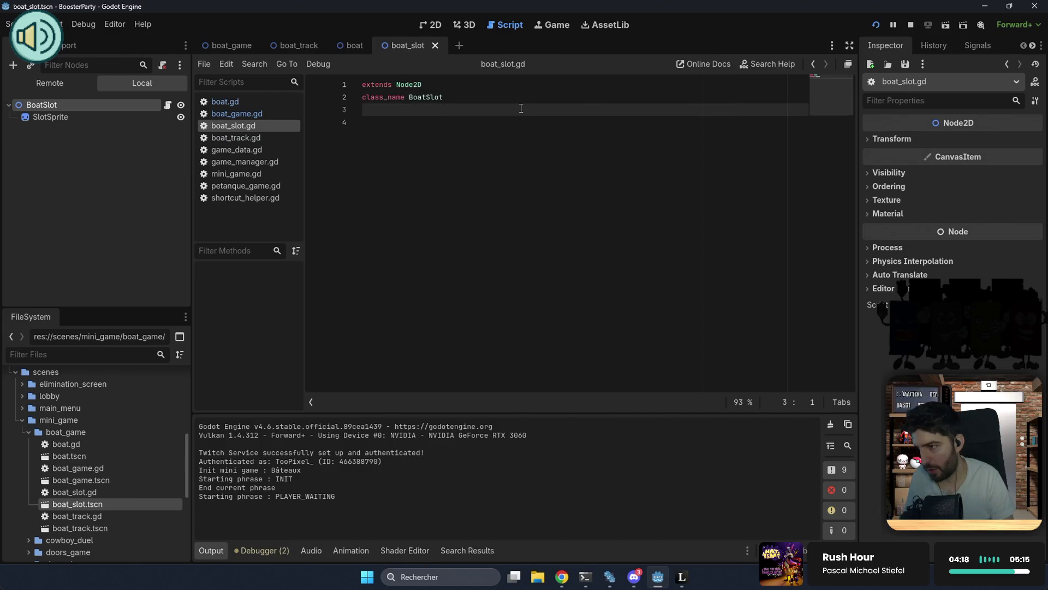
type("const ")
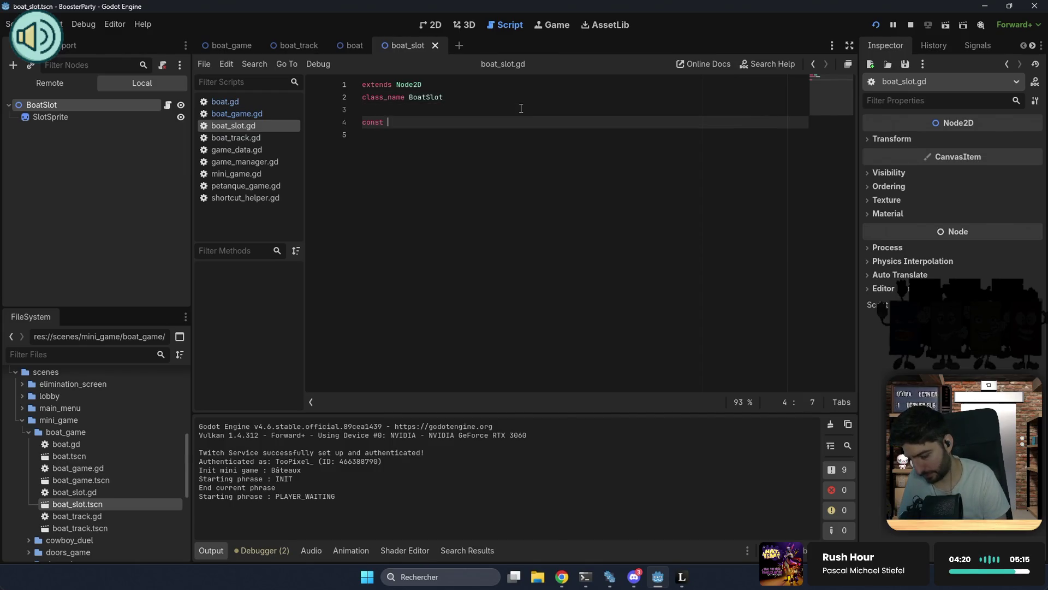
type("SLOT_WIDTH: ")
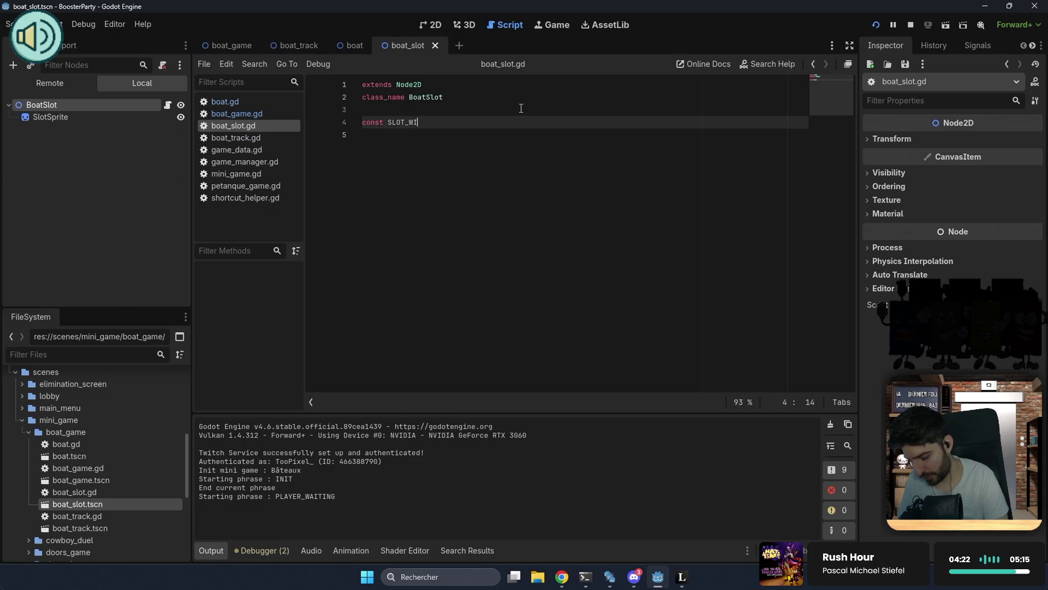
type("float = 54")
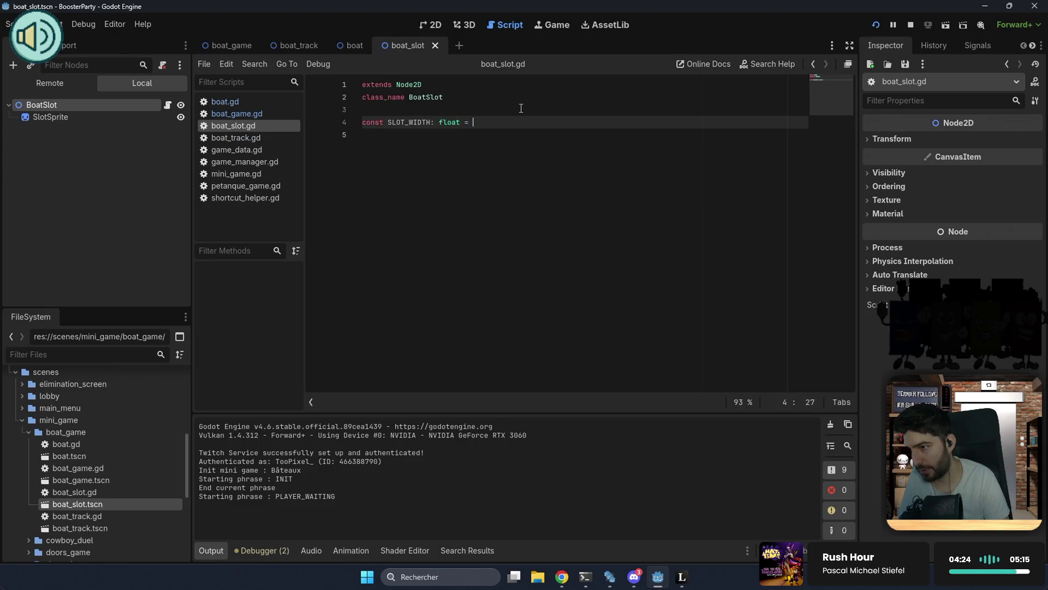
key("BackSpace")
type("0.0")
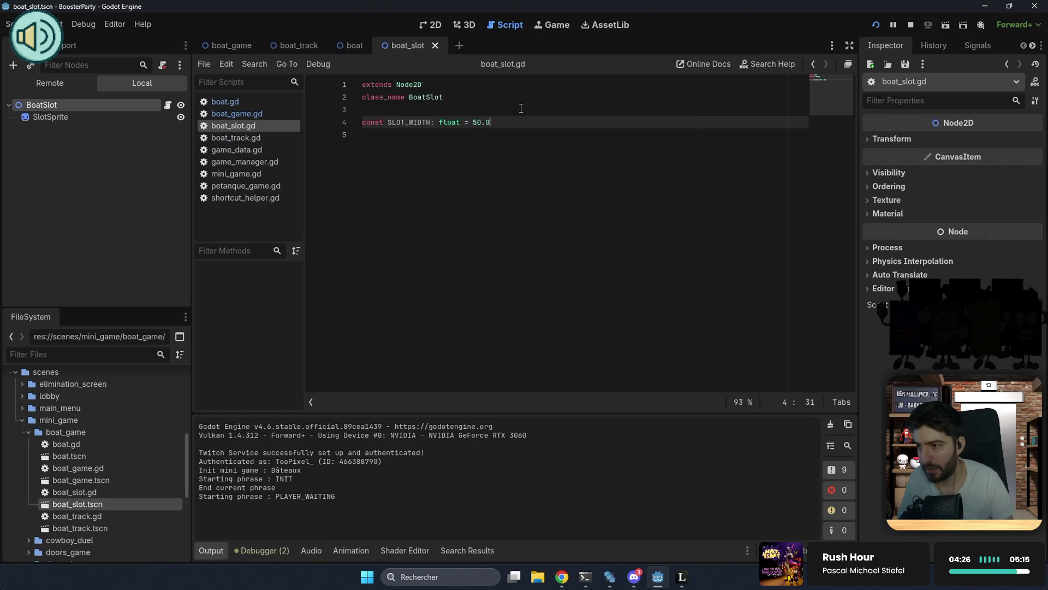
Step: Open the Boat script and delete its local slot_width variable
left_click(349, 45)
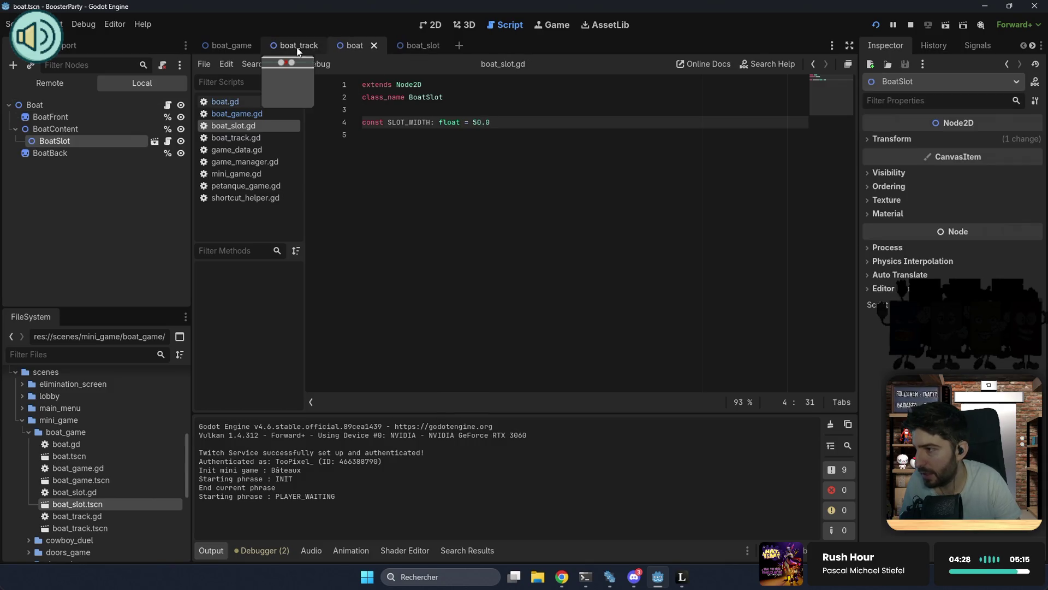
left_click(295, 45)
left_click(167, 107)
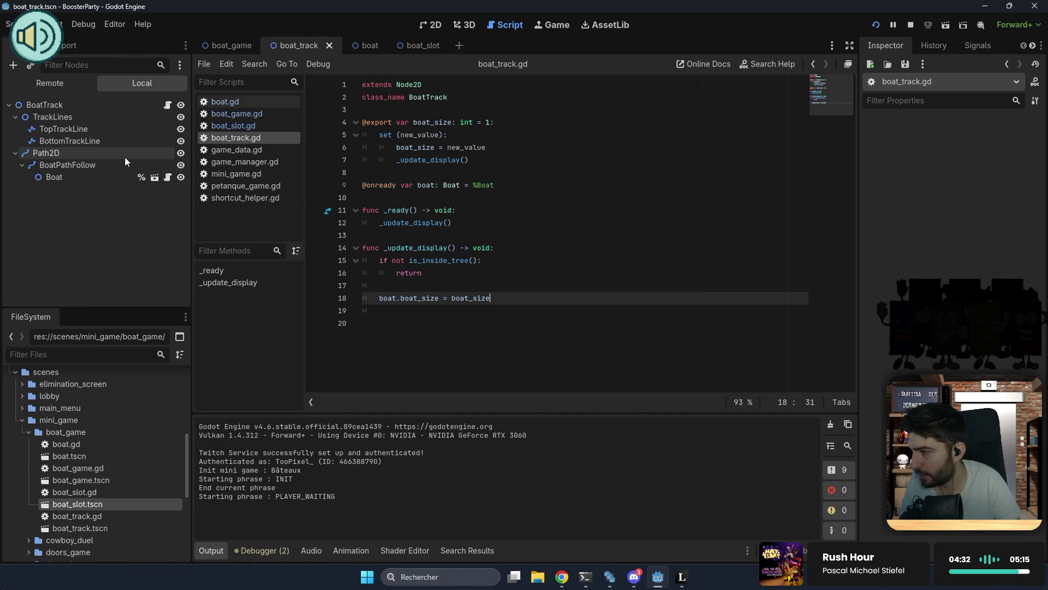
left_click(355, 46)
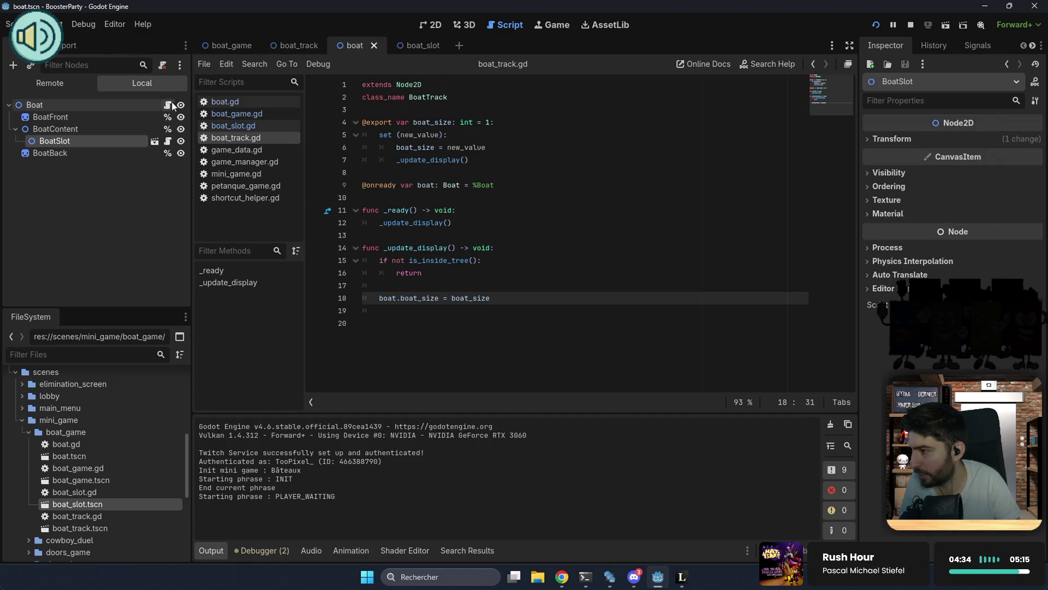
left_click(167, 105)
left_click(519, 274)
left_click_drag(519, 274, 551, 263)
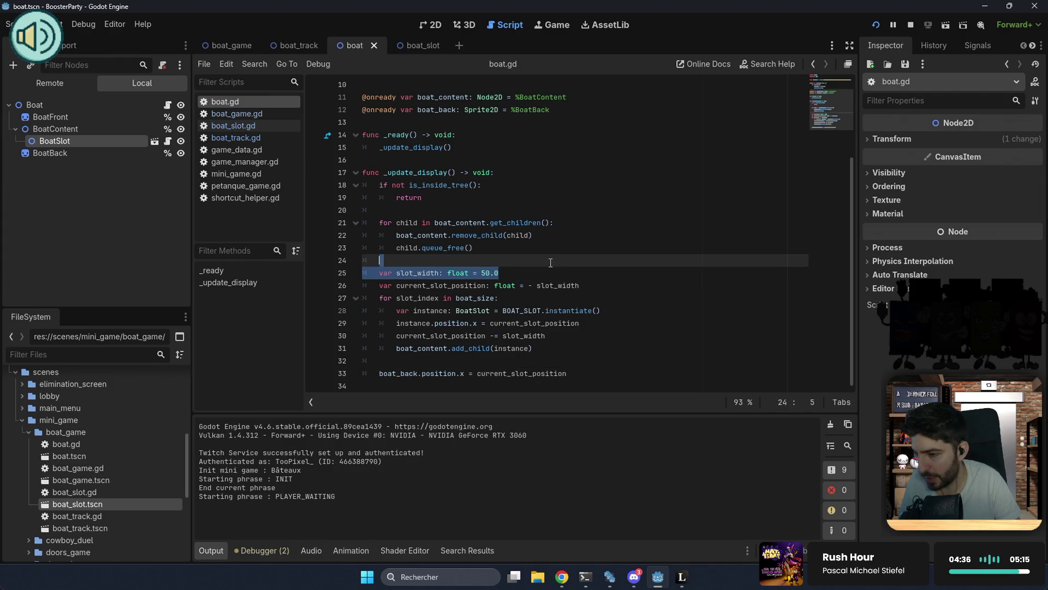
key("ctrl+x")
Step: Replace both slot_width uses in boat.gd with BoatSlot.SLOT_WIDTH and save
double_click(568, 272)
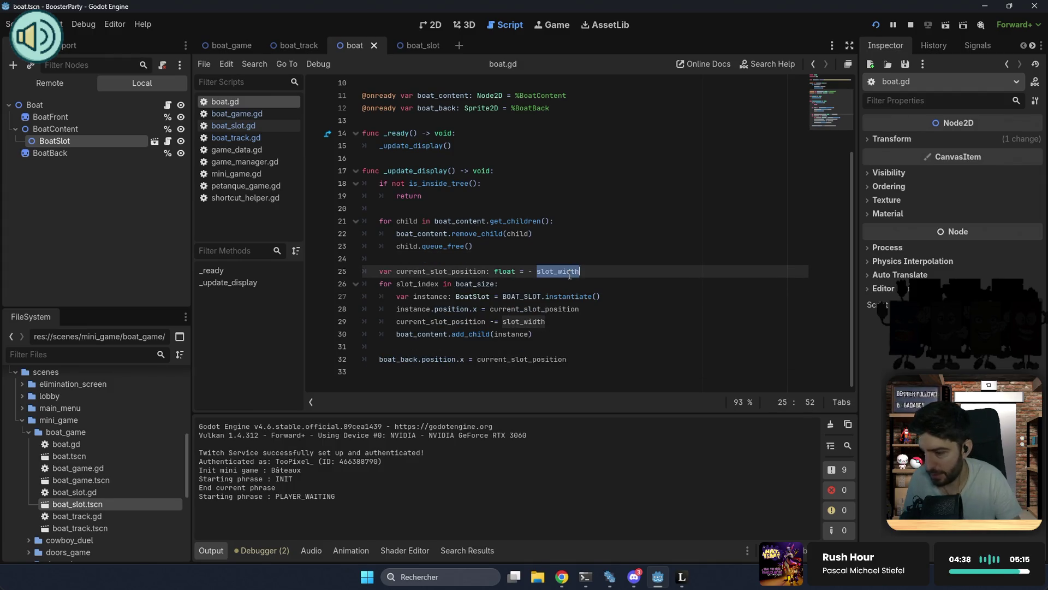
type("BOAT_SLOT.")
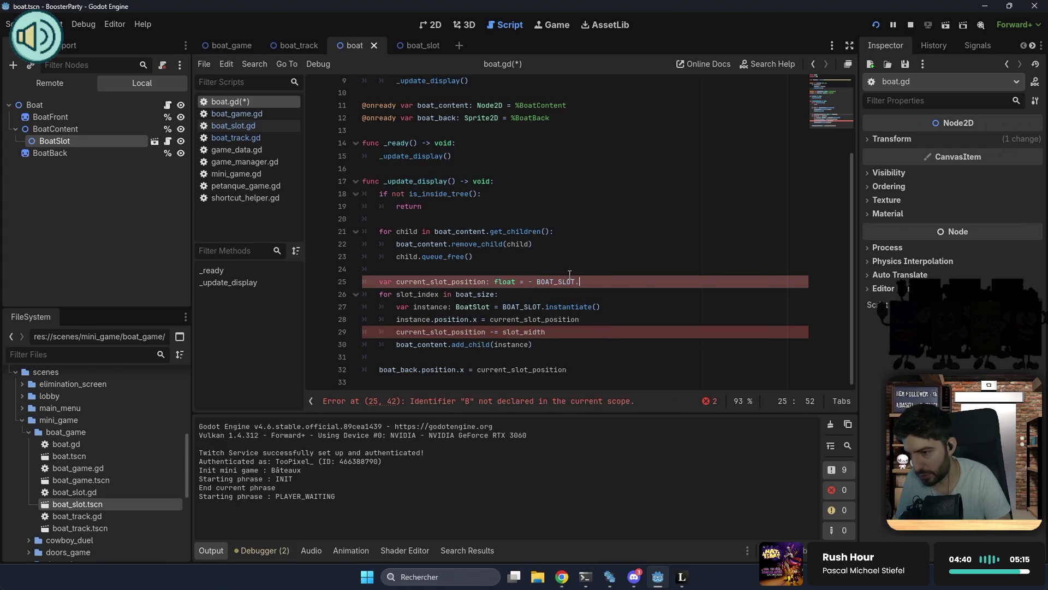
key("BackSpace")
key("BackSpace")
key("BackSpace")
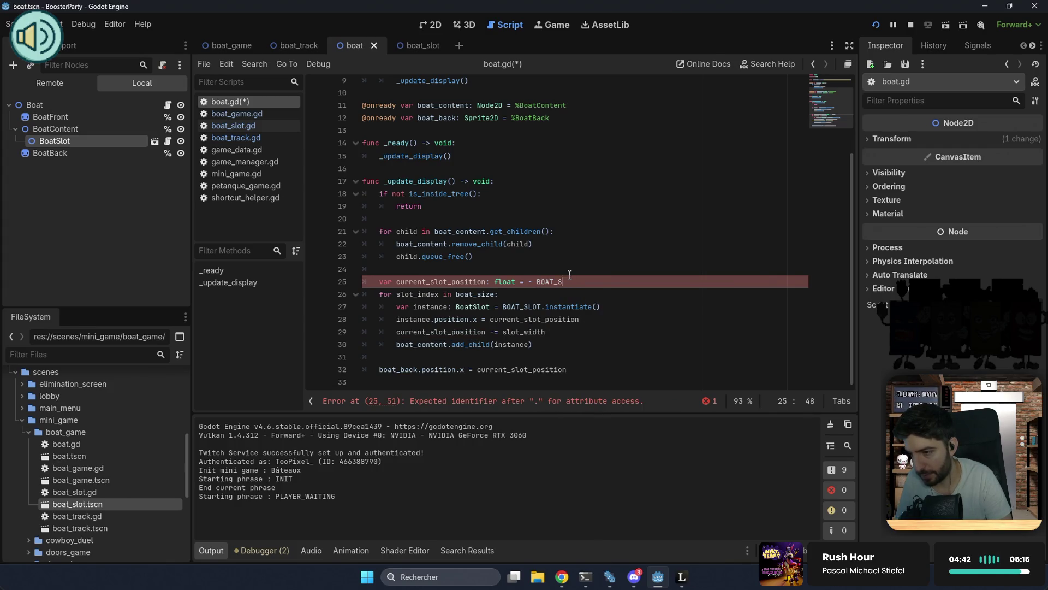
key("ctrl+space")
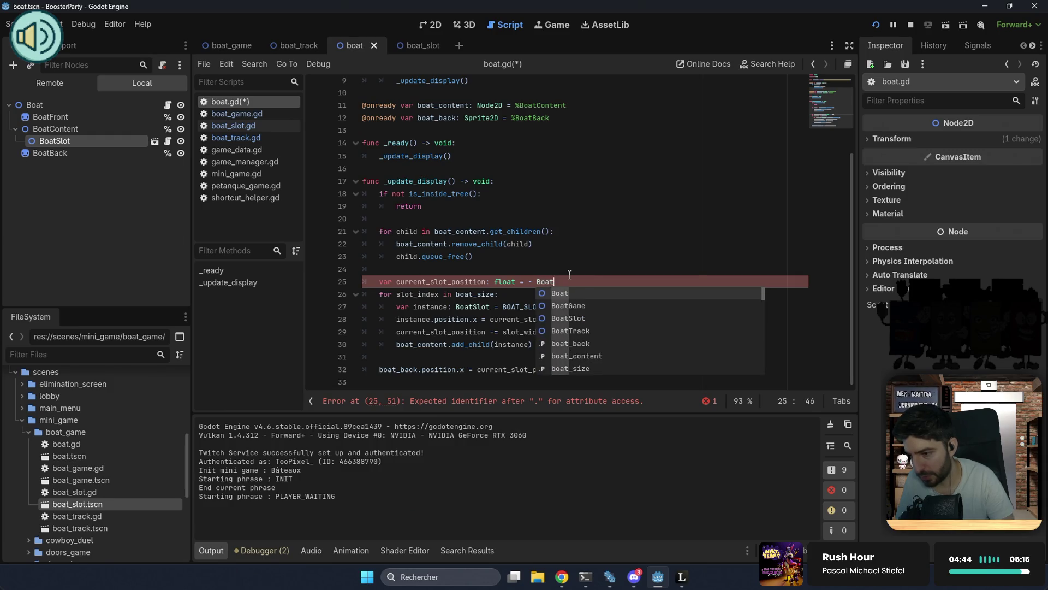
key("Return")
type(".")
key("Return")
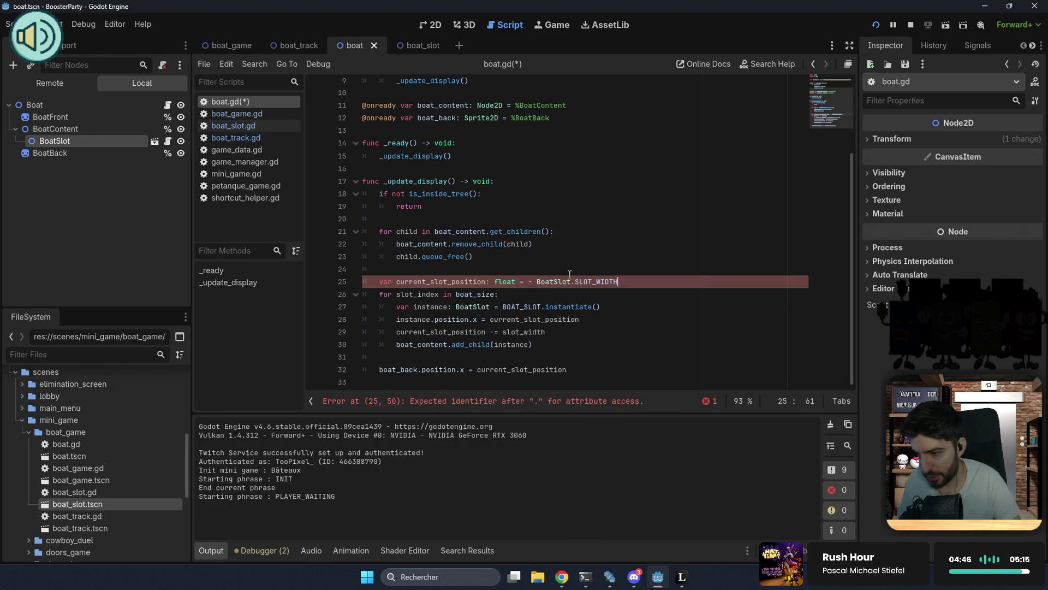
left_click_drag(538, 281, 617, 281)
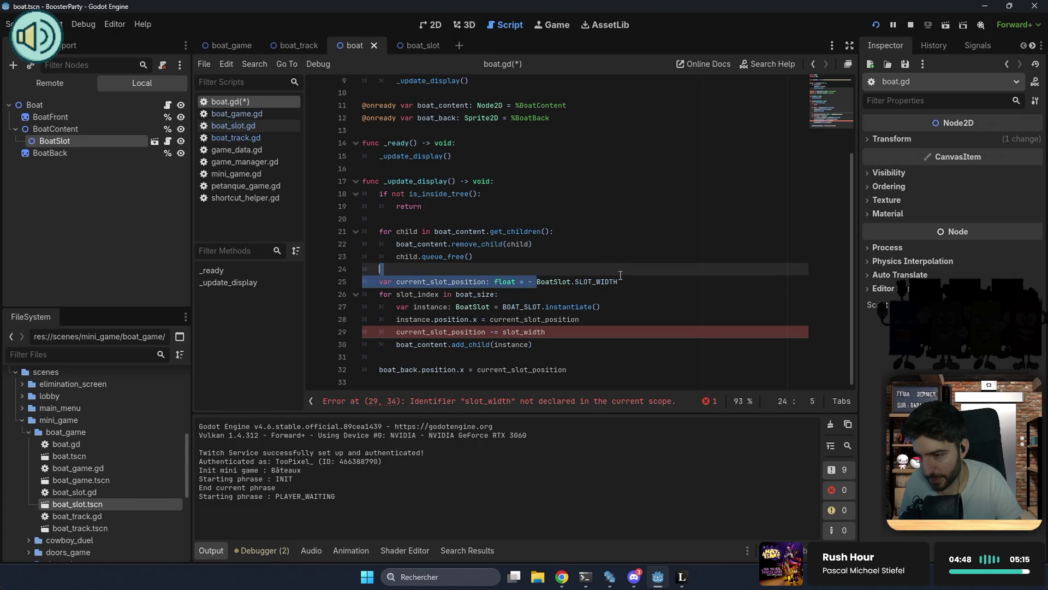
key("ctrl+c")
double_click(532, 331)
key("ctrl+v")
key("ctrl+s")
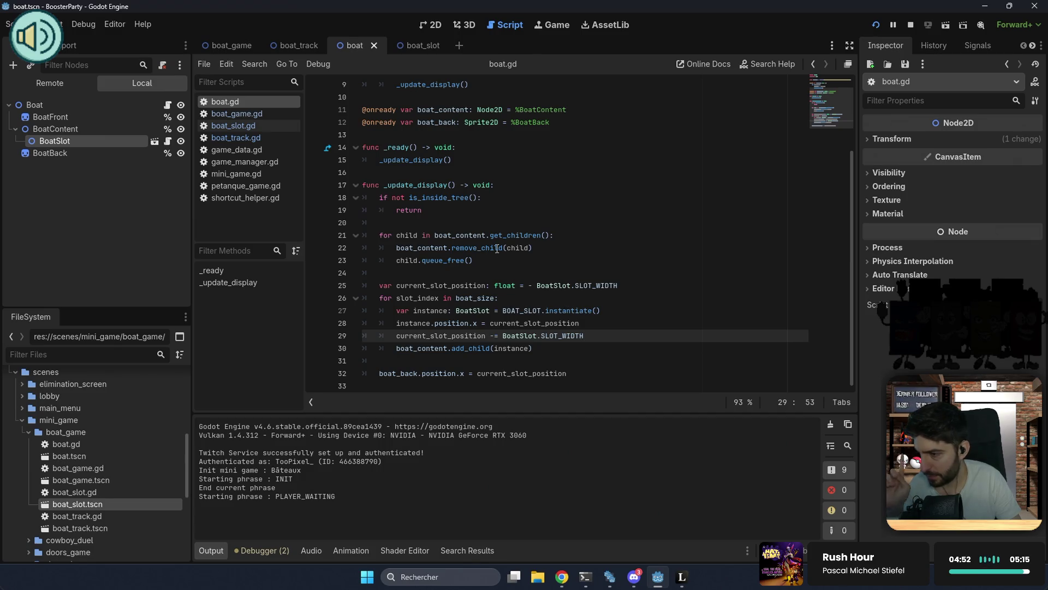
mouse_move(496, 249)
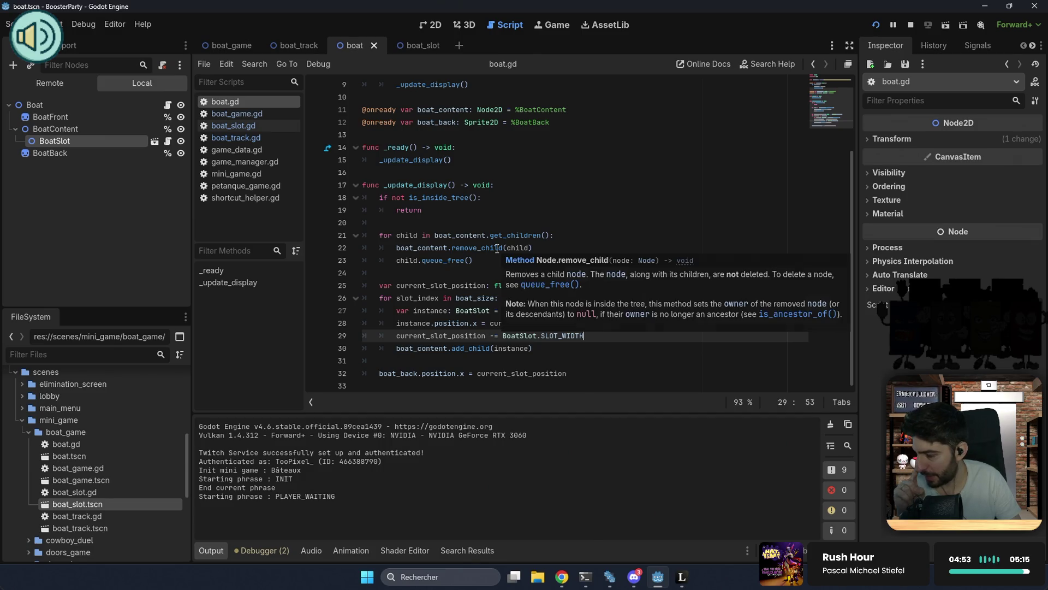
Step: In the boat_track scene, make TopTrackLine and BottomTrackLine accessible by unique name
left_click(294, 46)
left_click(436, 25)
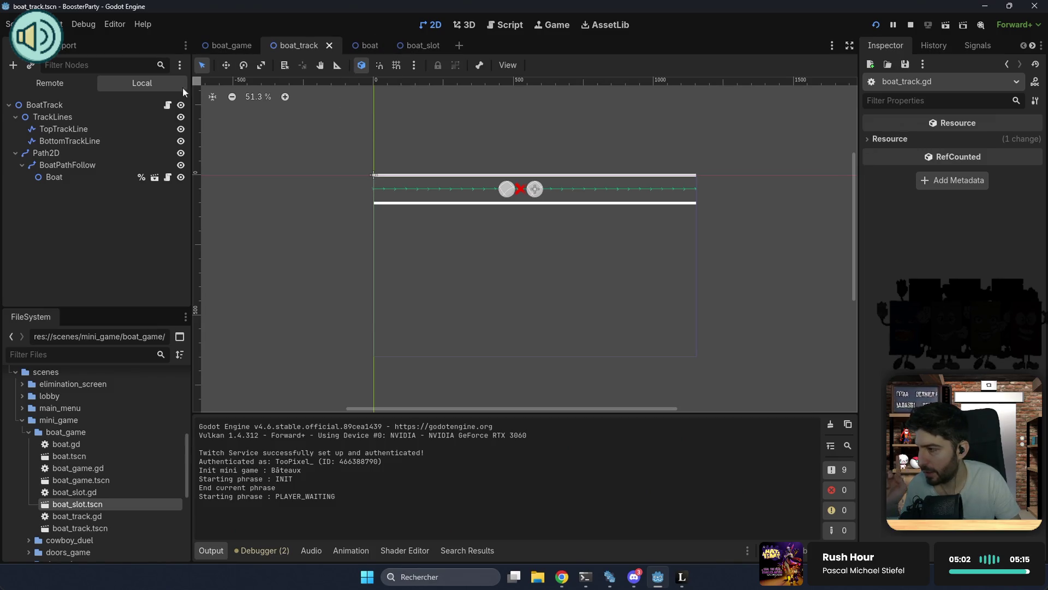
left_click(167, 105)
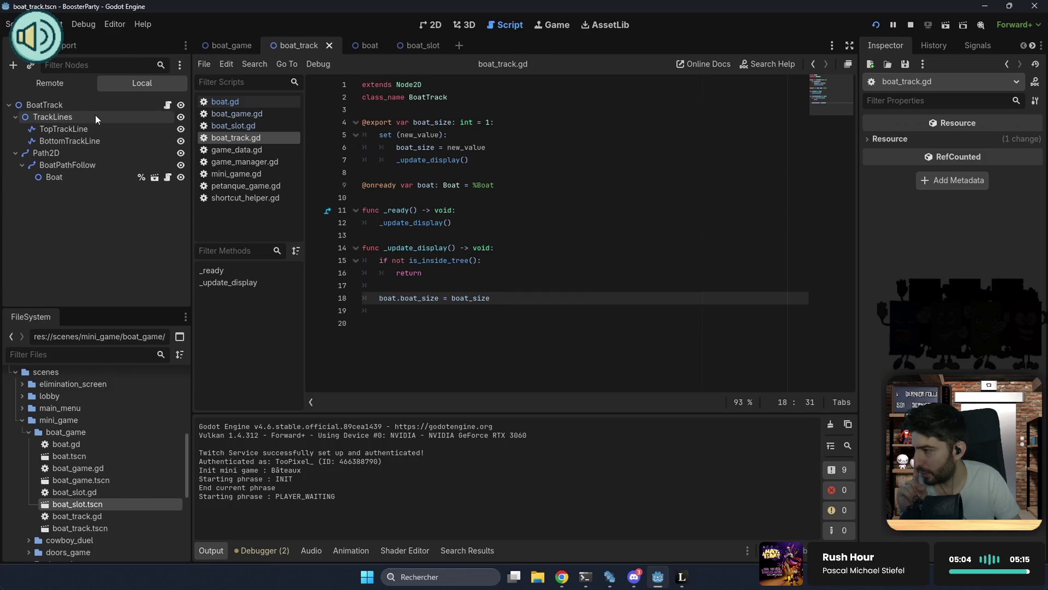
left_click(102, 129)
left_click(101, 138, "shift")
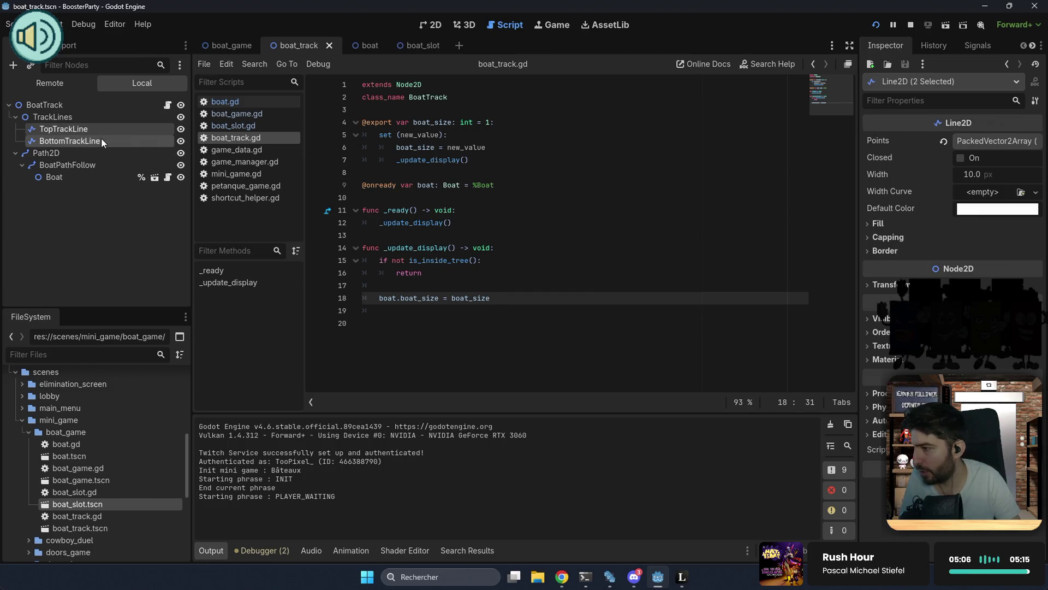
right_click(73, 138)
left_click(146, 277)
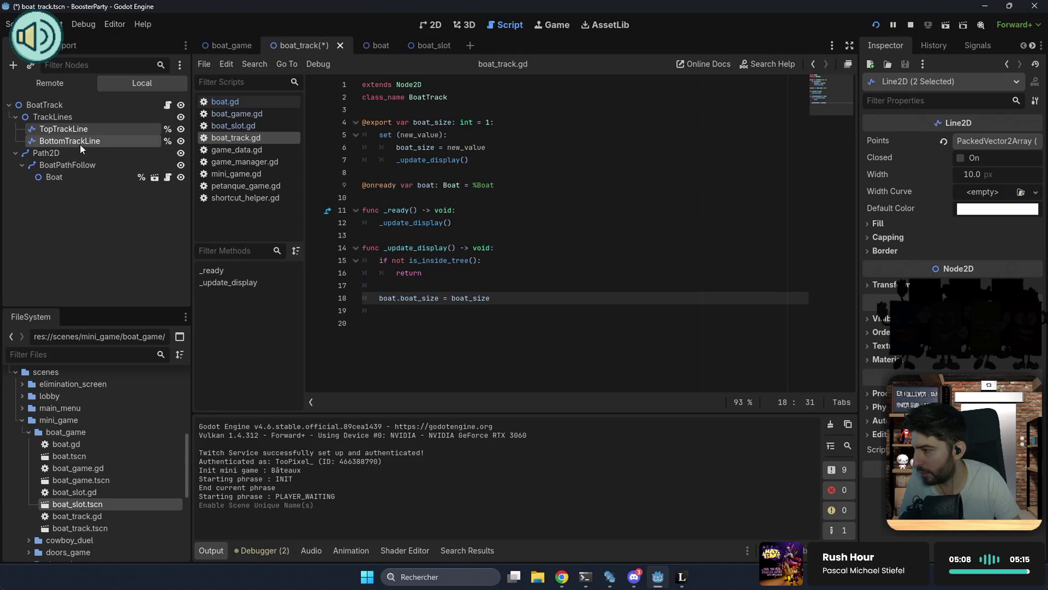
mouse_move(85, 141)
left_mouse_down()
mouse_move(404, 203)
mouse_move(393, 197)
left_mouse_up()
left_click(532, 186)
key("Return")
double_click(418, 261)
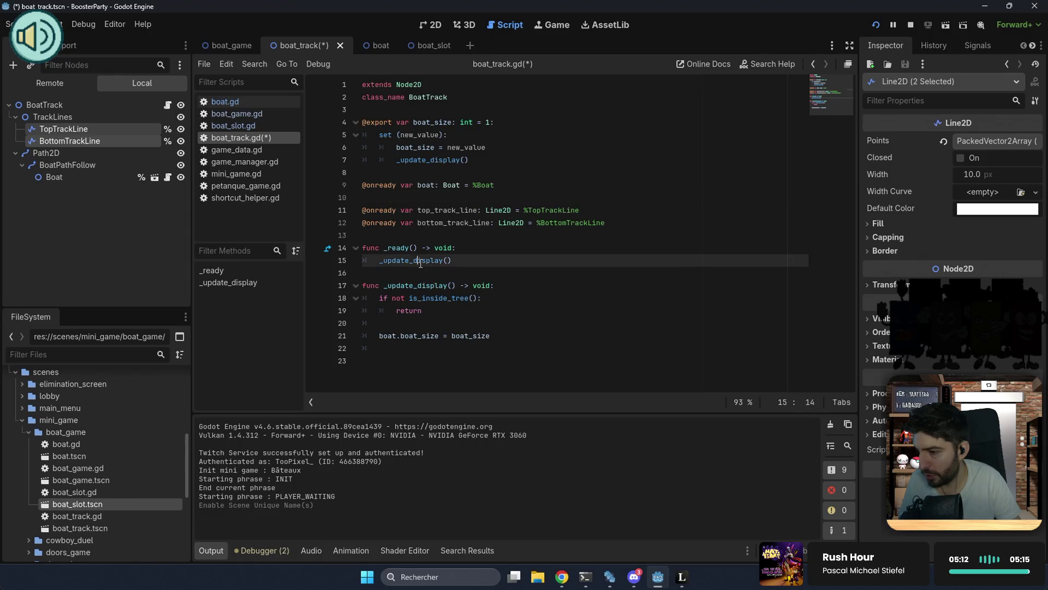
left_click(525, 338)
Step: Add var start_x_pos: float = (boat_size + 2) * BoatSlot.SLOT_WIDTH in _update_display
key("Return")
key("Return")
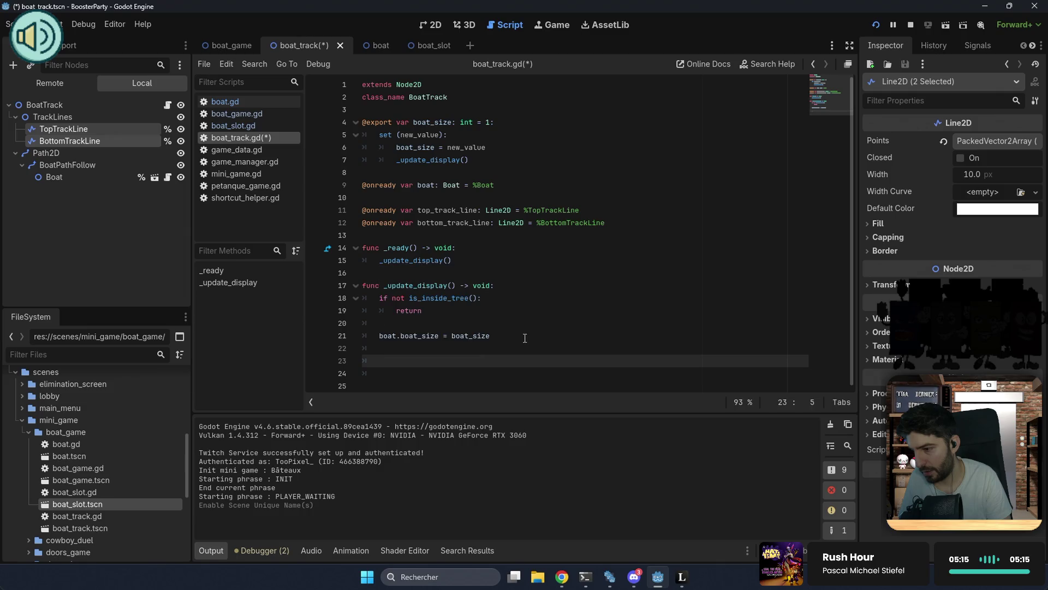
type("var start")
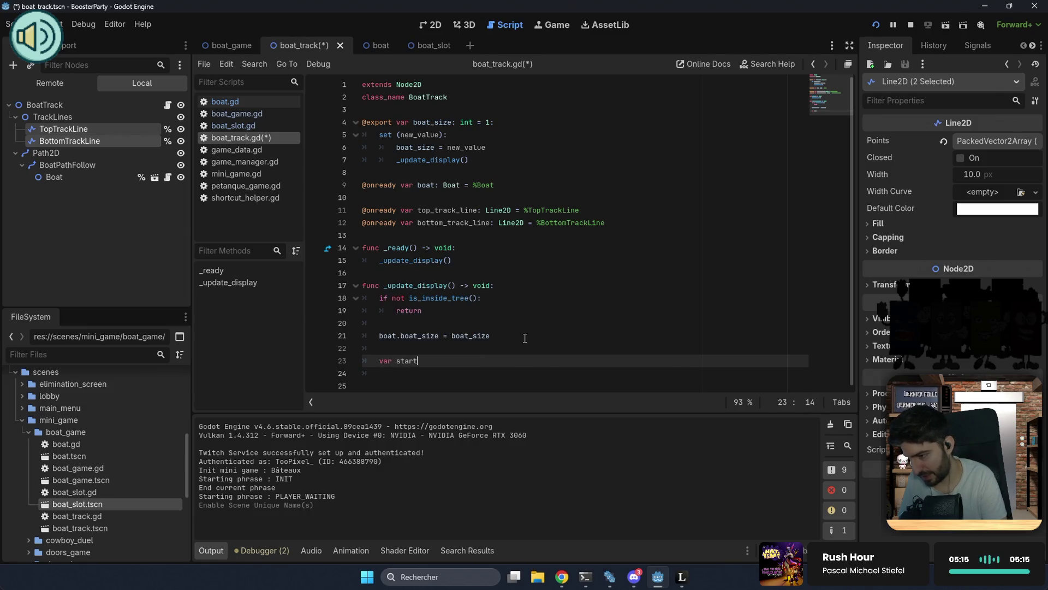
type("_x")
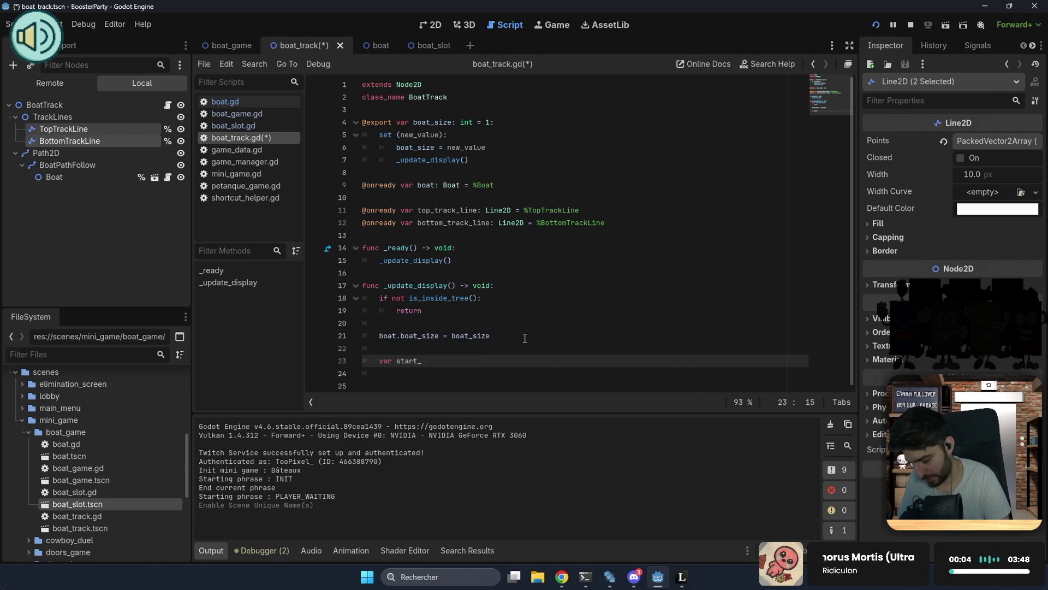
type("_pos: ")
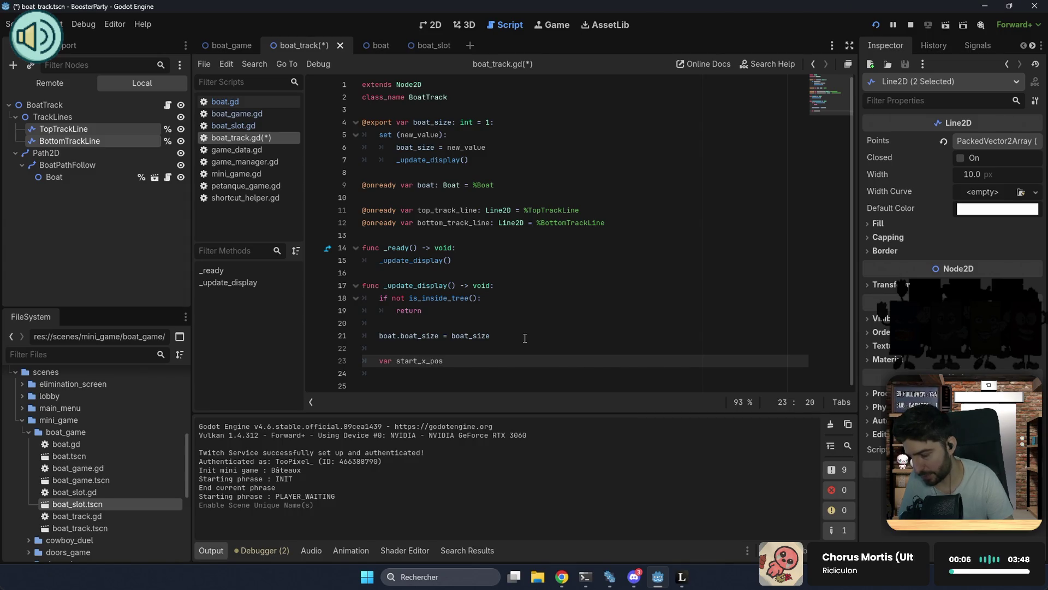
type("float =")
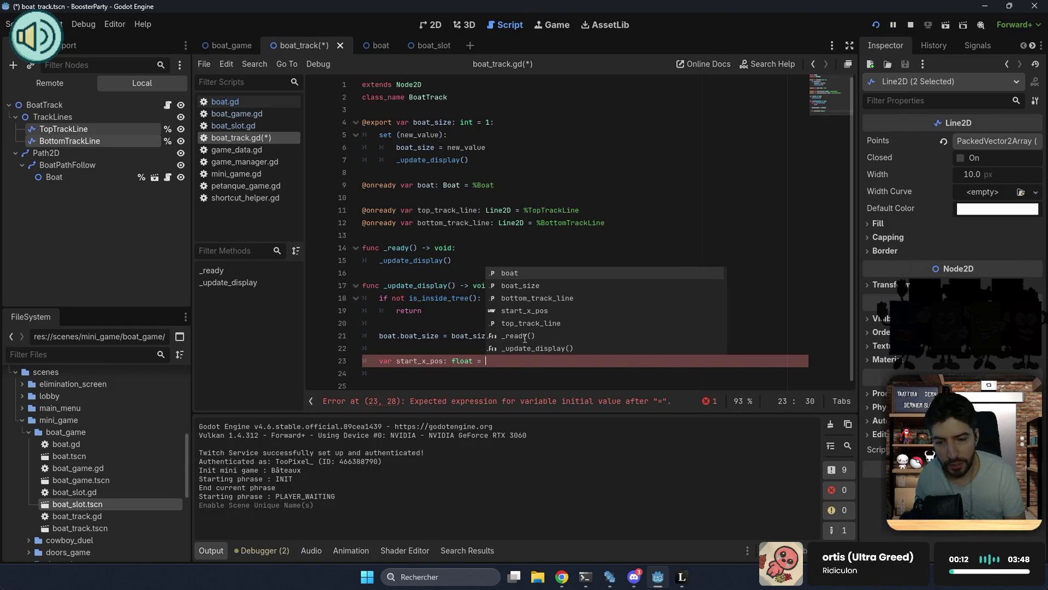
type("bo")
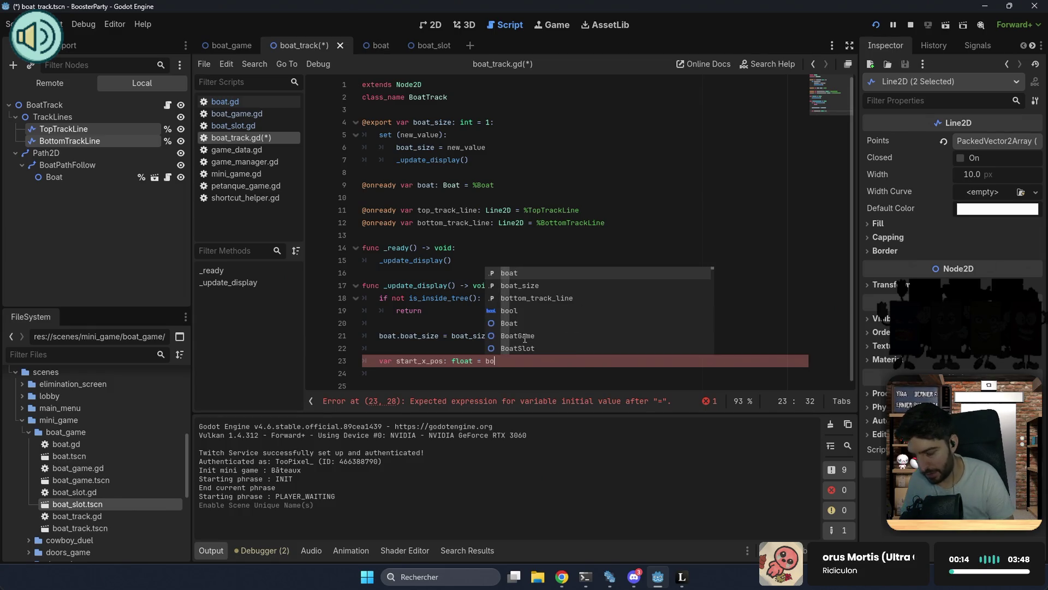
key("Down")
key("Return")
type("+ 2 *")
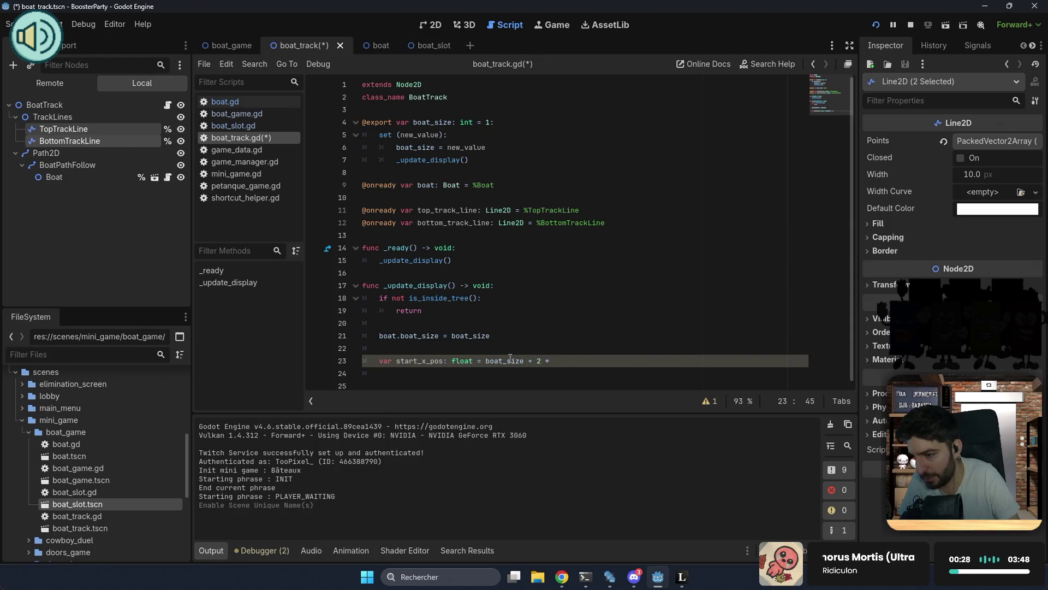
left_click_drag(486, 364, 540, 366)
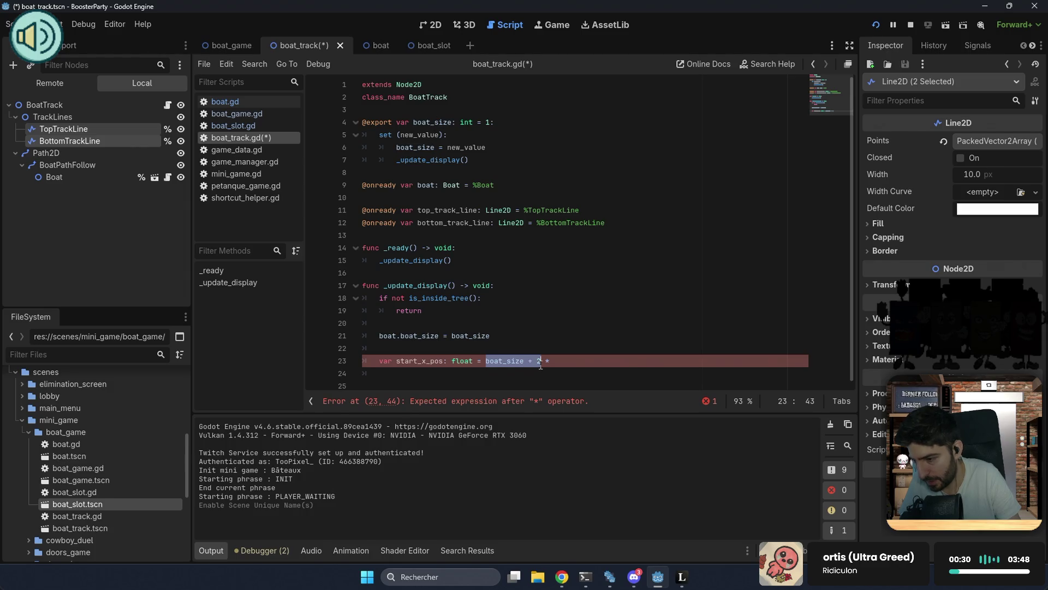
type("(")
left_click(615, 362)
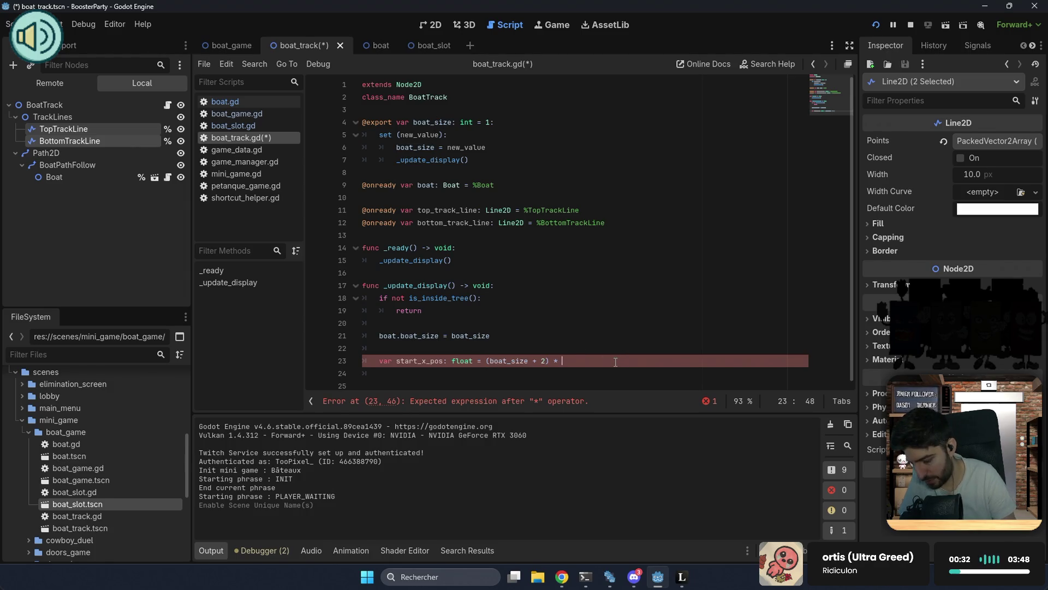
type("Boat")
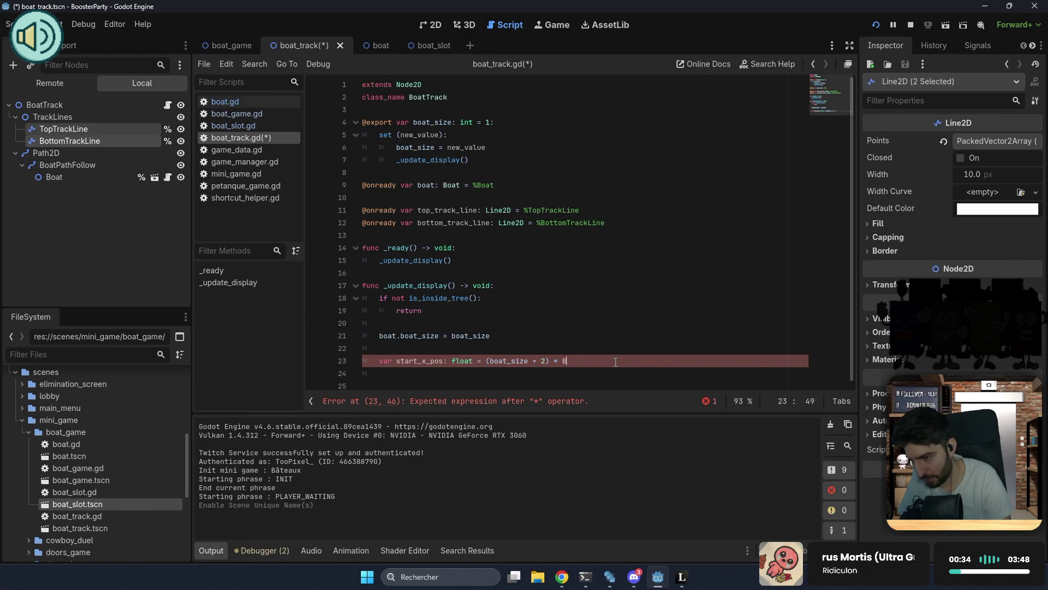
key("Down")
key("Return")
type(".")
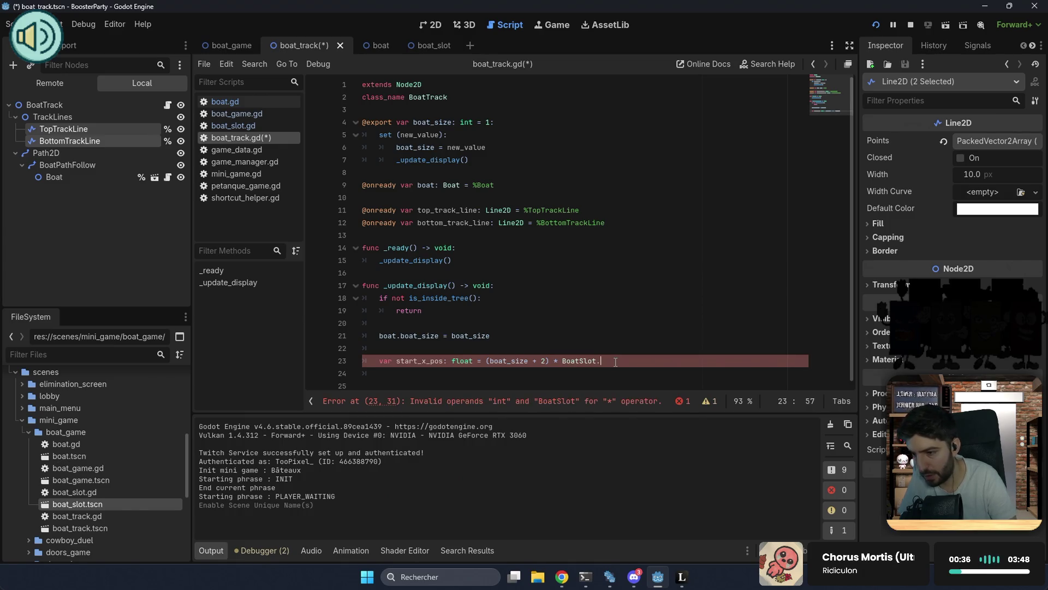
key("Down")
key("Return")
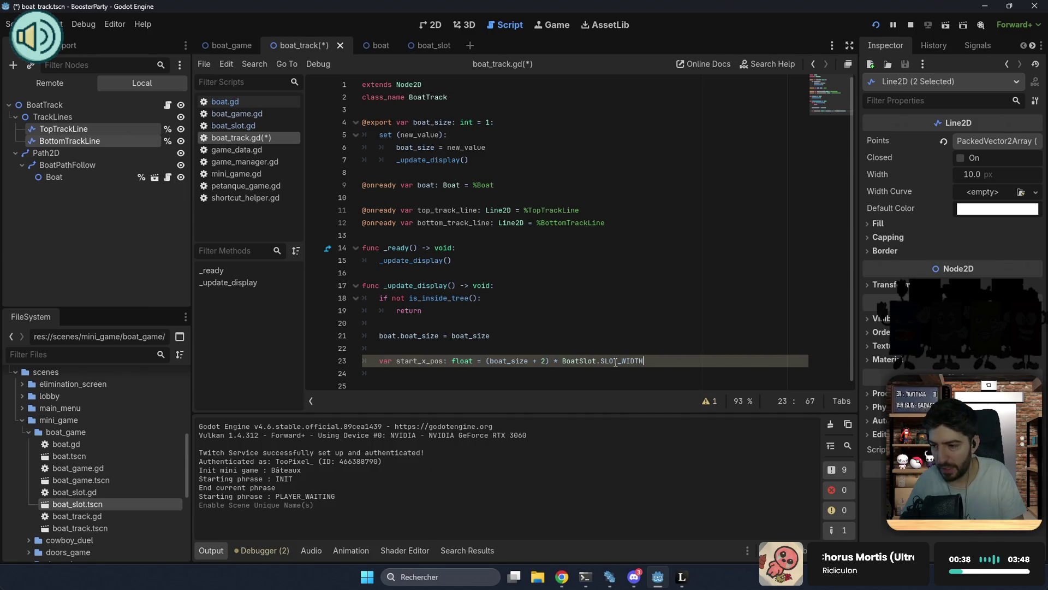
Step: Start a top_track_line.points[0].x statement, then delete the unfinished line
key("Return")
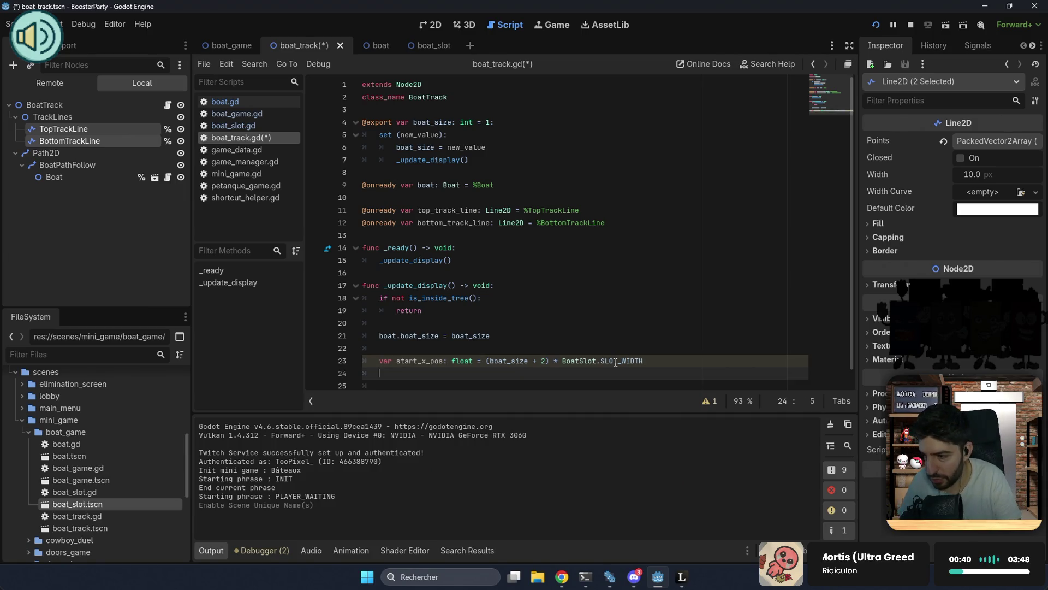
type("top")
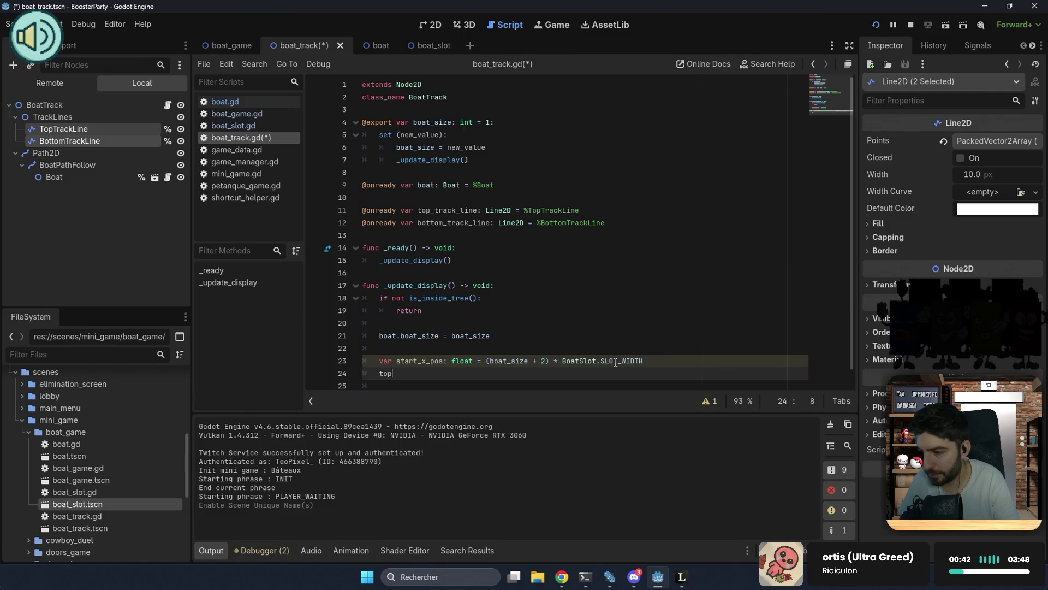
key("Return")
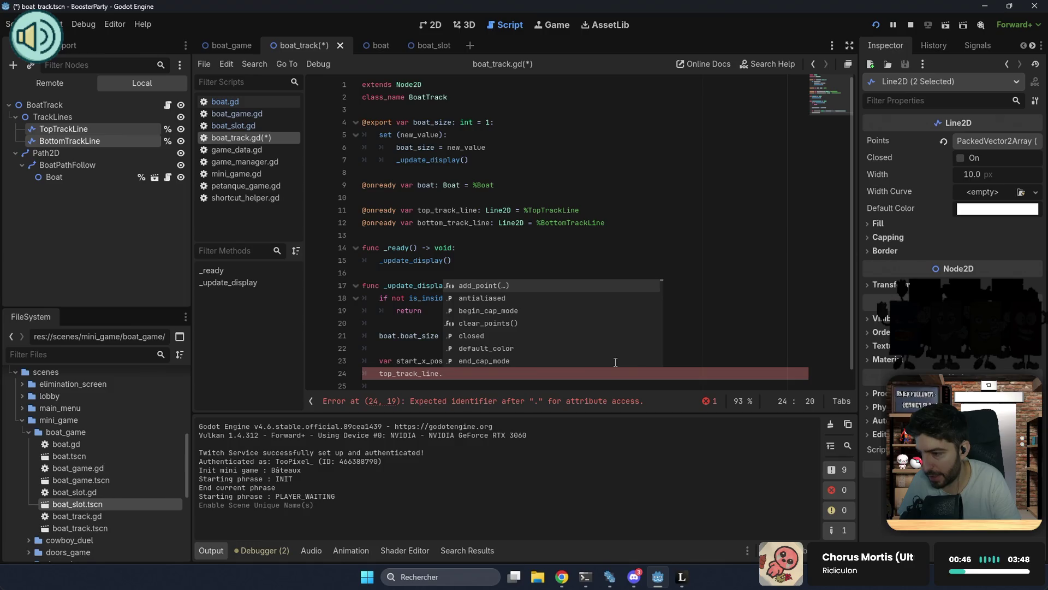
type("points[0].")
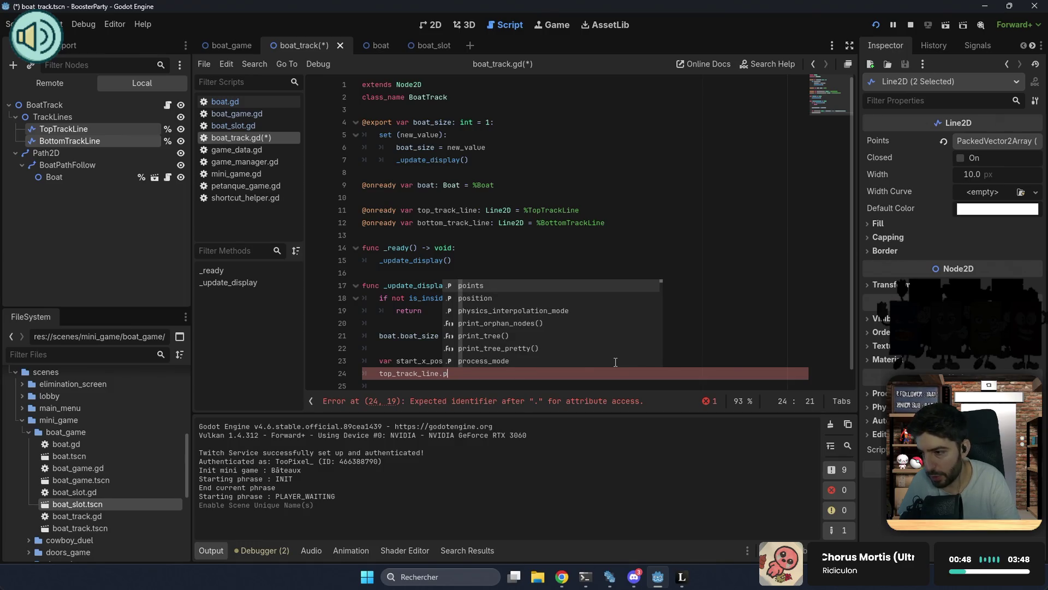
type("x =")
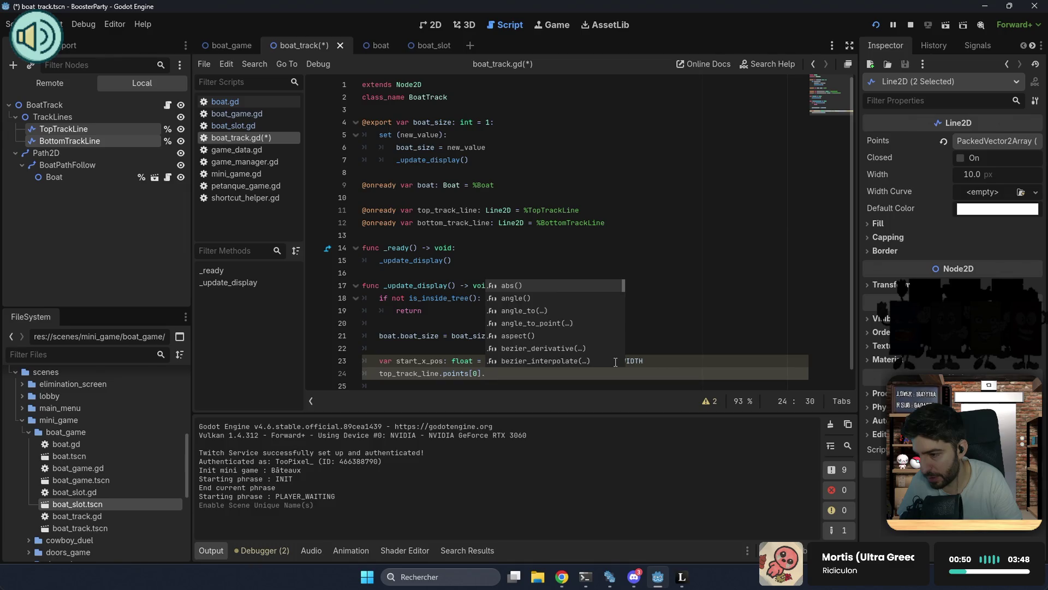
key("shift+Home")
key("BackSpace")
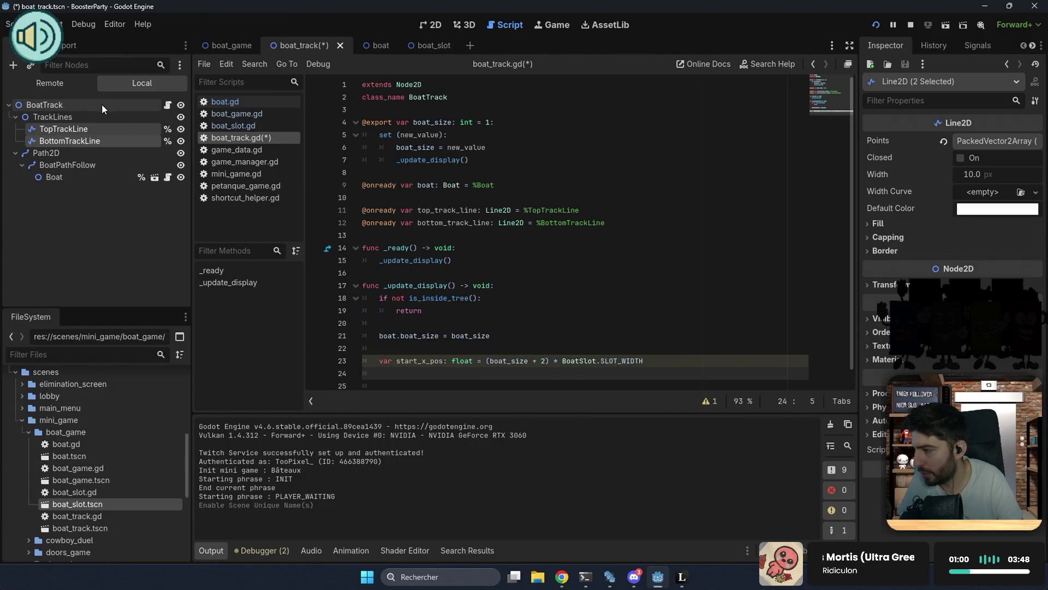
right_click(135, 124)
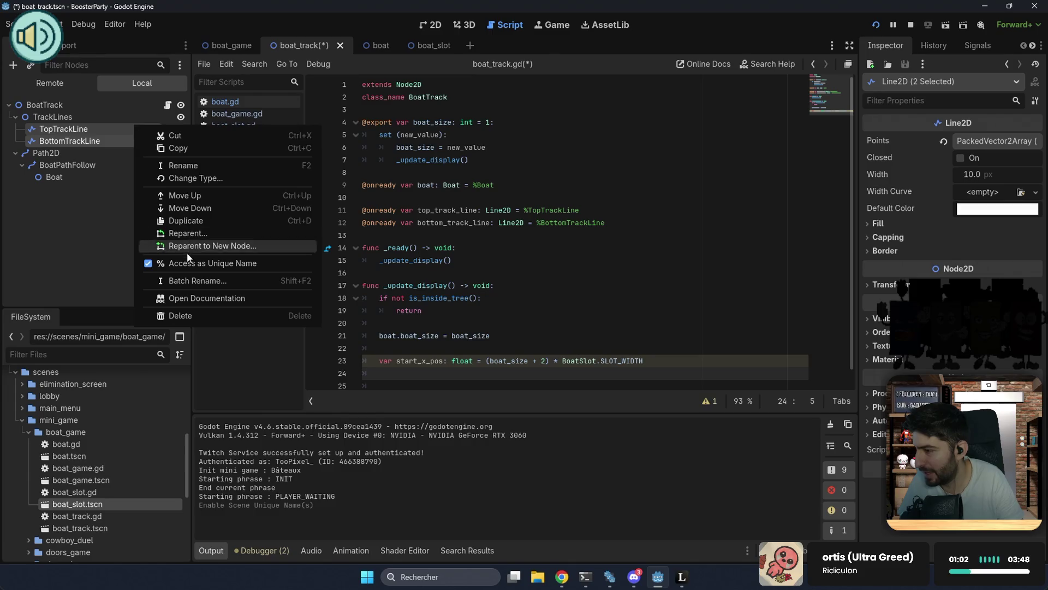
Step: Turn off unique-name access for the track lines and delete their variable declarations
left_click(200, 264)
left_click_drag(642, 225, 669, 189)
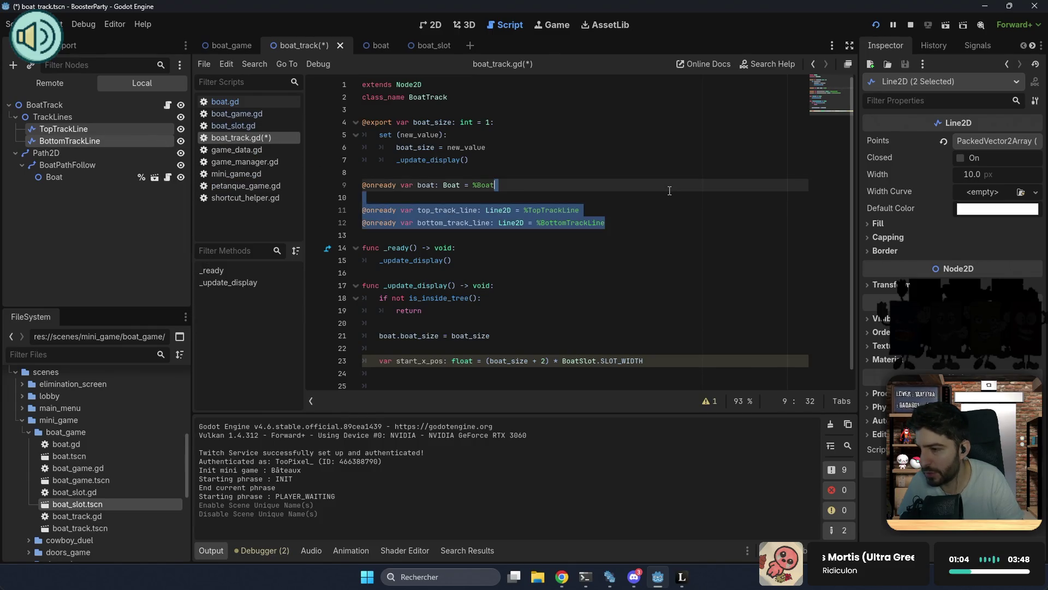
key("BackSpace")
Step: Make the Path2D node unique and rename it to TrackPath2D
left_click(113, 151)
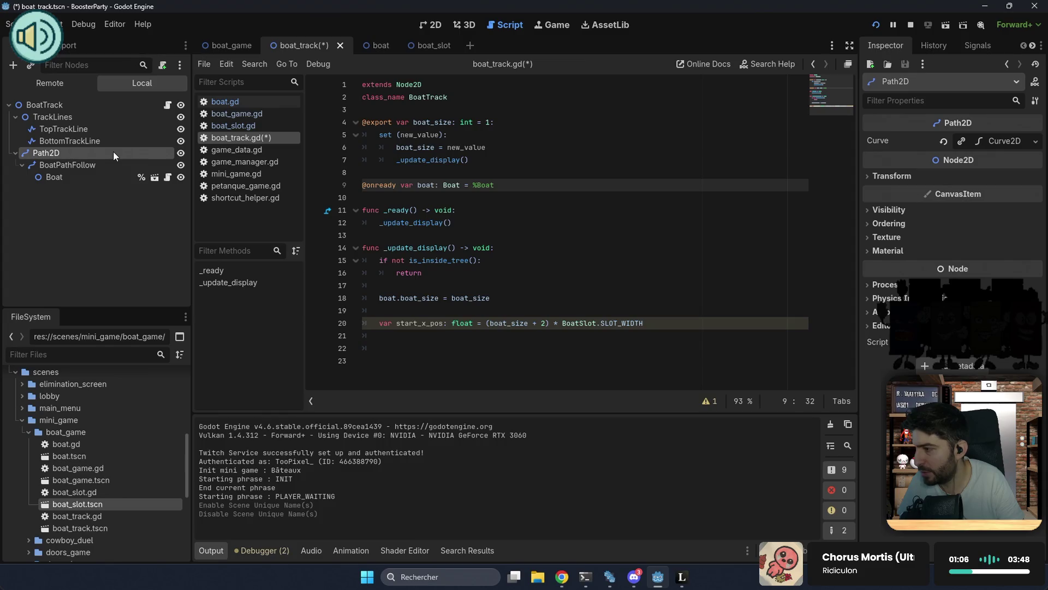
right_click(113, 152)
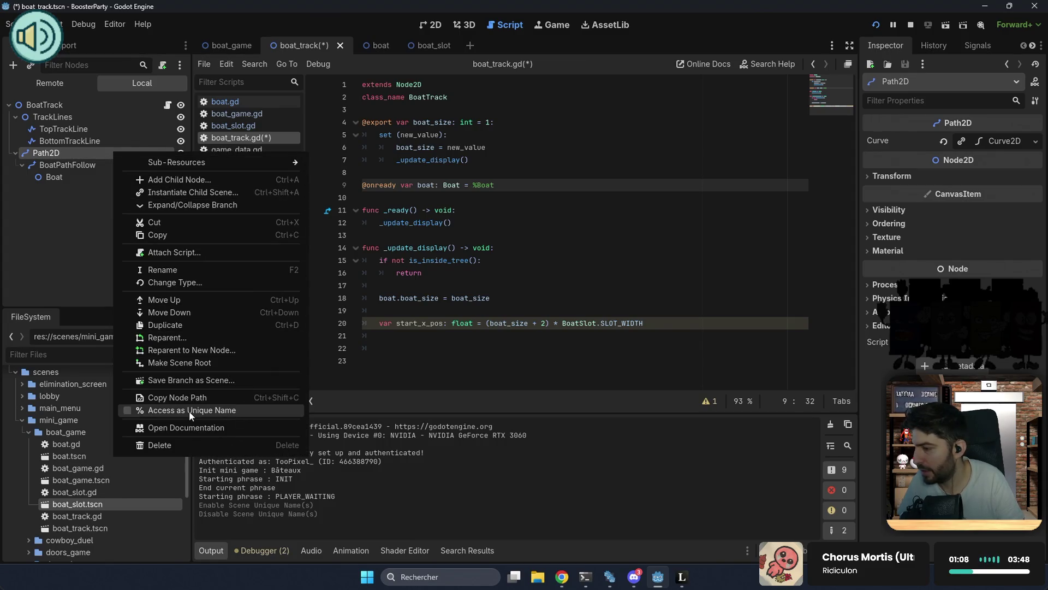
left_click(189, 411)
left_click_drag(46, 153, 429, 198)
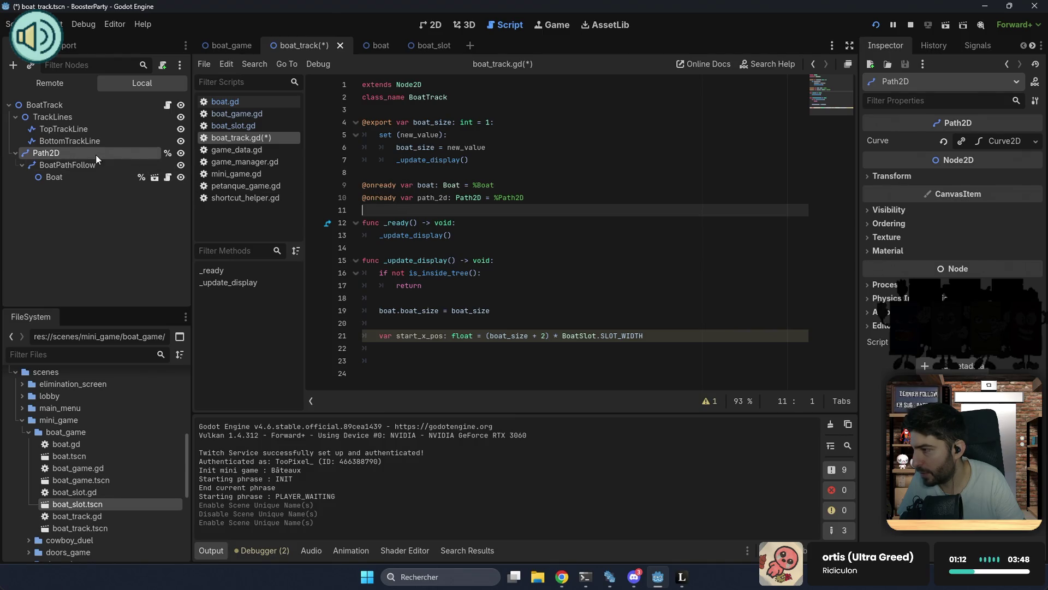
key("ctrl+z")
double_click(46, 153)
key("Home")
type("Track")
key("Return")
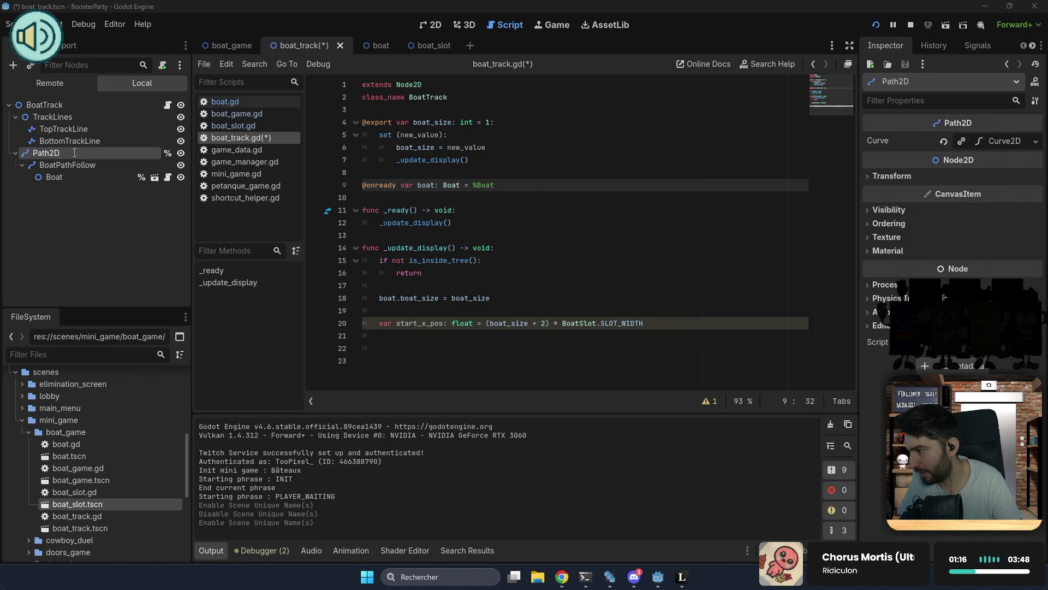
right_click(44, 153)
key("Escape")
left_click_drag(44, 153, 363, 197)
double_click(445, 198)
key("ctrl+c")
left_click(409, 355)
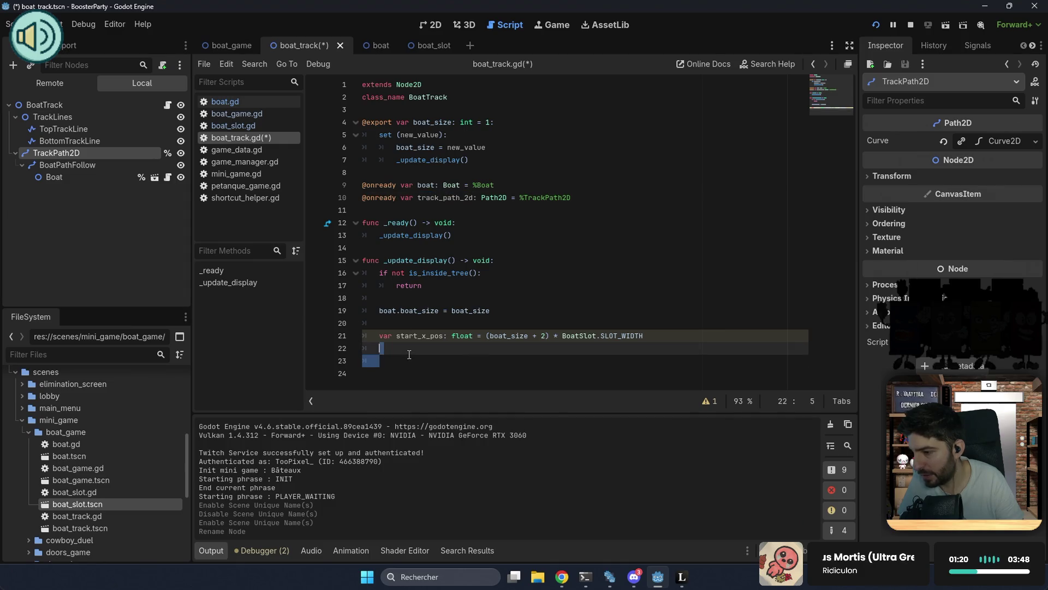
Step: Write a track_path_2d.curve.set_point_position call with a Vector2 argument on line 22
key("ctrl+v")
type(".curve.")
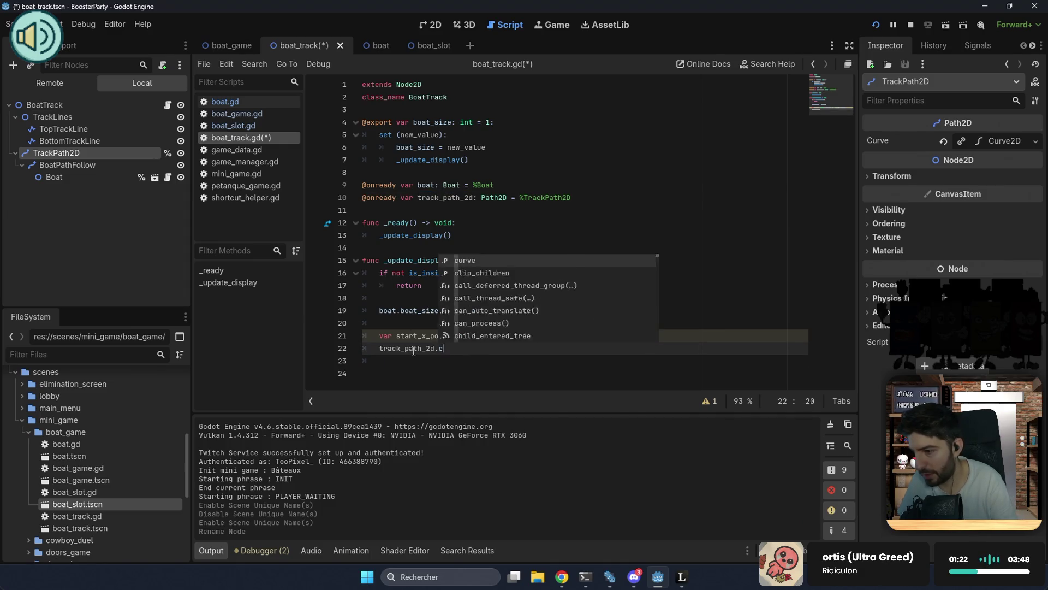
type("poin")
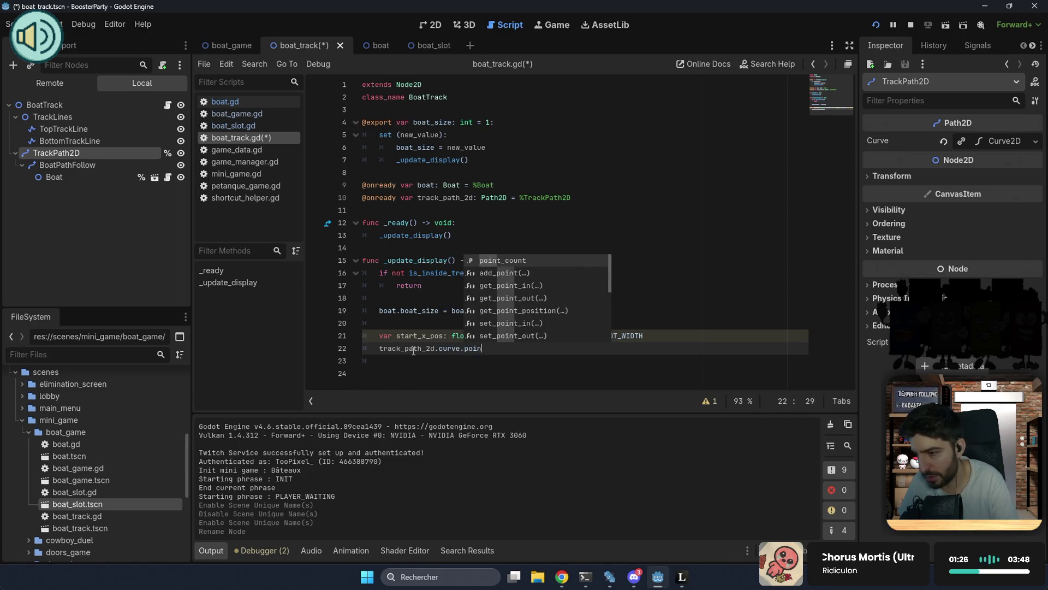
left_click(1005, 140)
left_click(895, 174)
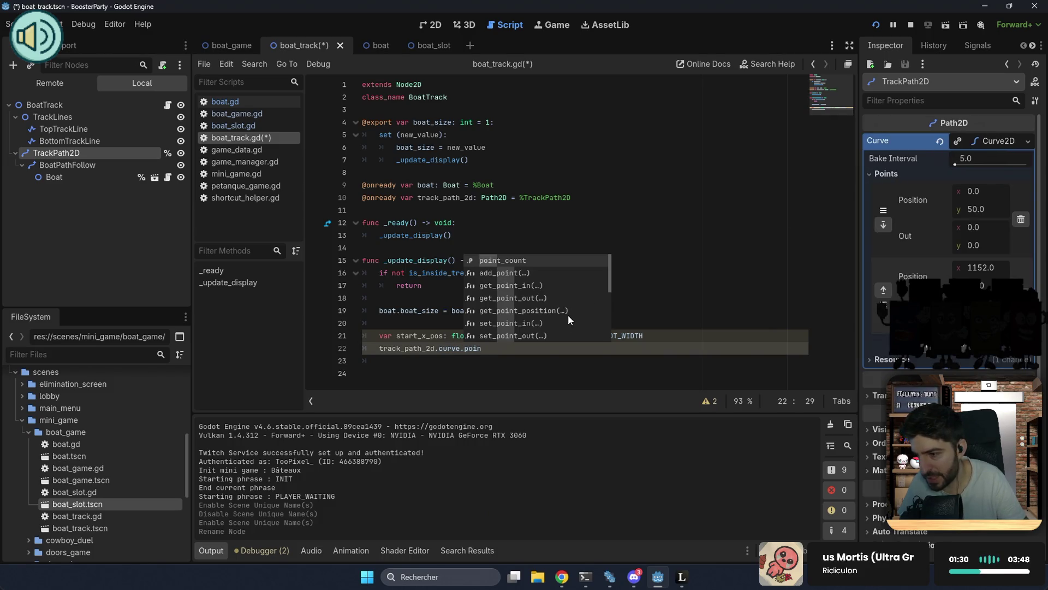
left_click(500, 348)
key("BackSpace")
key("BackSpace")
key("BackSpace")
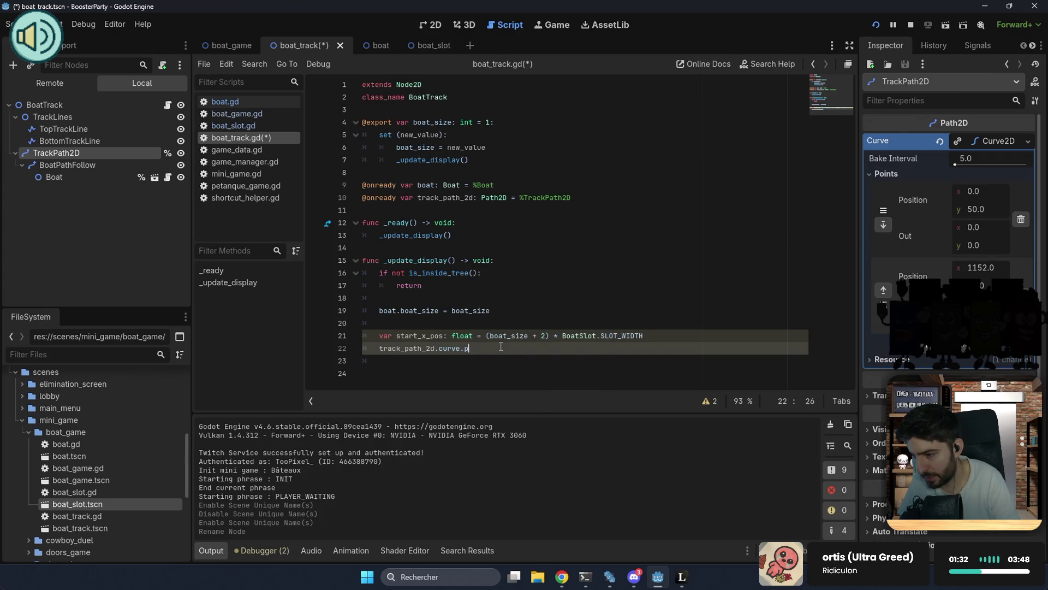
key("Down")
key("Down")
key("Down")
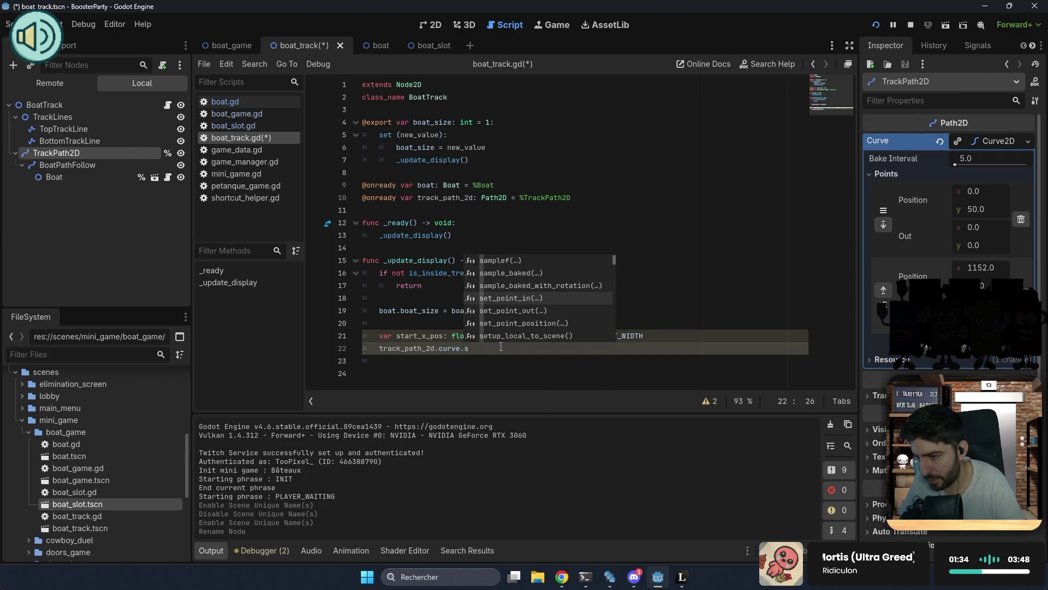
key("Down")
key("Down")
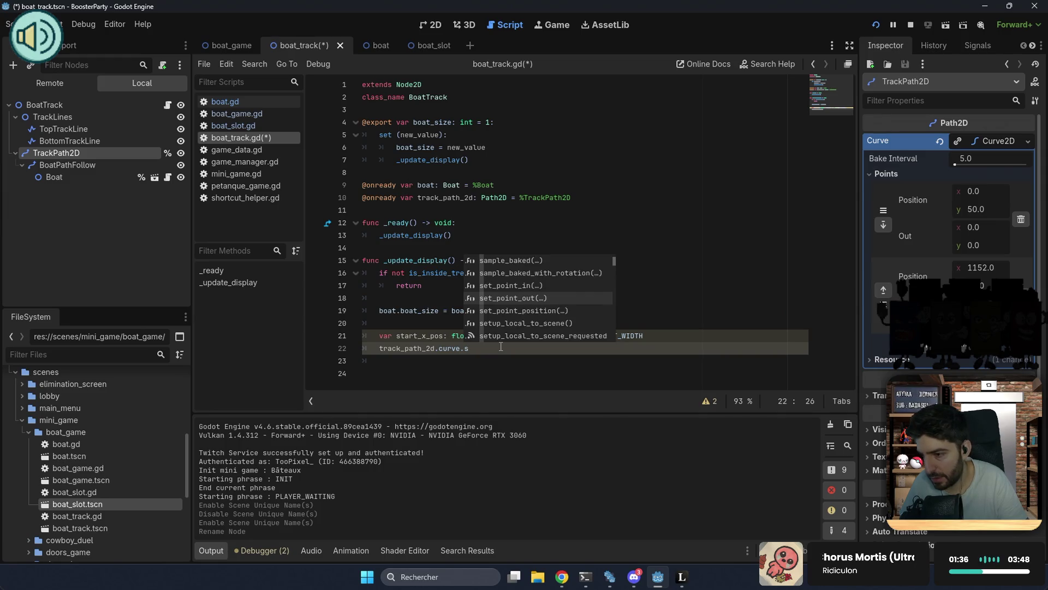
key("Return")
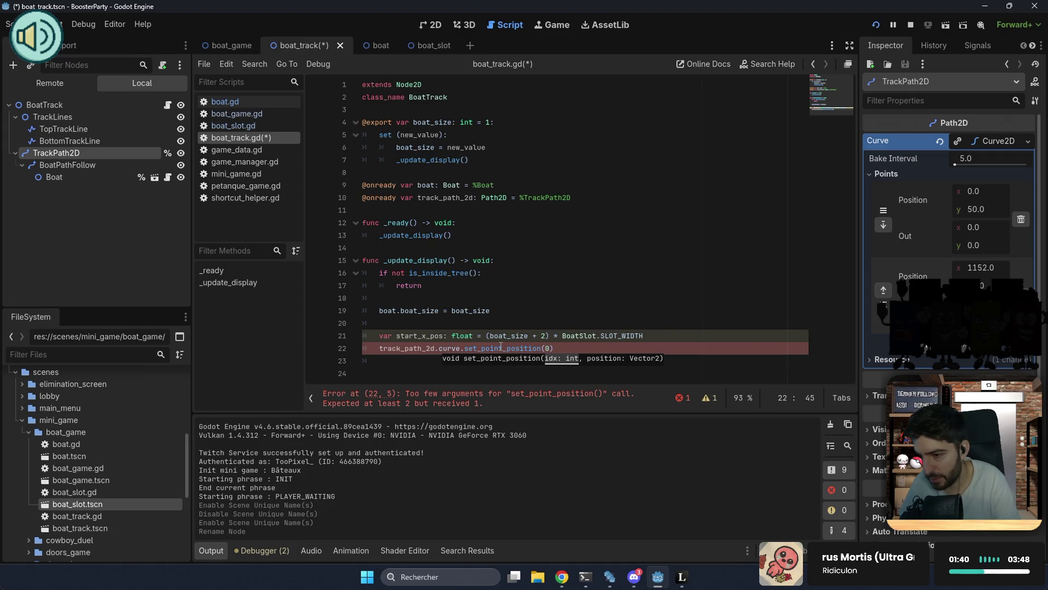
type(", Ve")
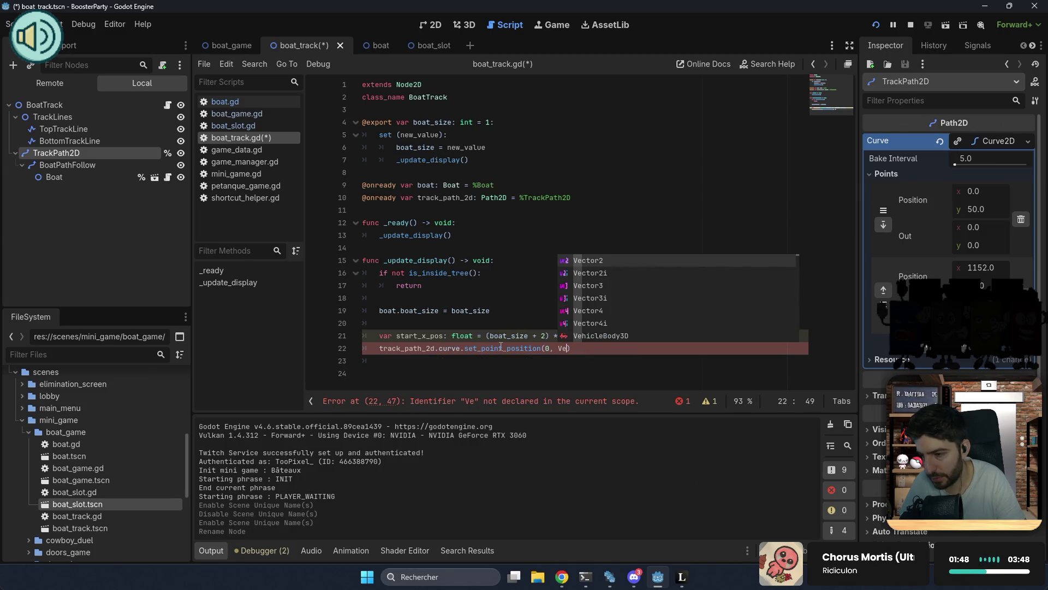
key("Return")
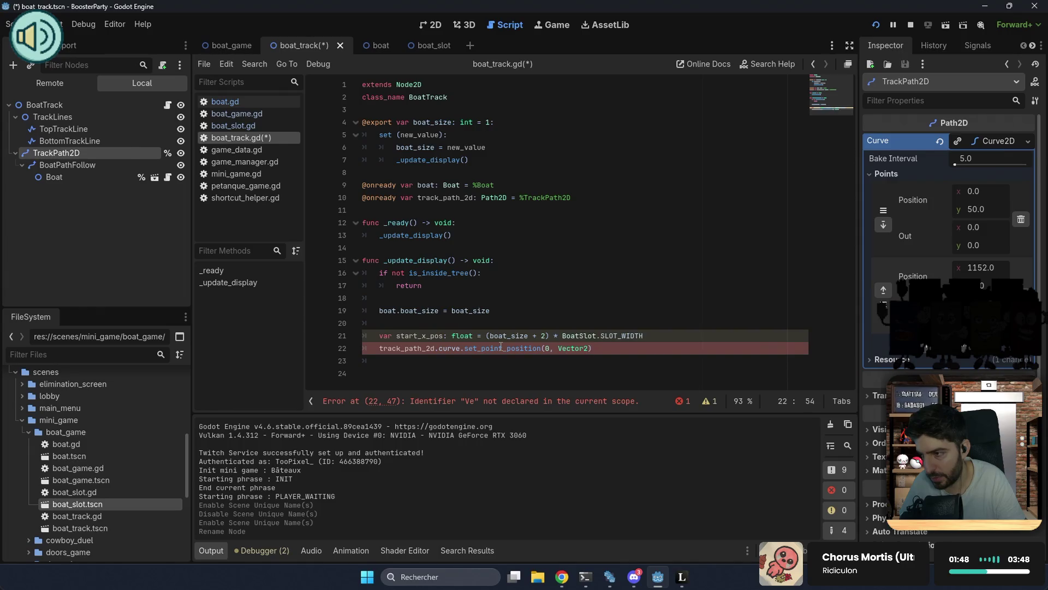
type("(")
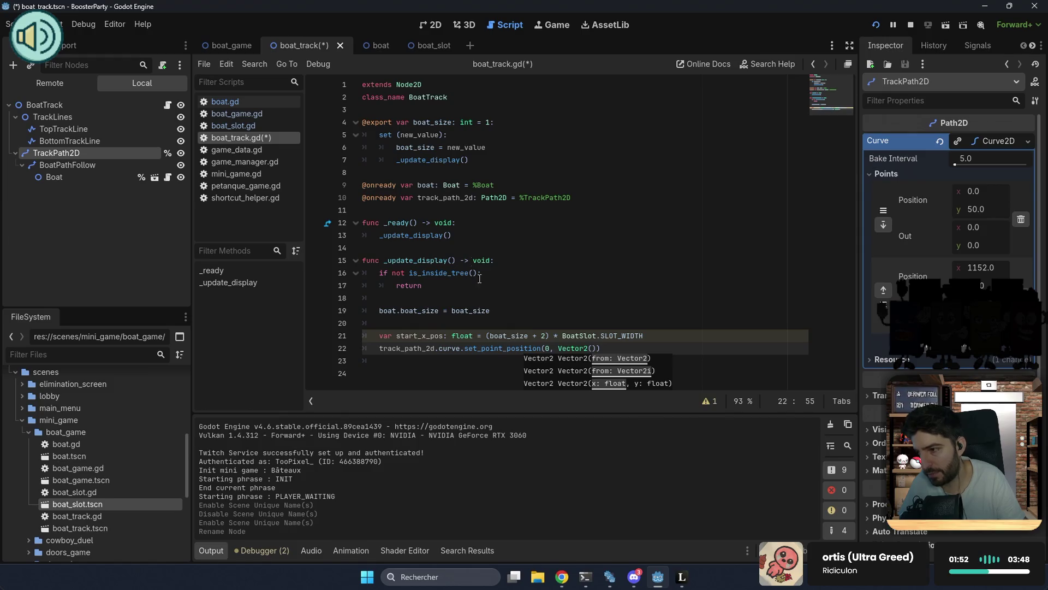
Step: Add a TODO comment about track height changes below the start_x_pos line
left_click(464, 99)
key("Return")
key("Return")
type("const")
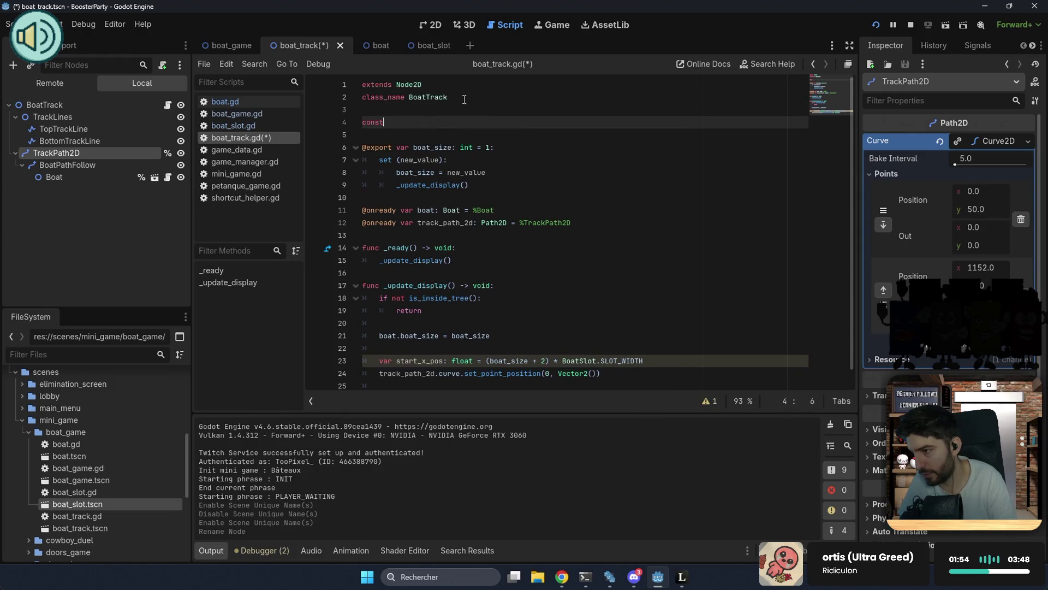
key("BackSpace")
key("BackSpace")
key("BackSpace")
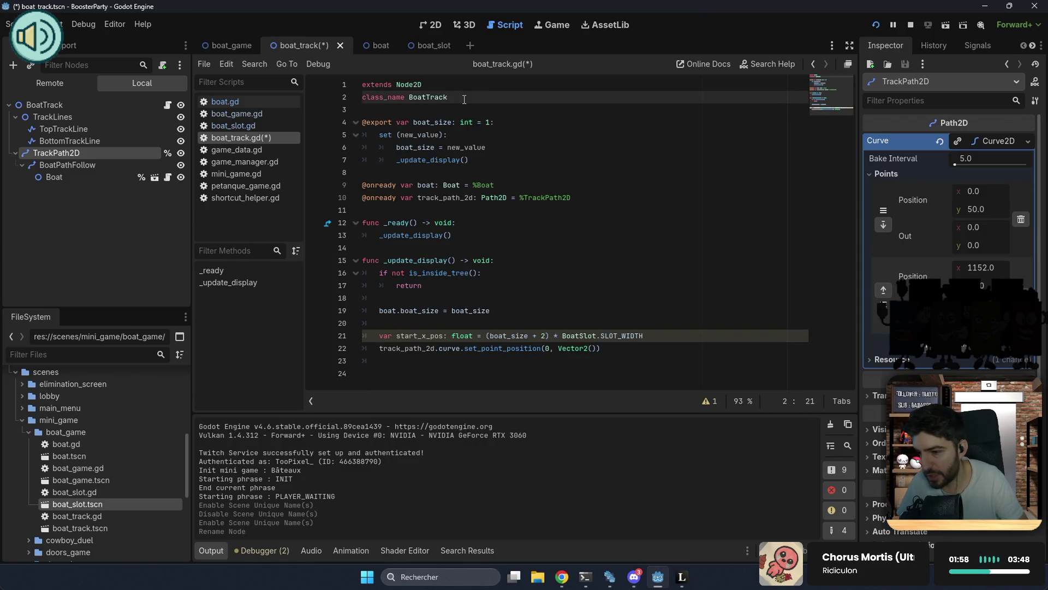
left_click(671, 337)
key("Return")
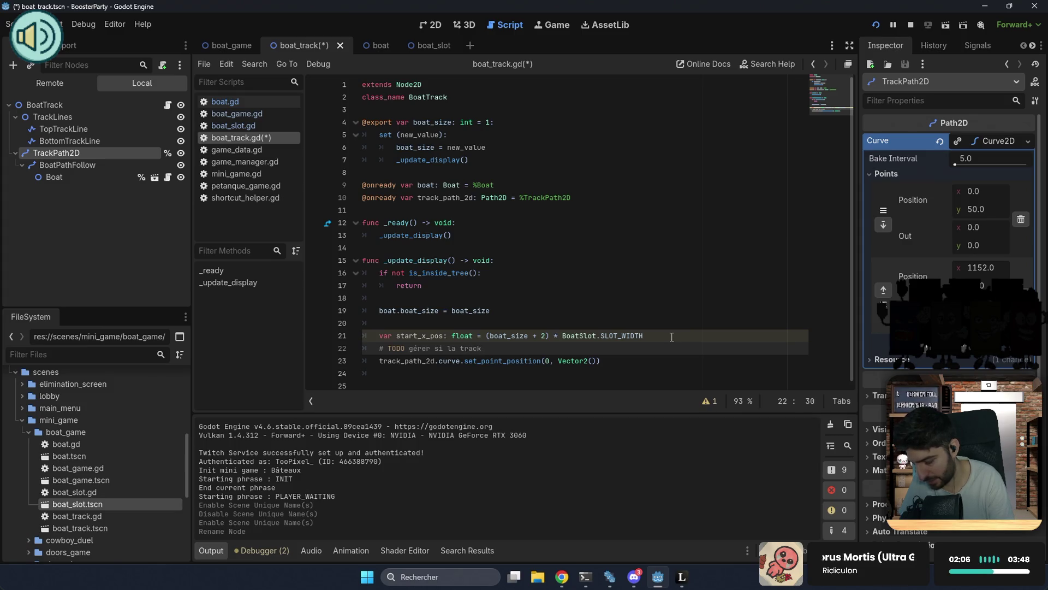
type("hange")
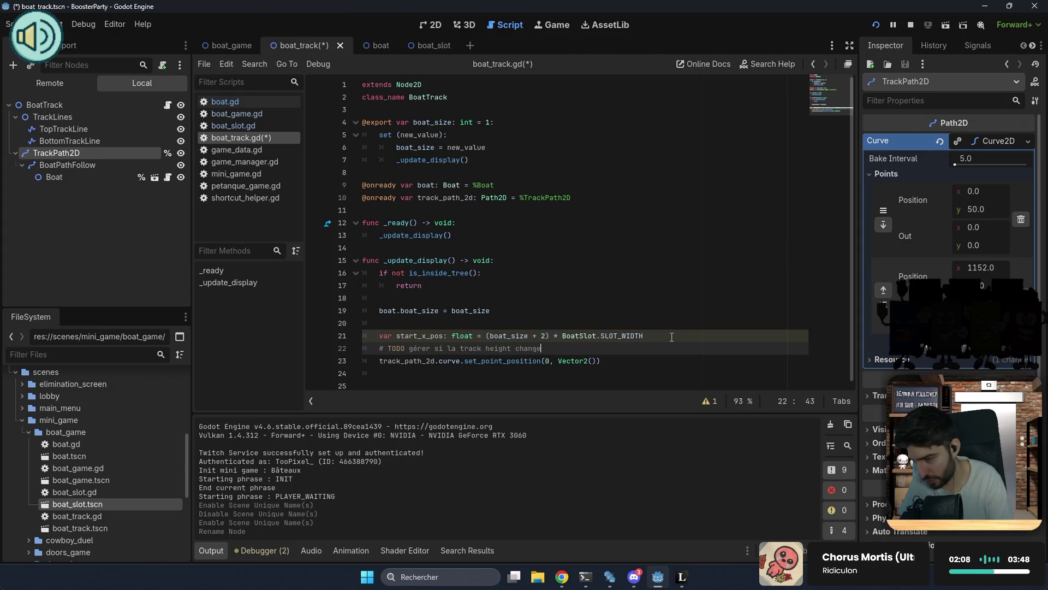
Step: Set the first point to Vector2(start_x_pos, 50.0) and save the script
key("Down")
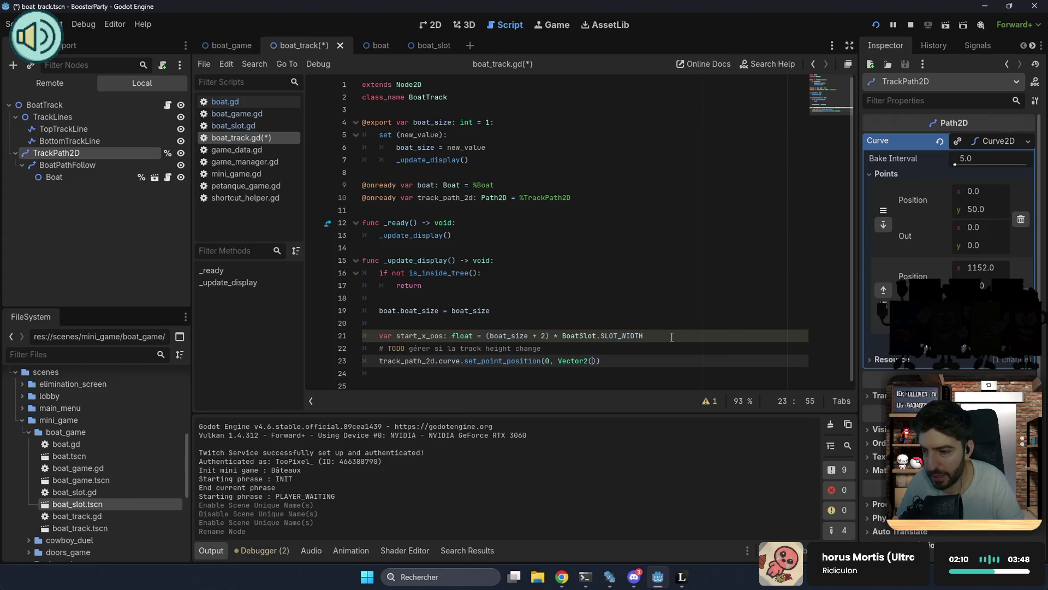
type("st")
key("Return")
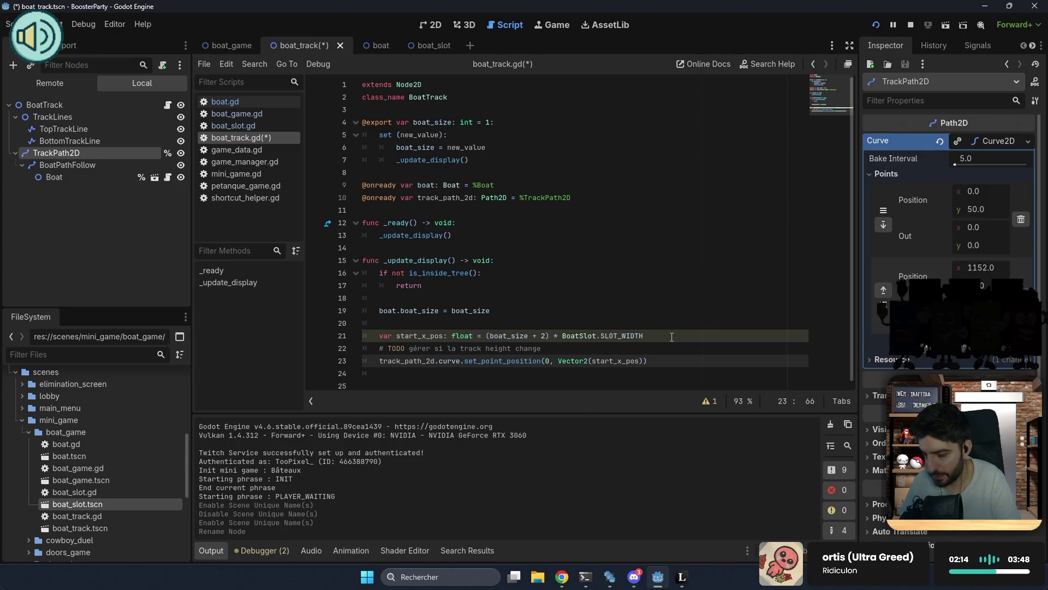
type(", ")
type("50.0")
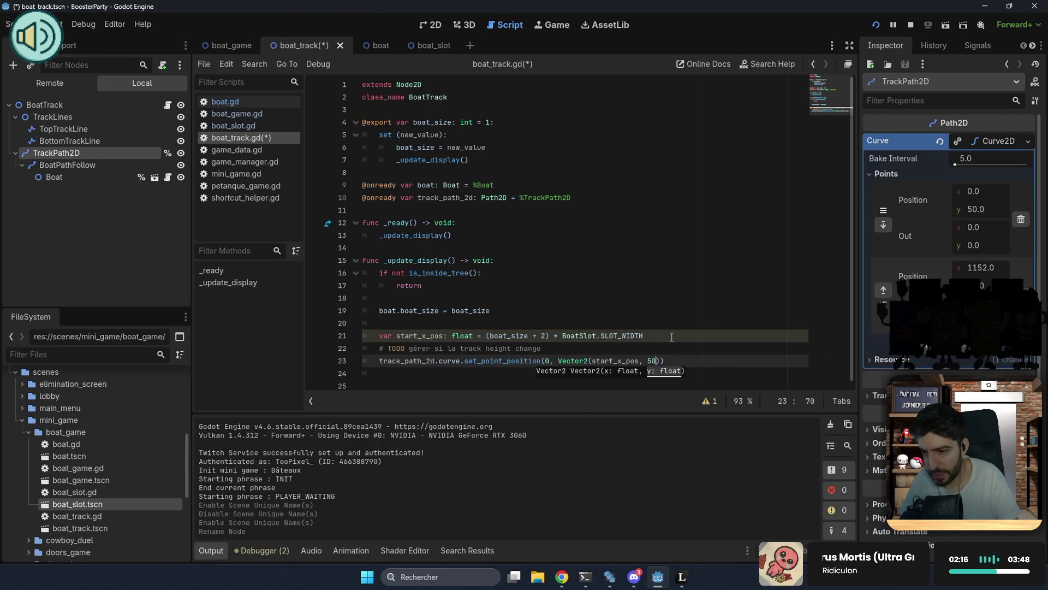
left_click(600, 348)
key("ctrl+s")
left_click(109, 165)
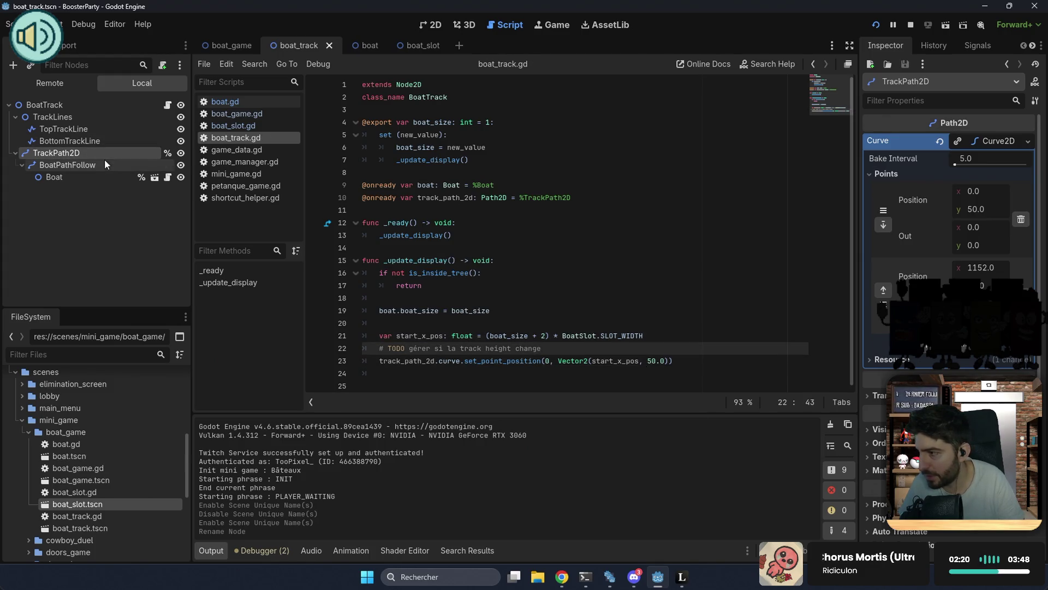
Step: Reset BoatPathFollow's Progress Ratio to 0.0, test-run into the Bâteaux mini-game, then stop
left_click_drag(988, 160, 948, 158)
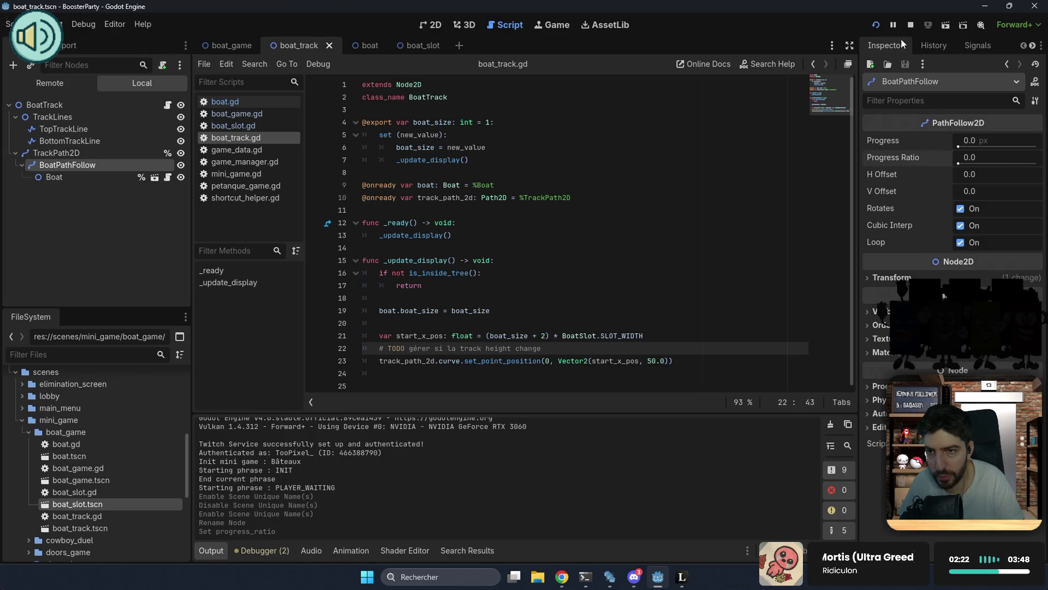
left_click(876, 25)
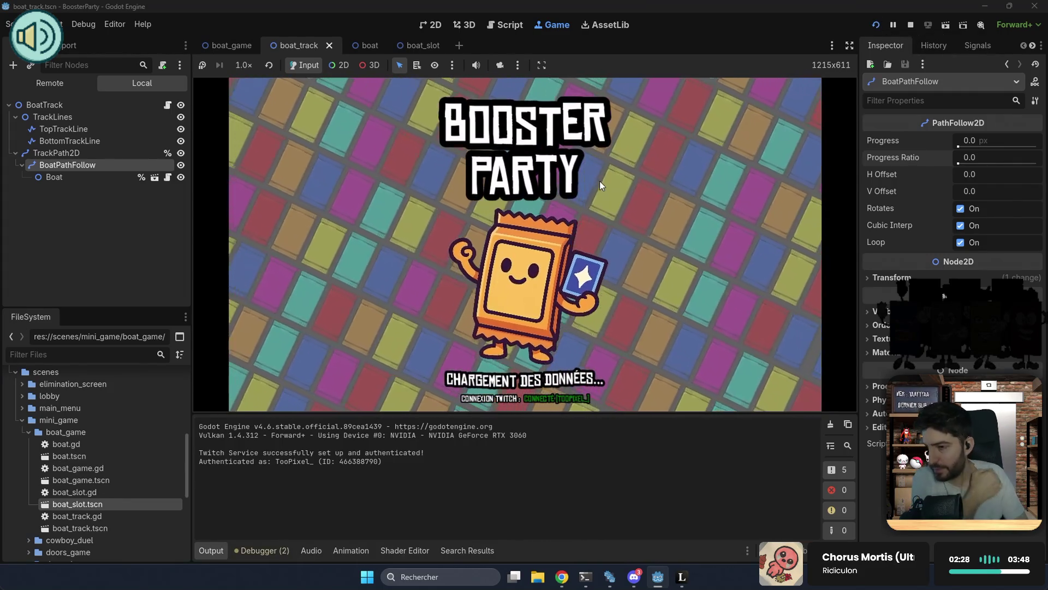
left_click(598, 195)
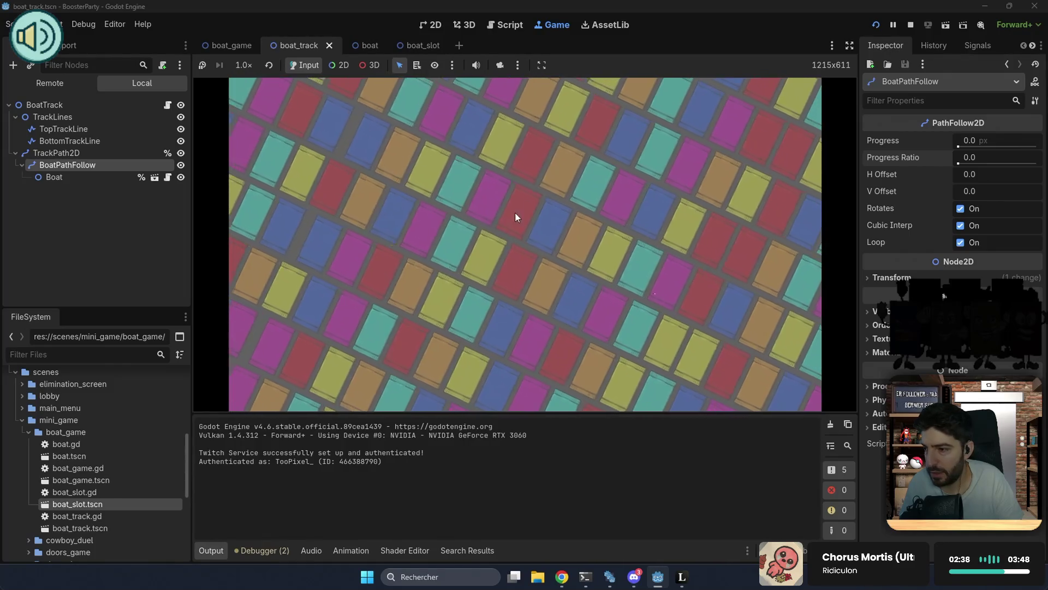
left_click(461, 242)
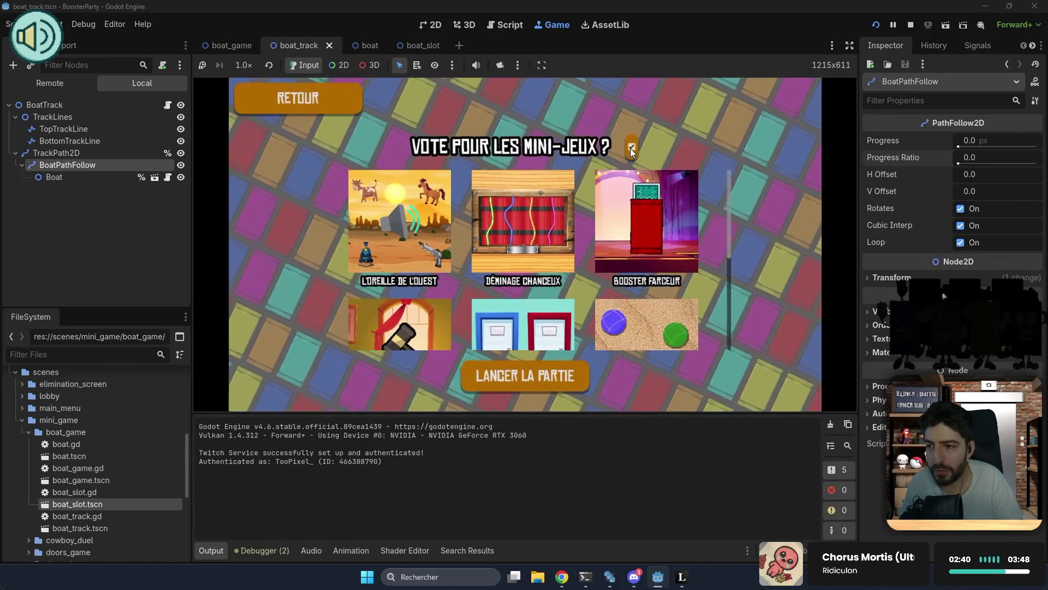
scroll(405, 223, "down", 3)
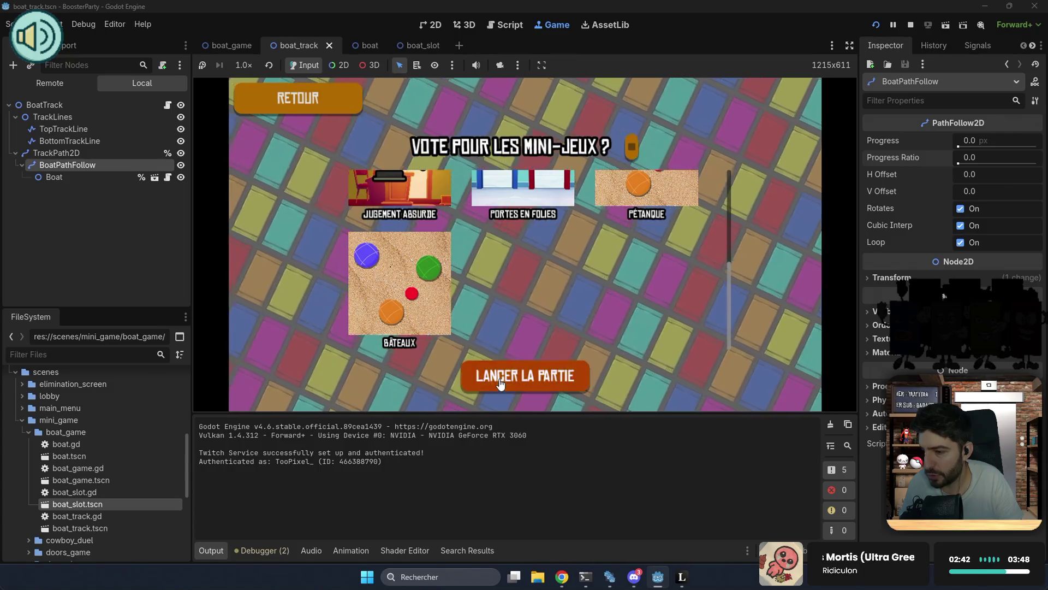
left_click(494, 374)
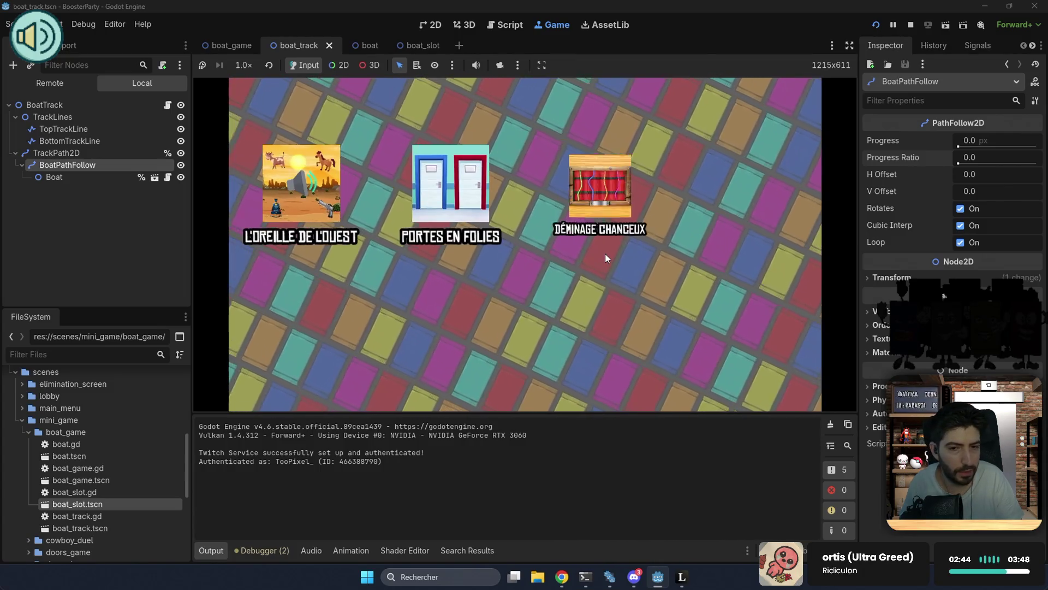
left_click(727, 174)
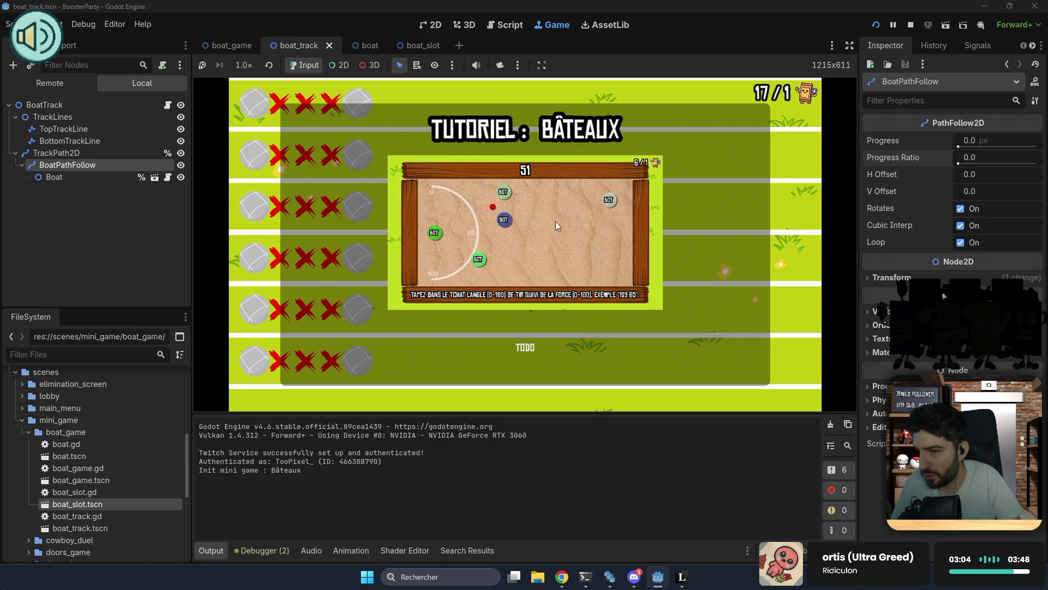
left_click(911, 26)
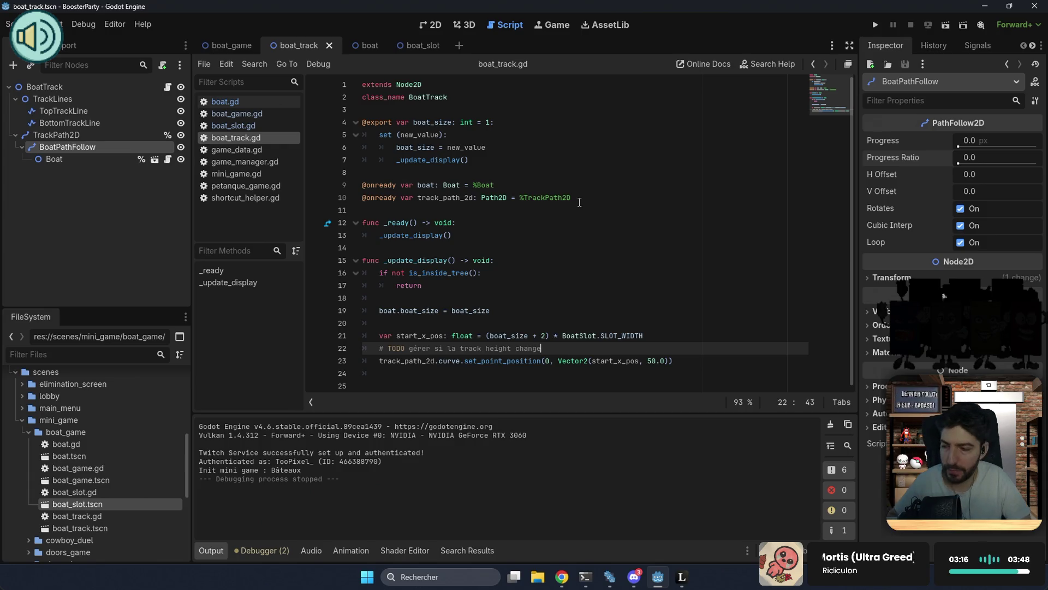
Step: Add a _start_race() call after _player_waiting() in boat_game.gd's Phase.INIT branch
left_click(596, 311)
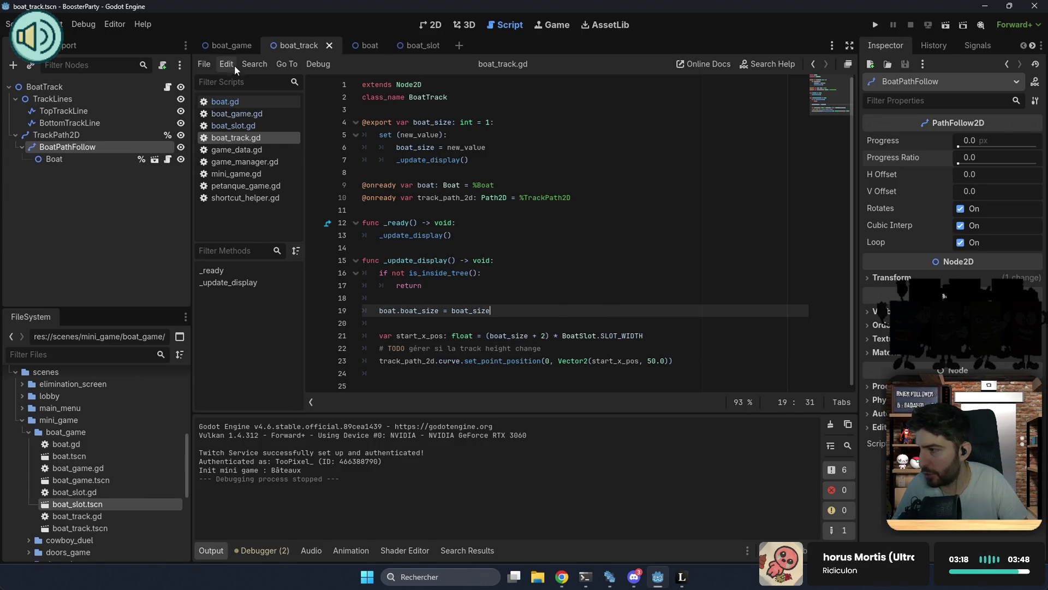
left_click(223, 47)
left_click(74, 86)
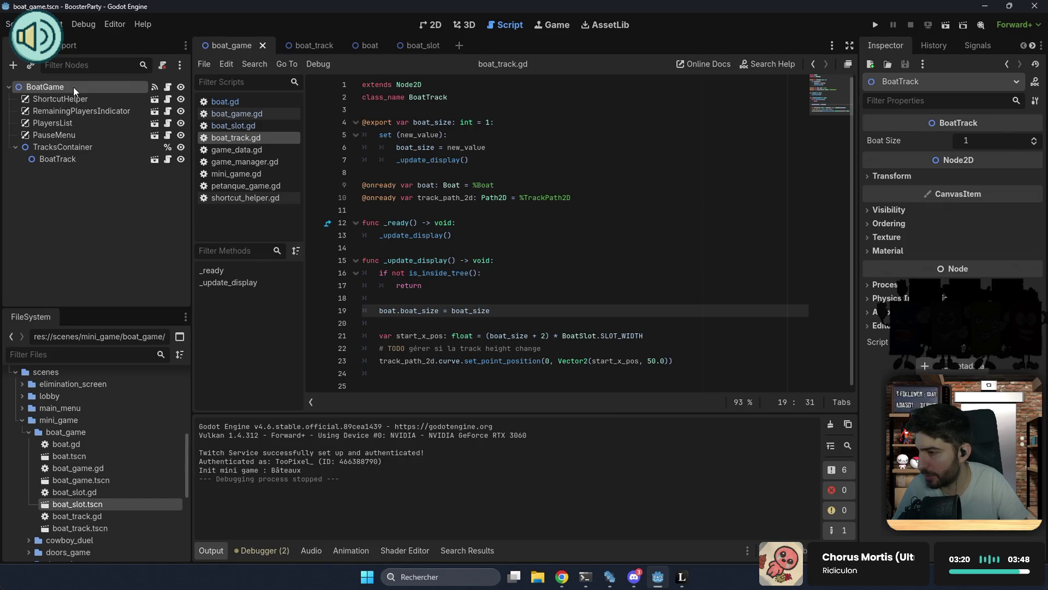
left_click(155, 87)
mouse_move(828, 246)
left_mouse_down()
mouse_move(839, 113)
mouse_move(843, 175)
left_mouse_up()
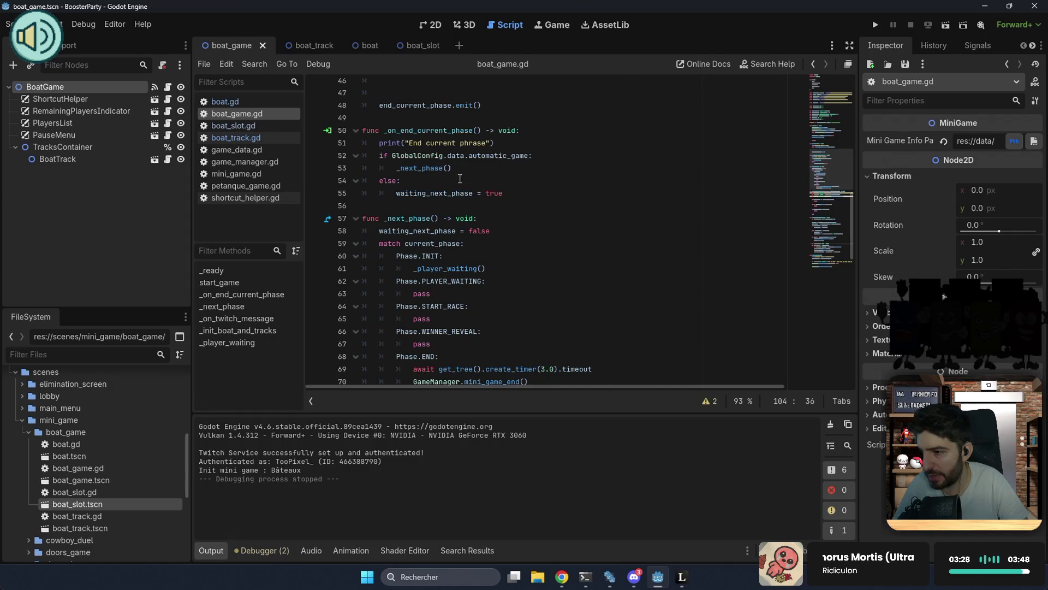
scroll(483, 182, "down", 2)
left_click(506, 156)
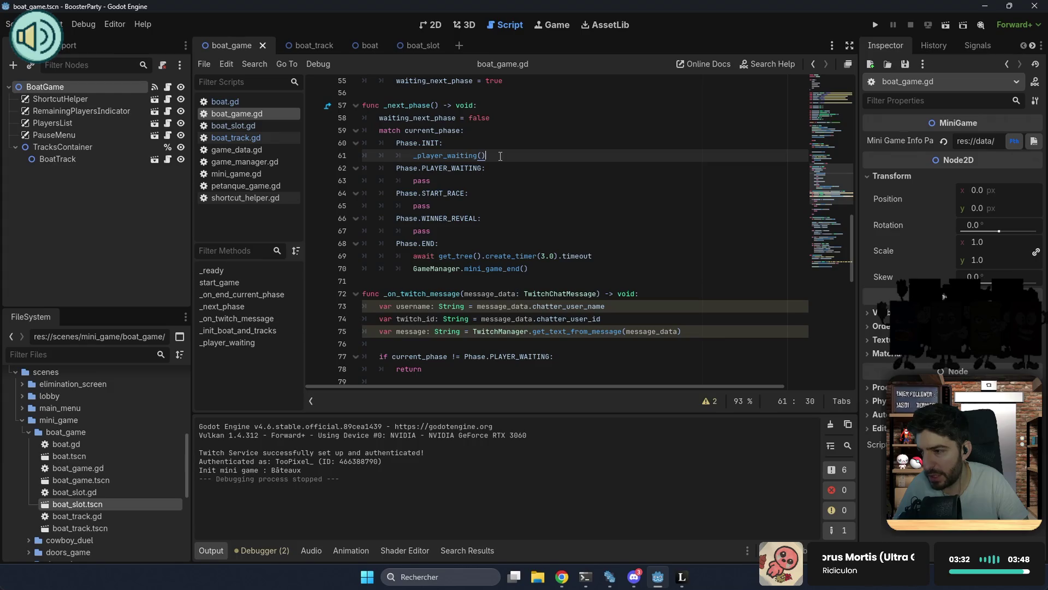
key("Return")
type("_start_rac")
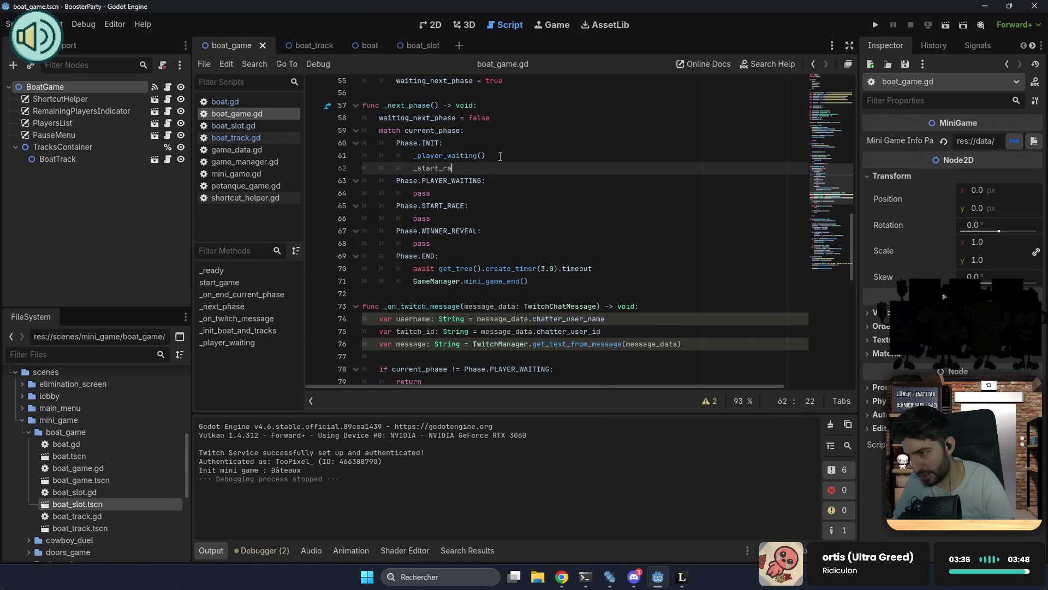
type("e(")
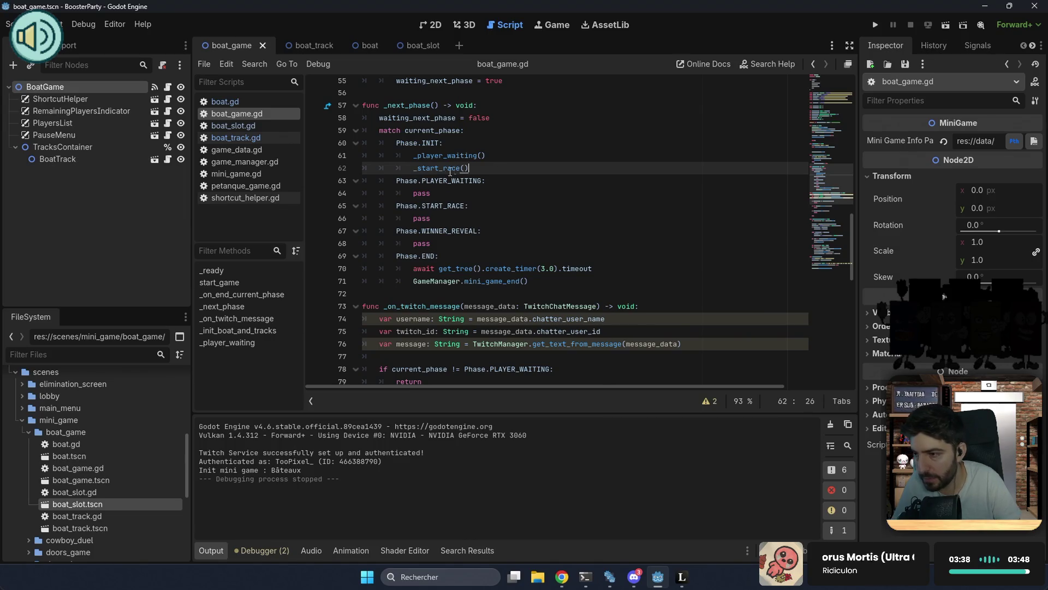
key("Left")
scroll(469, 184, "down", 12)
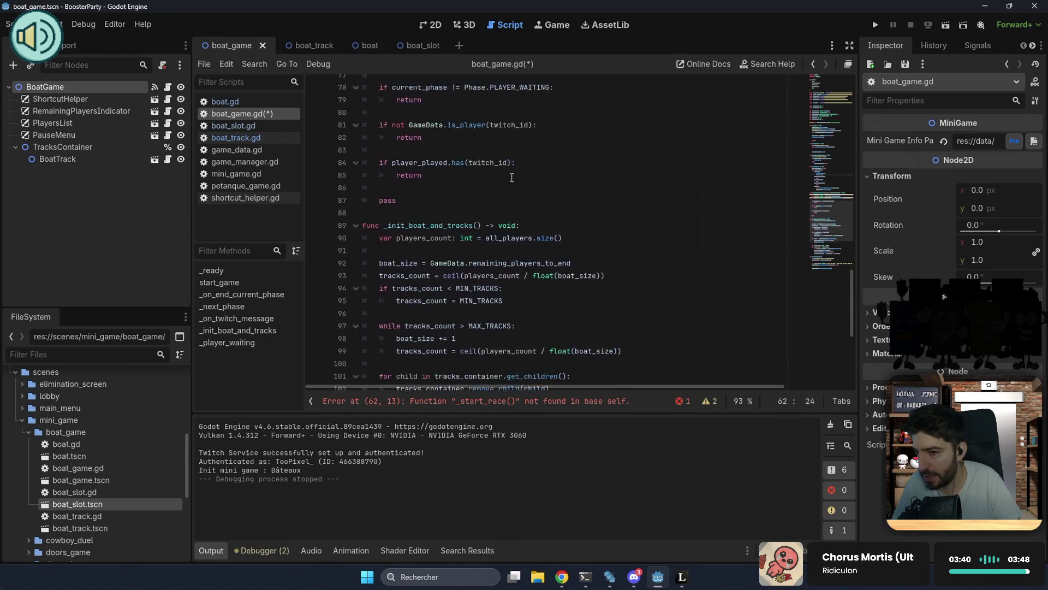
Step: Add a new _start_race() -> void function with a pass body
left_click(411, 373)
key("Return")
type("func _start_race(")
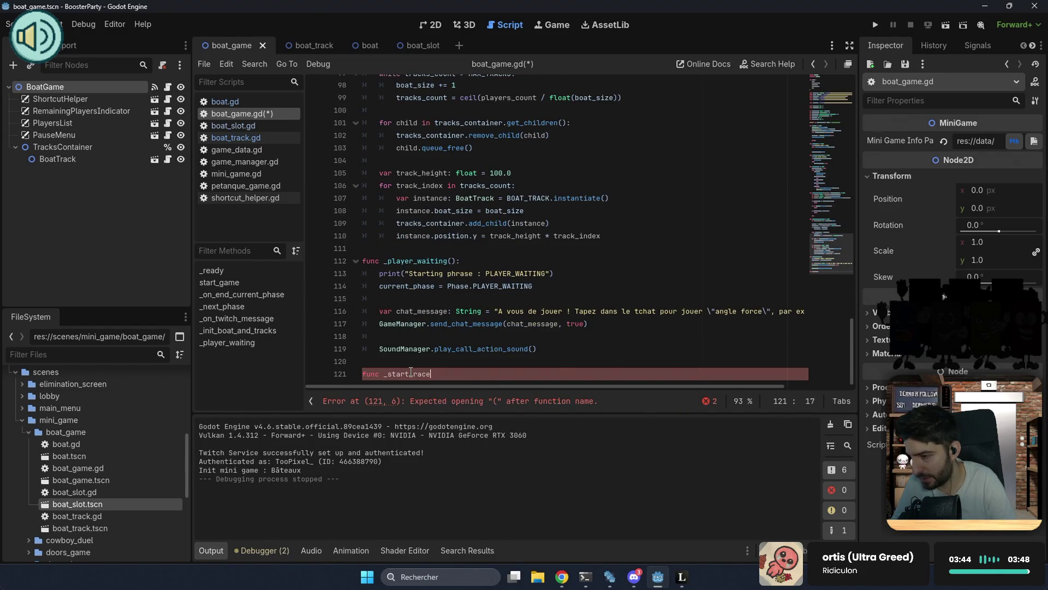
type(") -> void:")
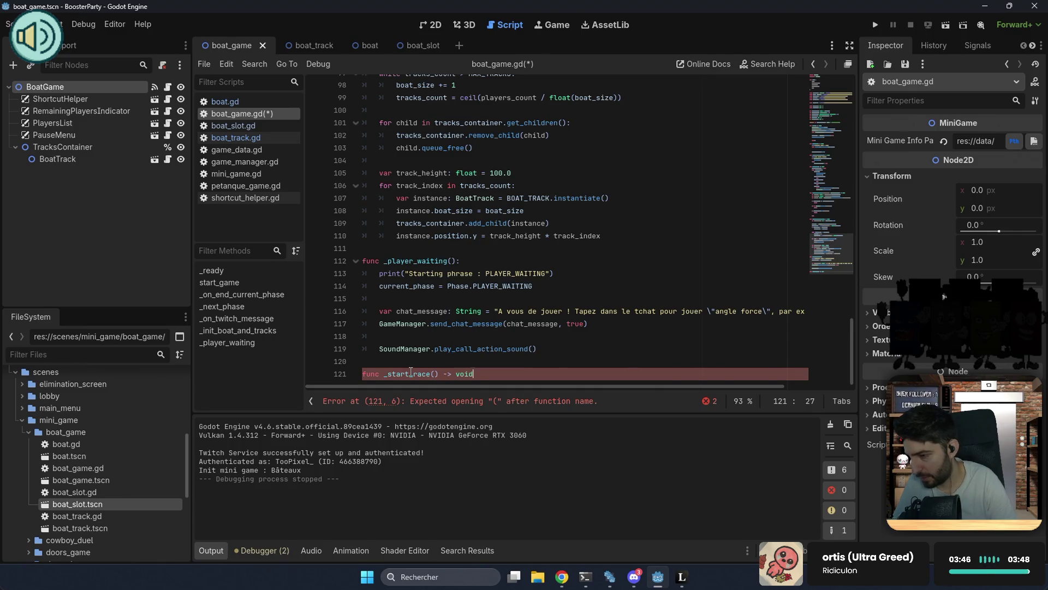
key("Return")
type("pass")
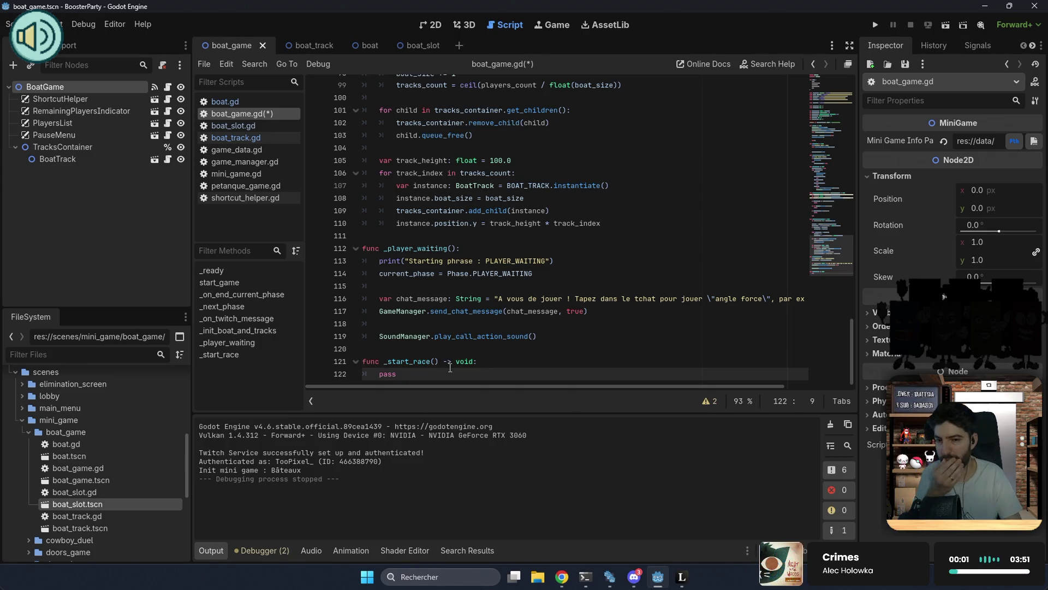
key("Return")
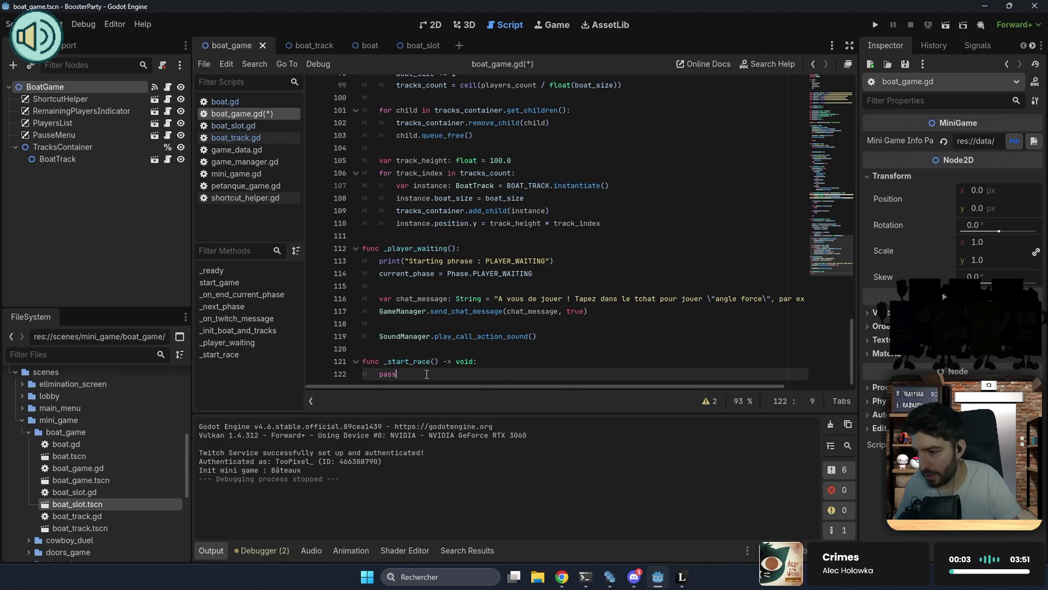
key("Up")
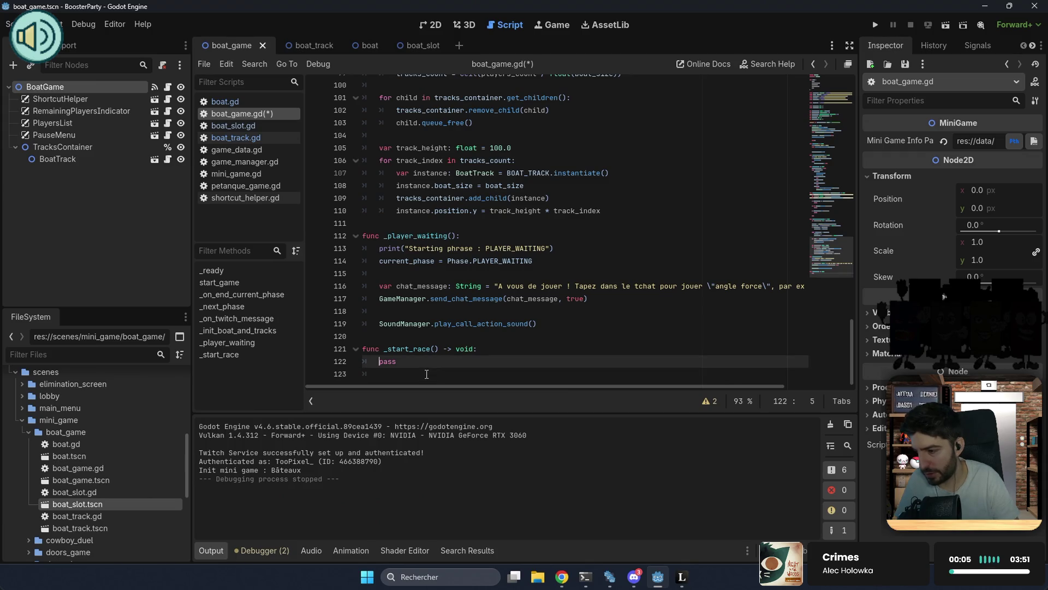
mouse_move(839, 242)
left_mouse_down()
mouse_move(847, 116)
mouse_move(841, 241)
left_mouse_up()
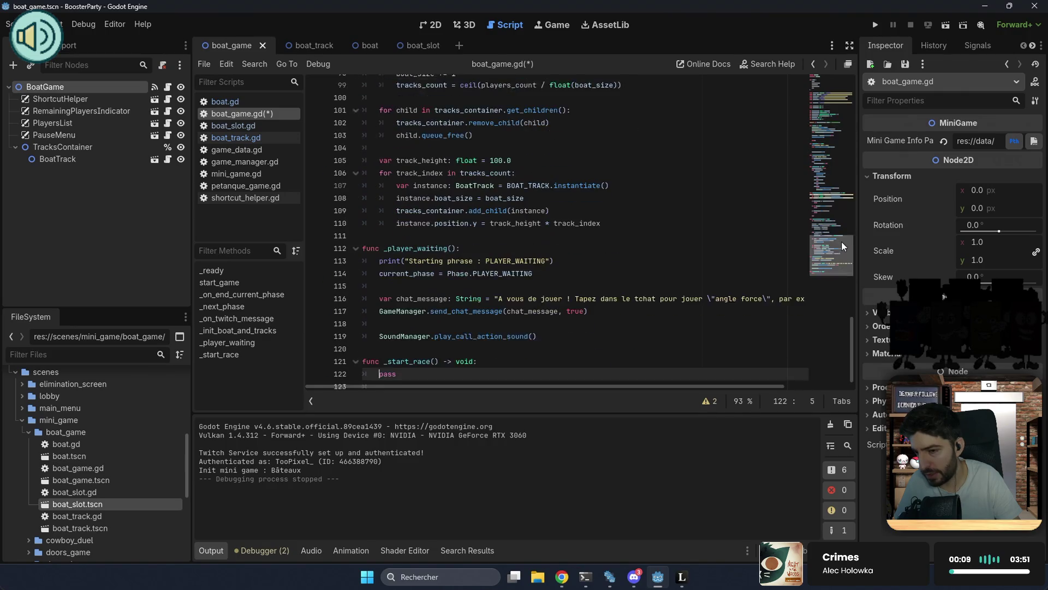
Step: Add a stub _race_tick() -> void function below it containing pass
left_click(432, 375)
key("BackSpace")
key("Return")
key("Return")
key("Return")
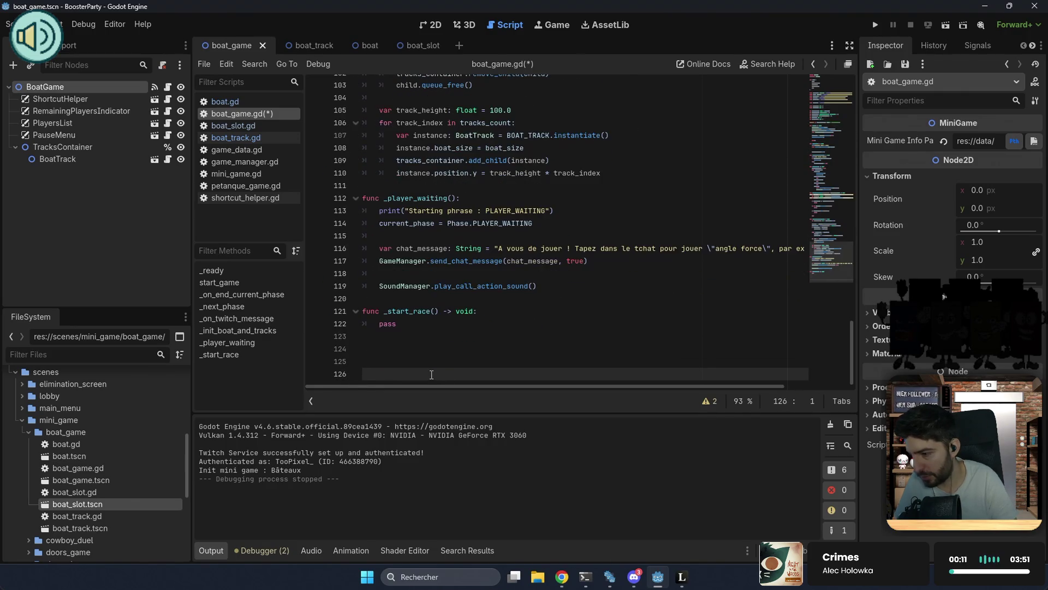
key("Up")
key("Up")
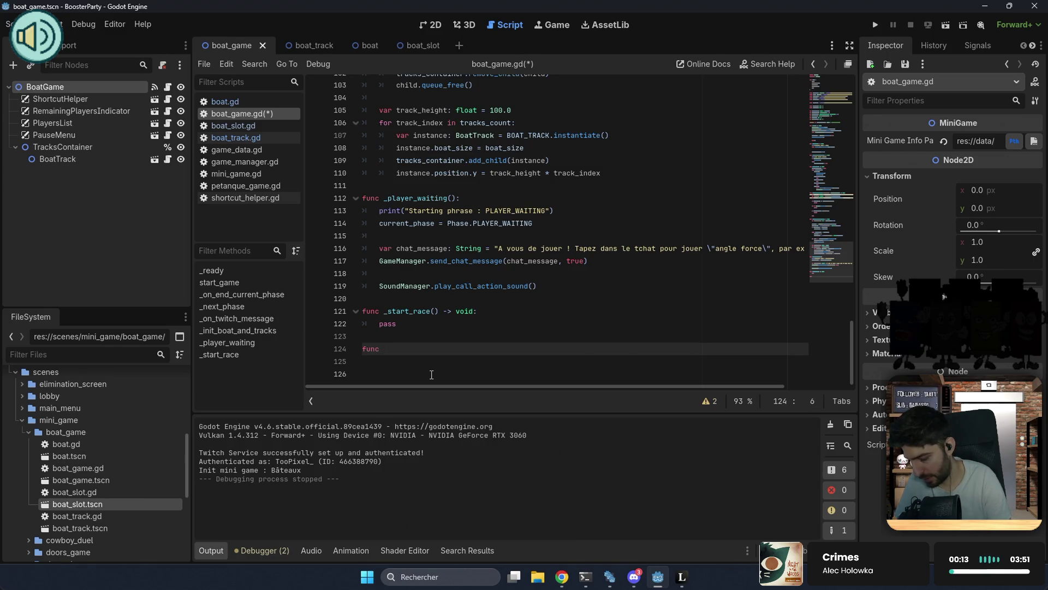
type("_race_tick() -")
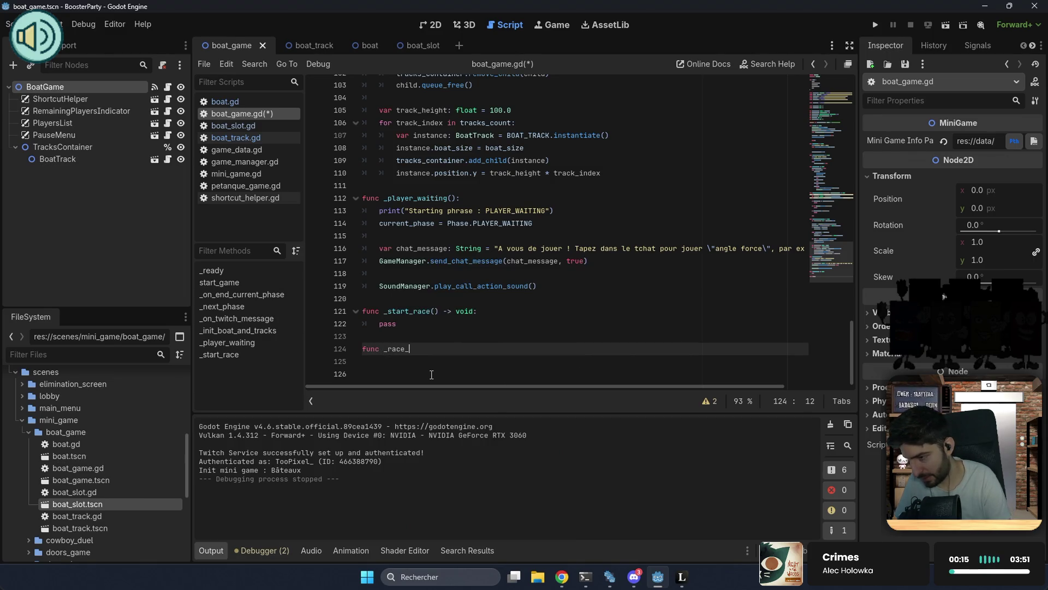
type("> vo")
key("Return")
type("pass")
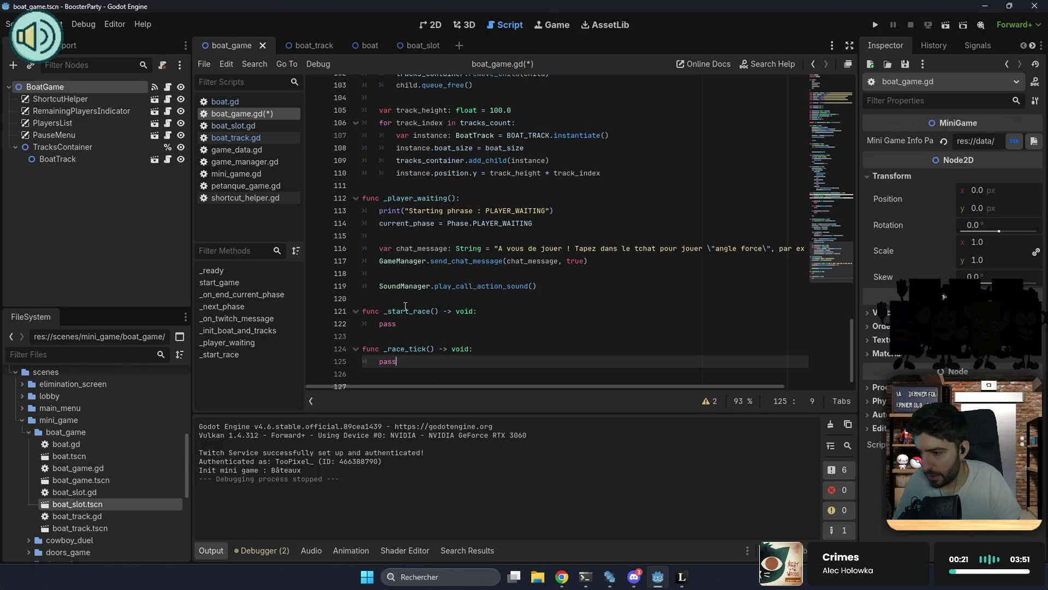
Step: Replace pass in _start_race with a call to _race_tick()
double_click(404, 310)
double_click(391, 324)
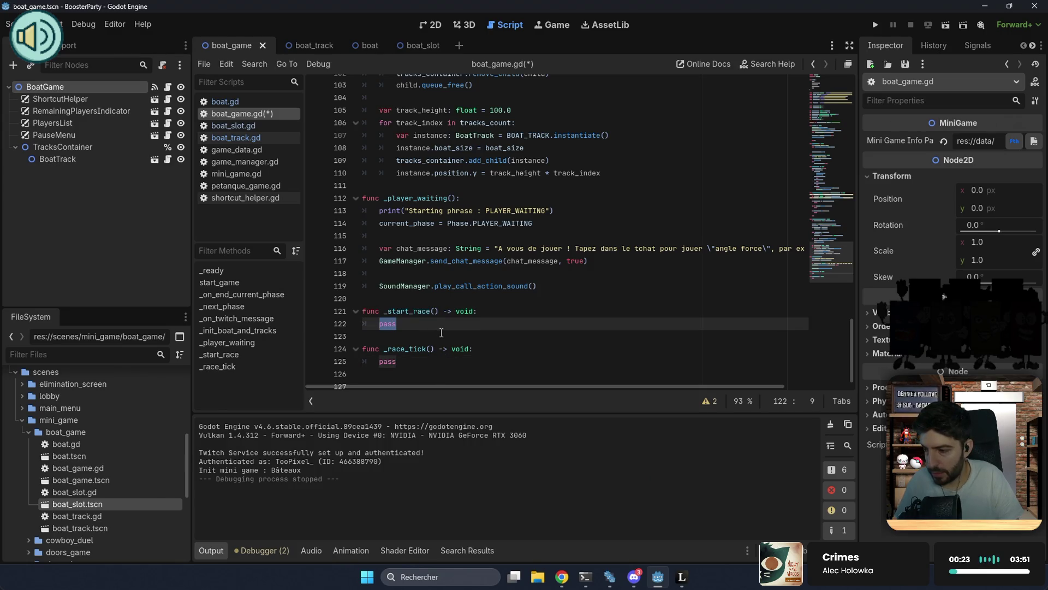
type("_race")
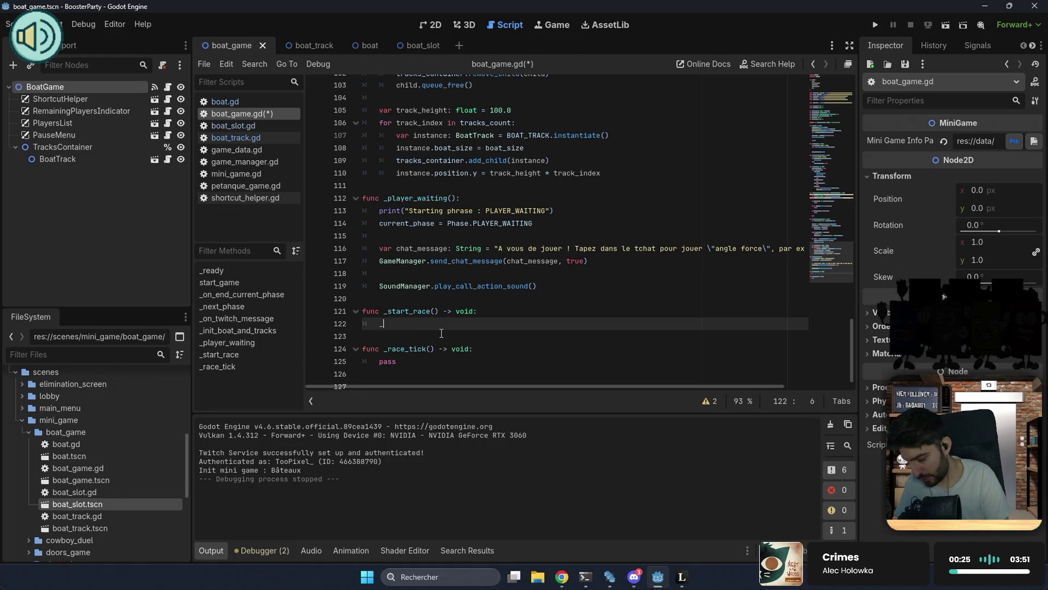
key("Return")
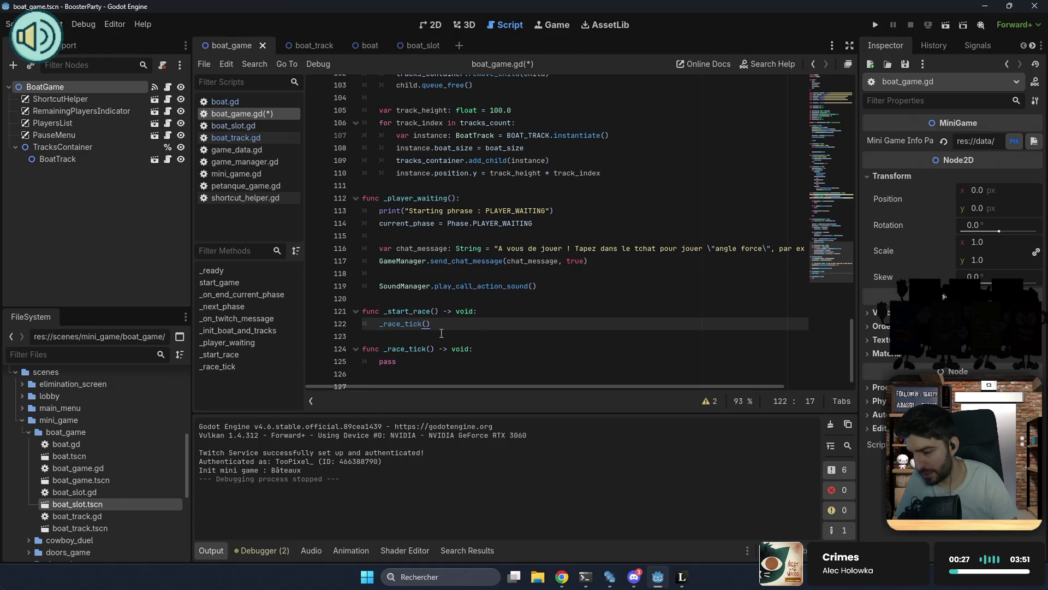
left_click(420, 358)
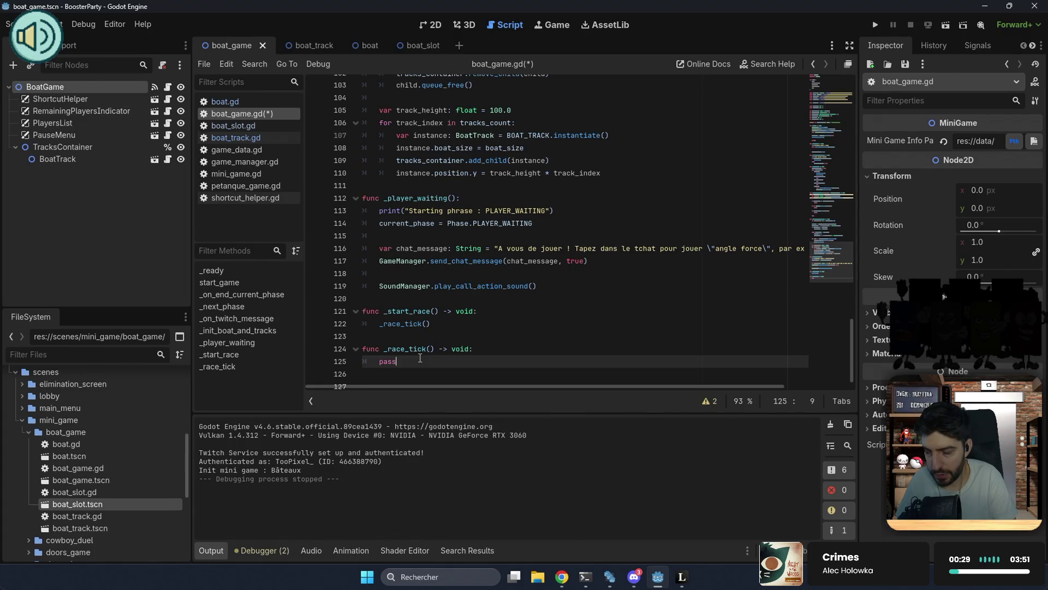
mouse_move(830, 267)
left_mouse_down()
mouse_move(834, 155)
mouse_move(806, 102)
left_mouse_up()
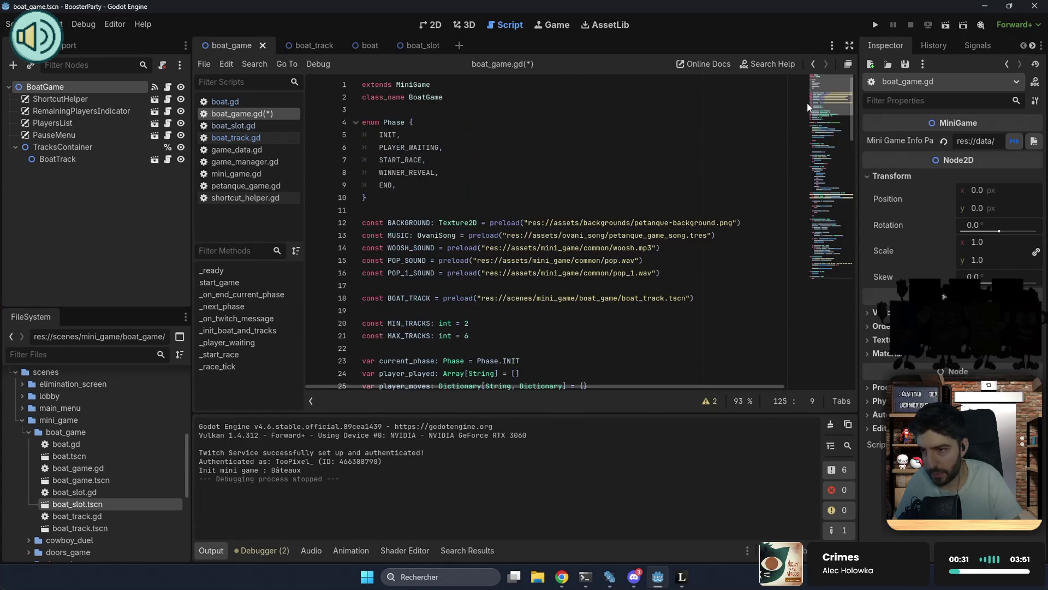
Step: Below MAX_TRACKS, declare the constant RACE_TICK_DURATION: float = 2.0
left_click(413, 286)
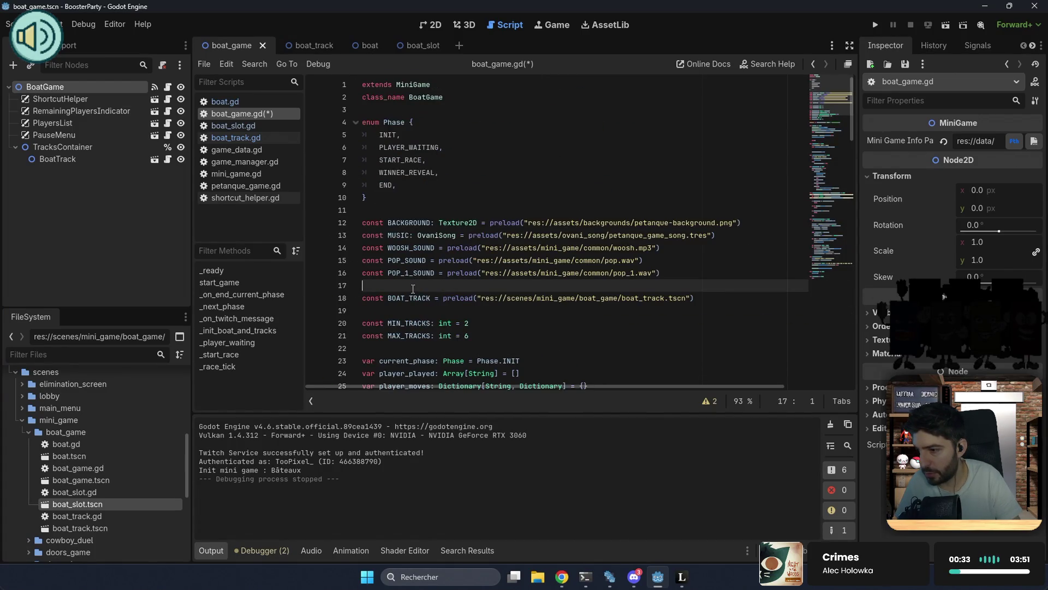
left_click(421, 331)
key("End")
key("Return")
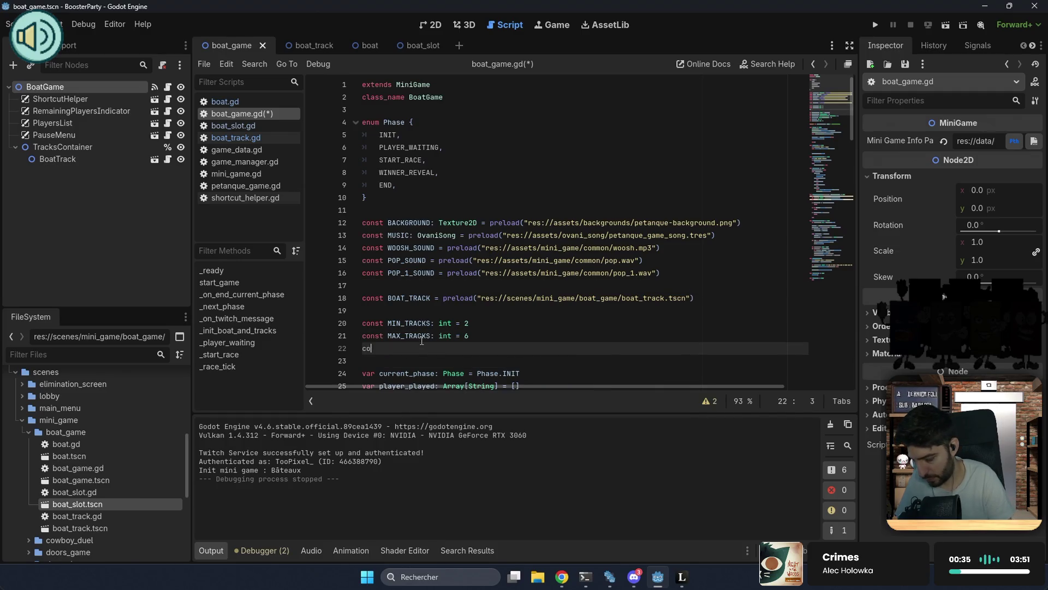
type("ACE_TIC")
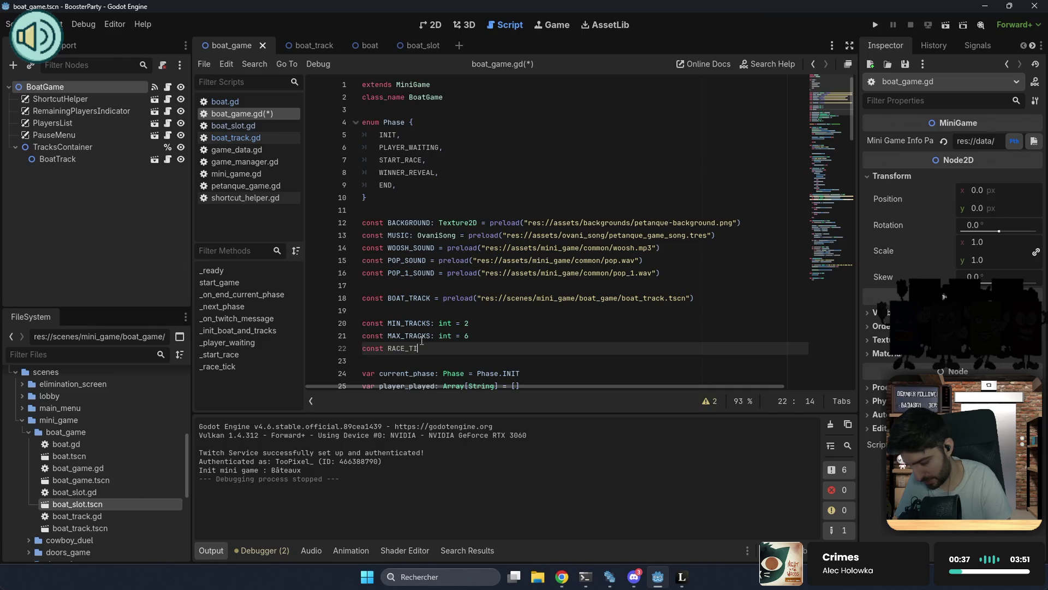
type("K_DURATIO")
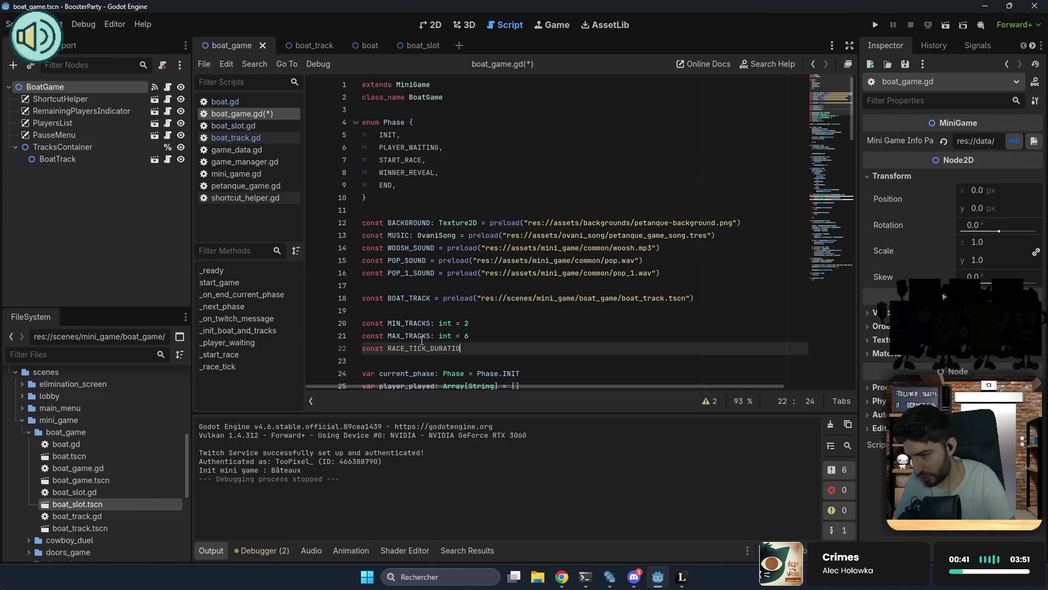
type("float = ")
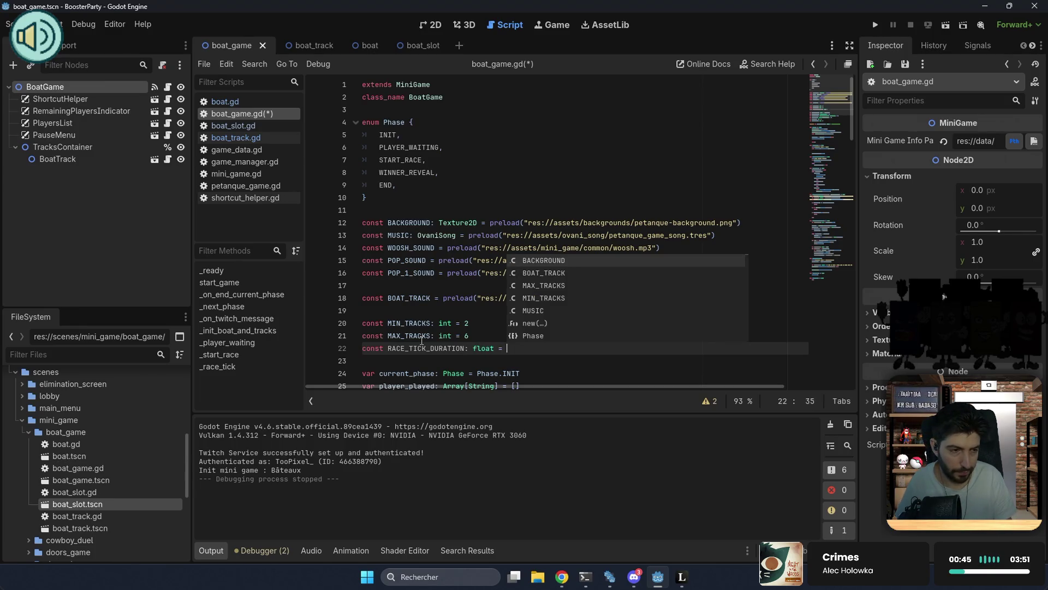
type("2.0")
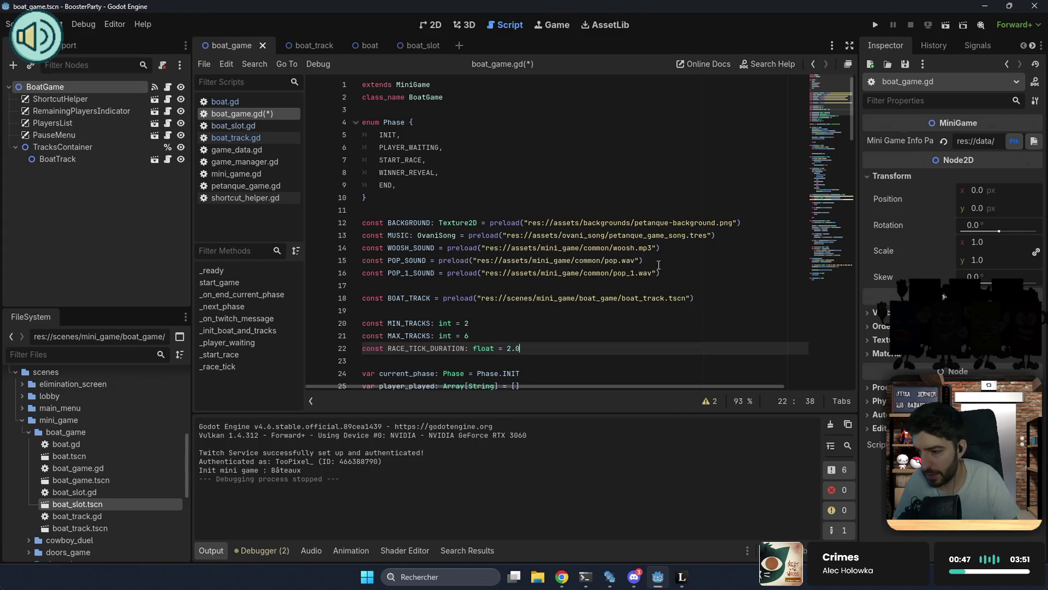
Step: Add RACE_TICK_MIN_PROGRESS: float = 0.05, then duplicate it as RACE_TICK_MAX_PROGRESS = 0.1
key("Return")
type("const RACE_TICK_MIN_PROGRE")
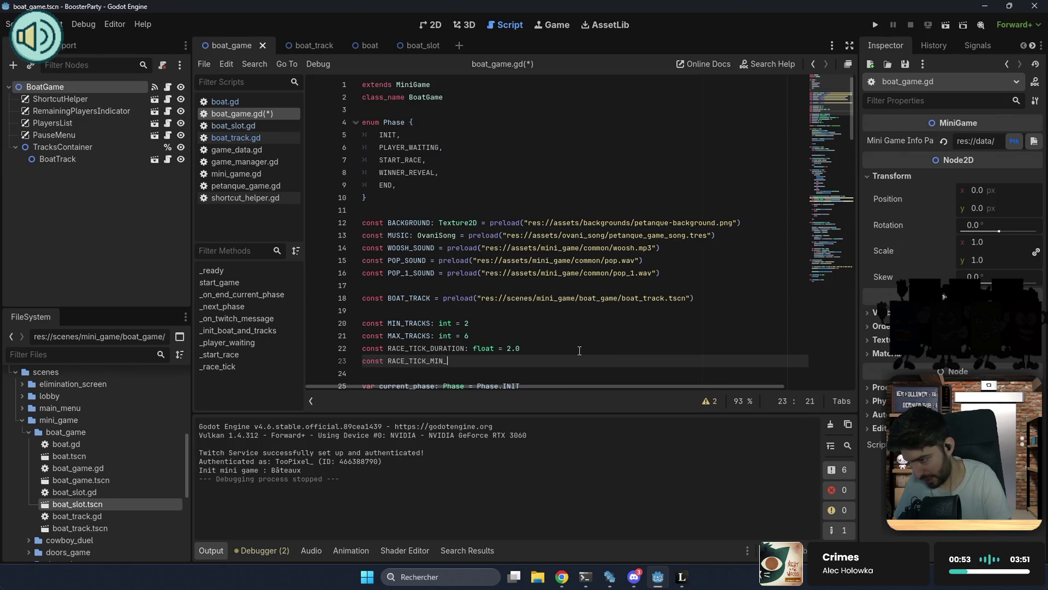
type("SS: float = ")
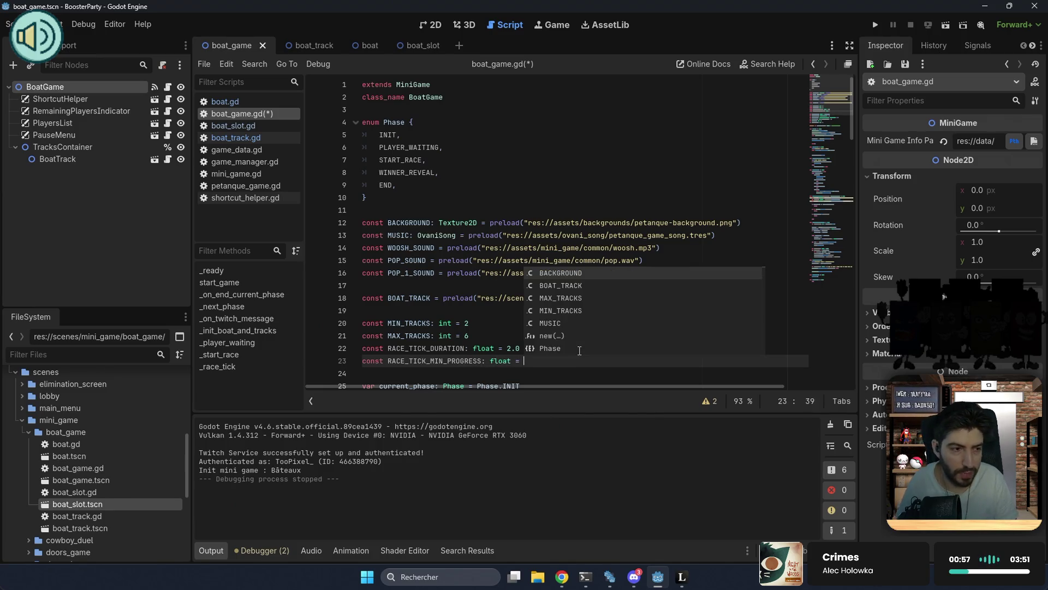
type("0.")
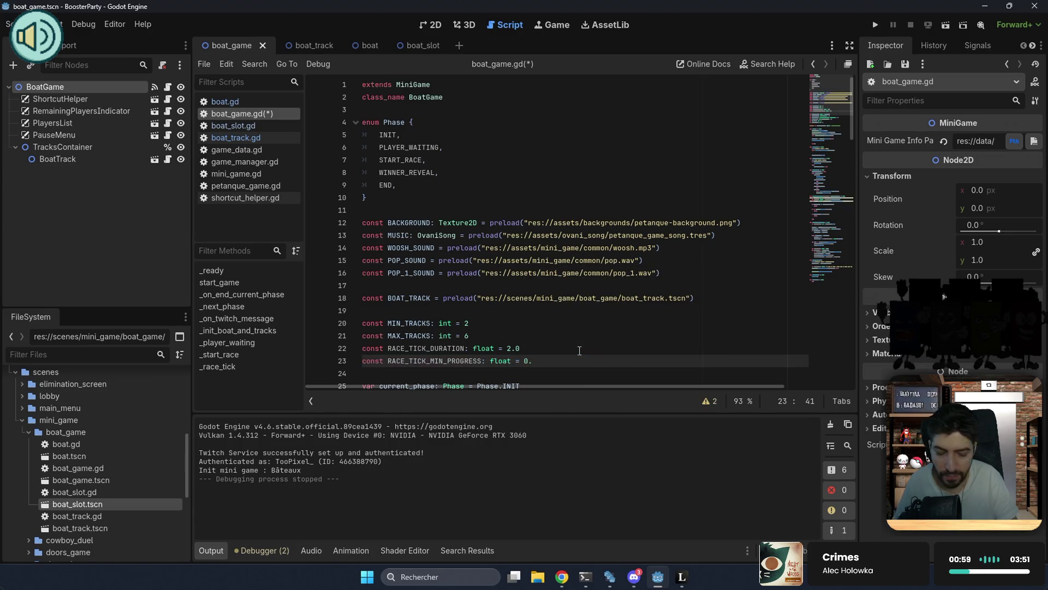
type("05")
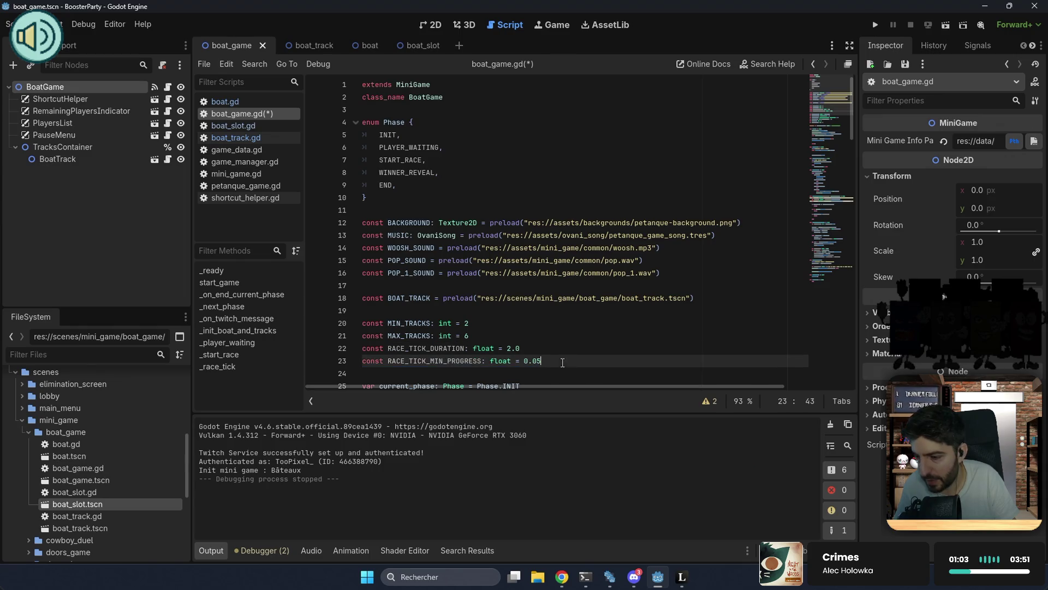
key("ctrl+shift+d")
left_click(440, 374)
key("BackSpace")
key("Delete")
type("AX")
double_click(544, 375)
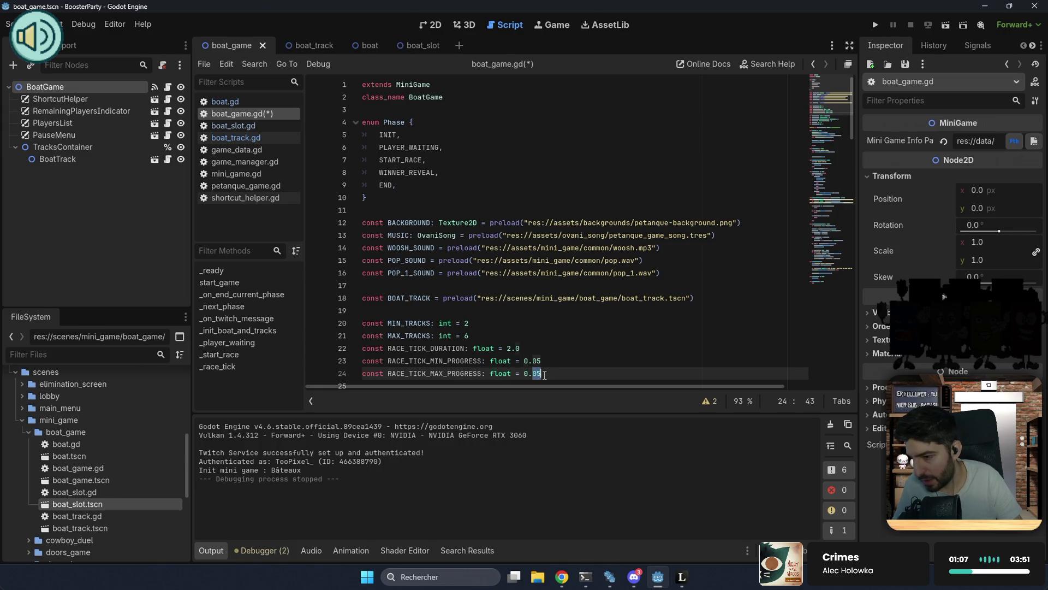
type("1")
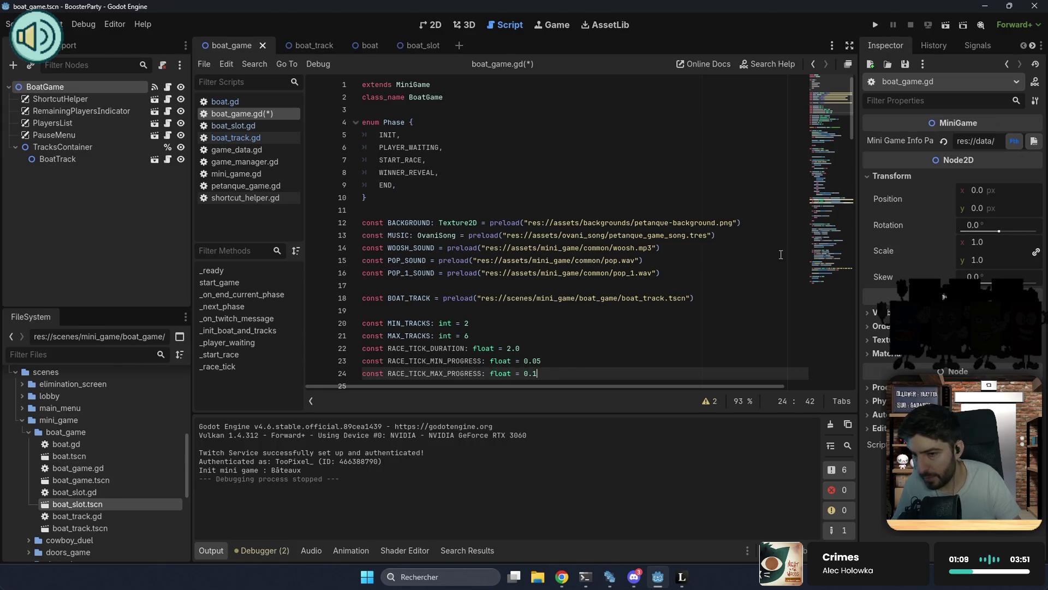
left_click_drag(853, 106, 852, 352)
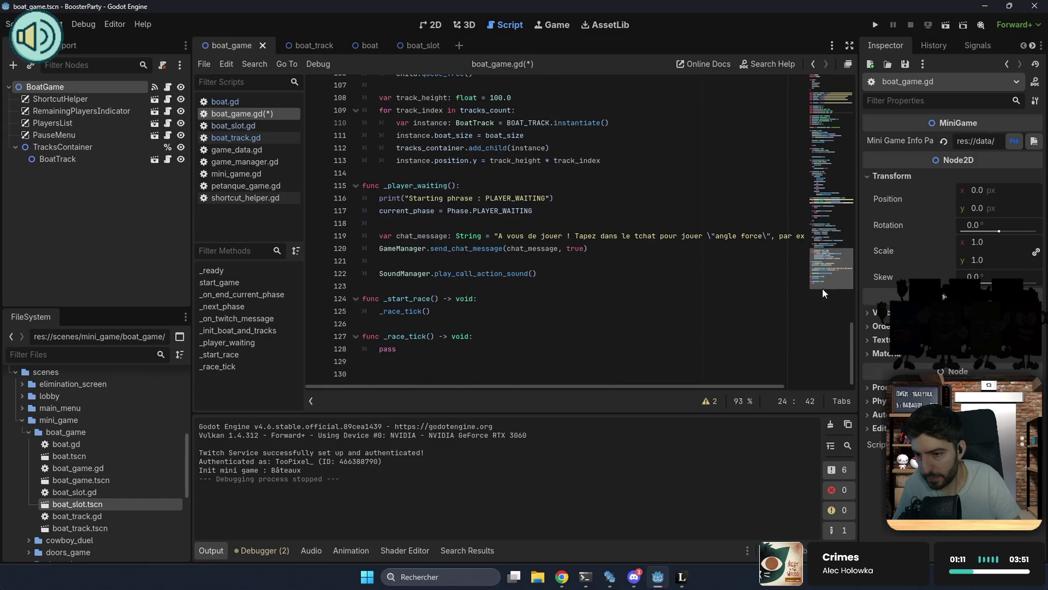
Step: Replace pass in _race_tick with a for track in tracks_container.get_children(): loop
left_click(420, 353)
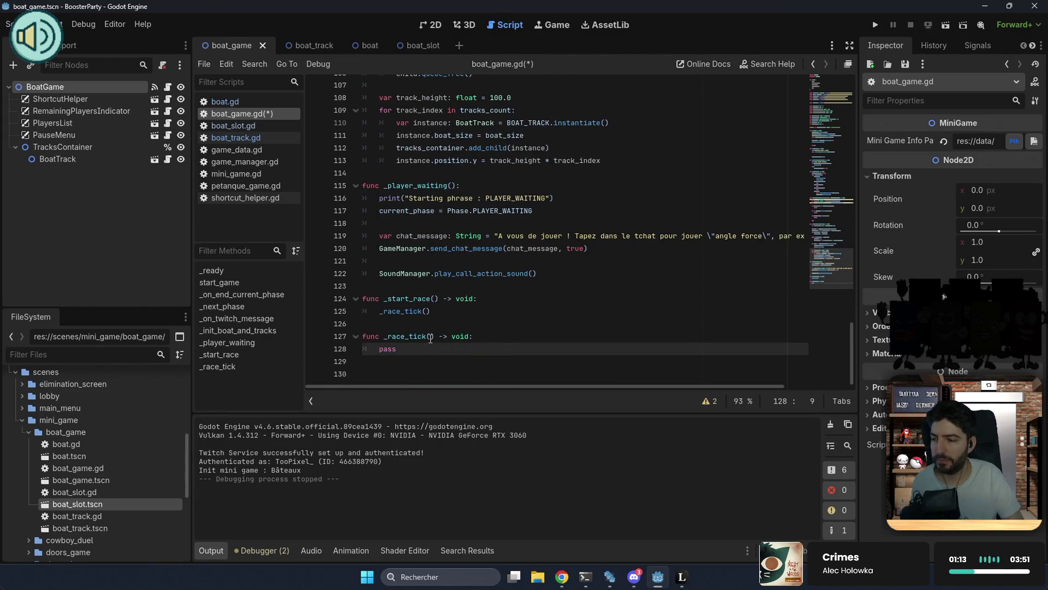
key("BackSpace")
key("BackSpace")
key("BackSpace")
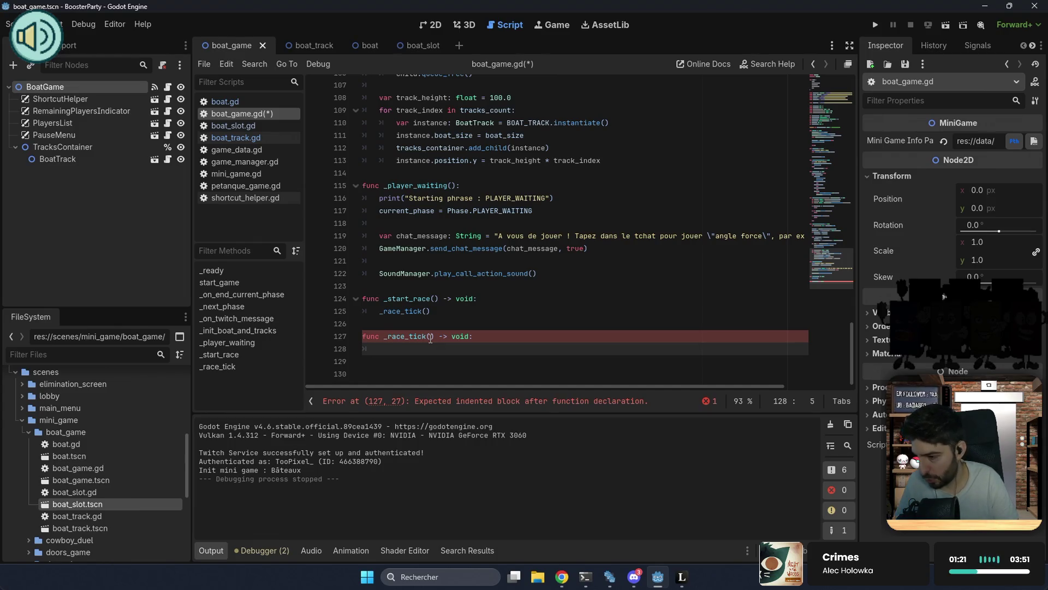
type("for tr")
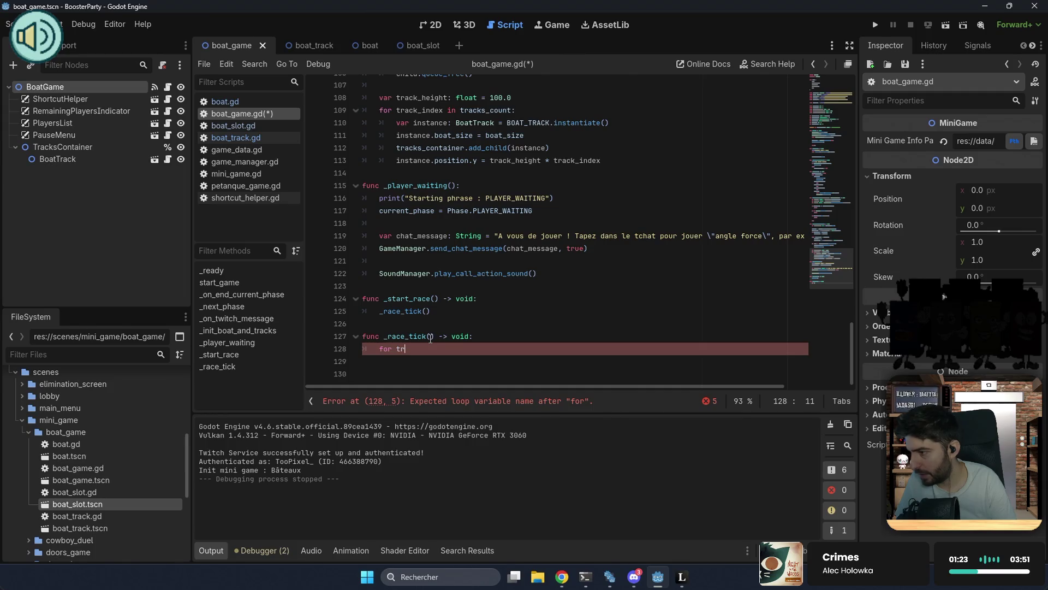
key("Return")
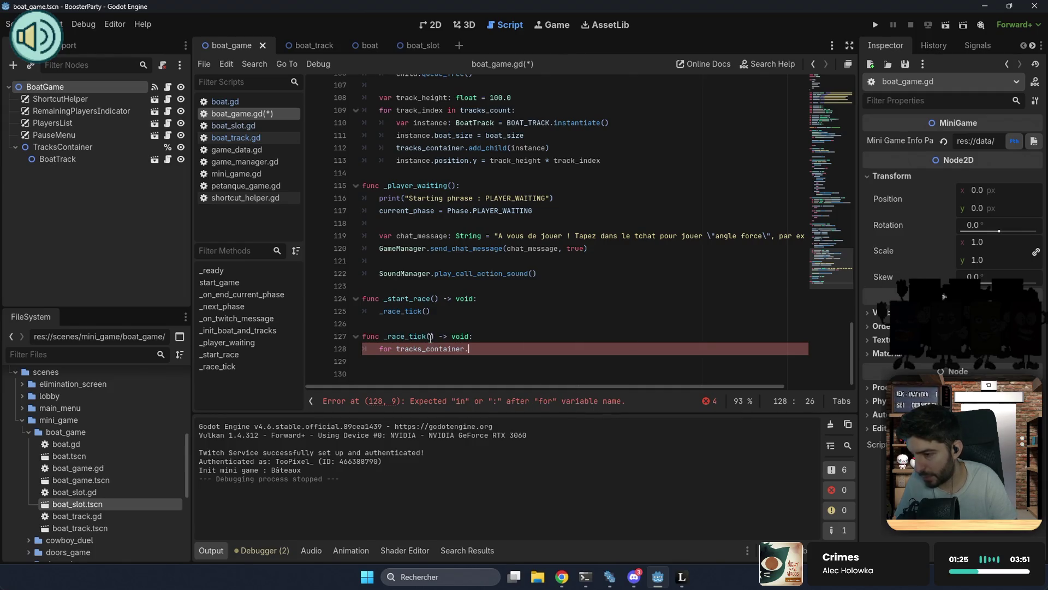
type("get_ch")
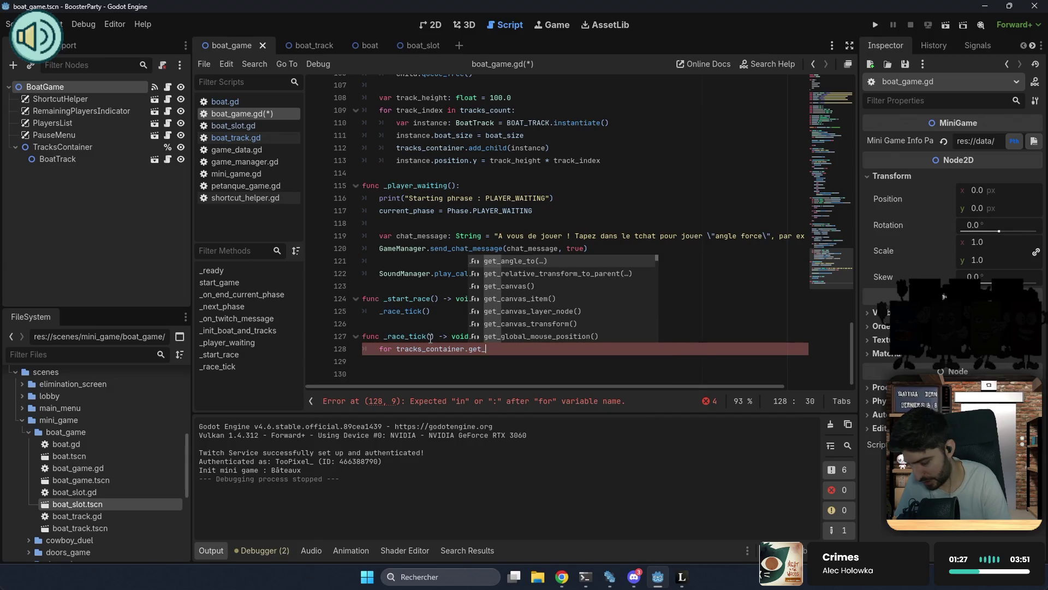
type("il")
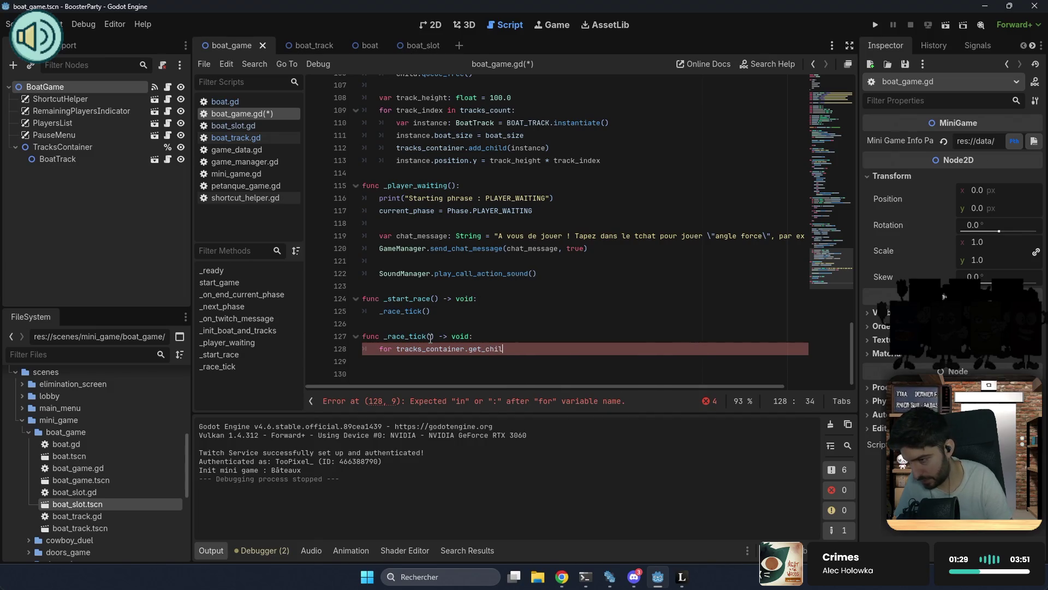
type("dren()")
key("Left")
type("trak in")
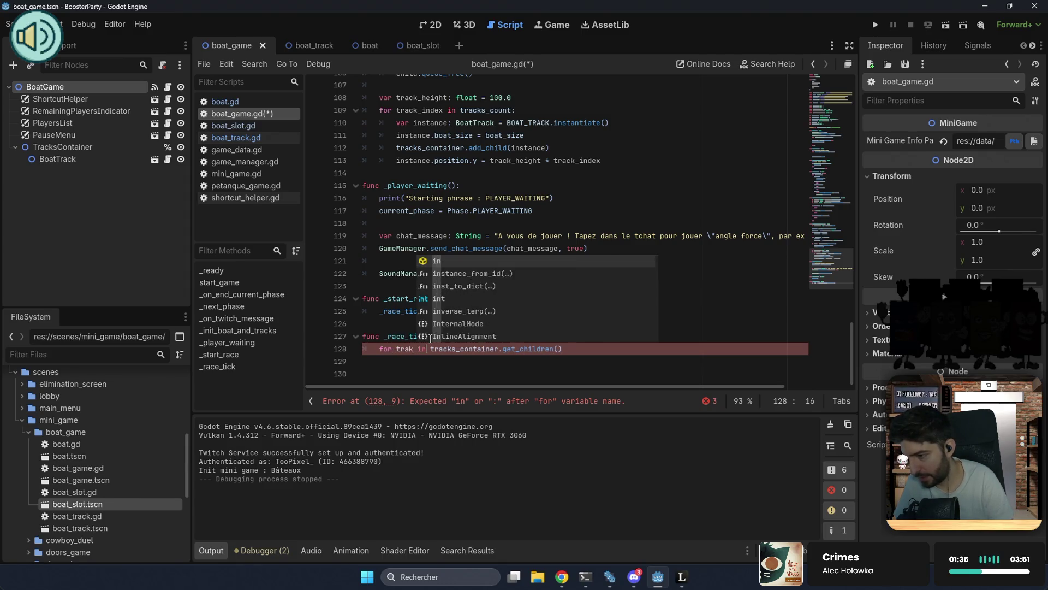
key("Left")
key("Left")
key("Left")
type("c")
key("End")
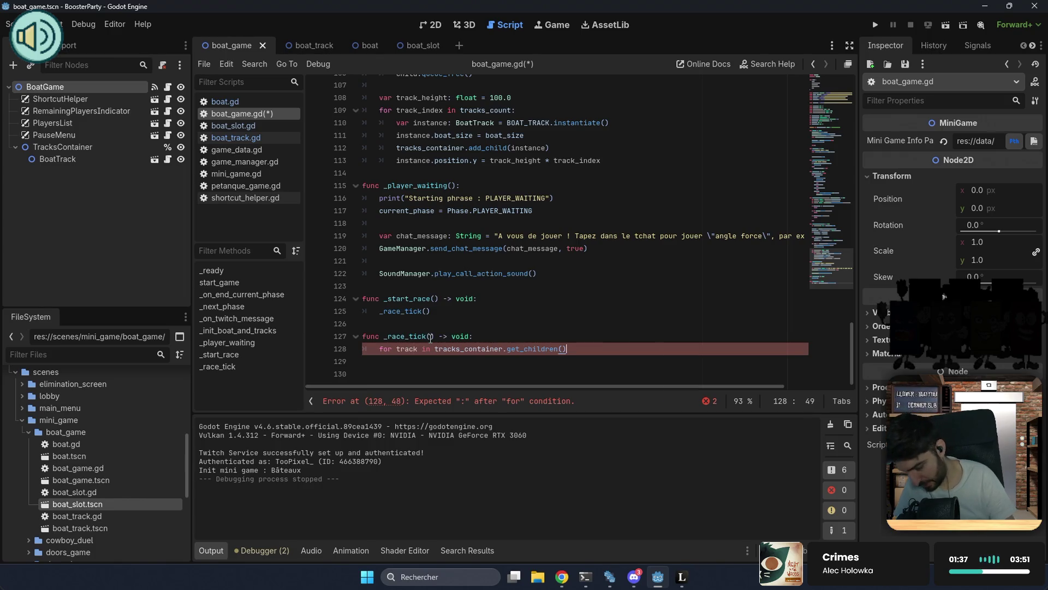
type(":")
key("Return")
Step: Inside the loop add if track is BoatTrack:, then begin an if on track.track_path_2d
type("if ")
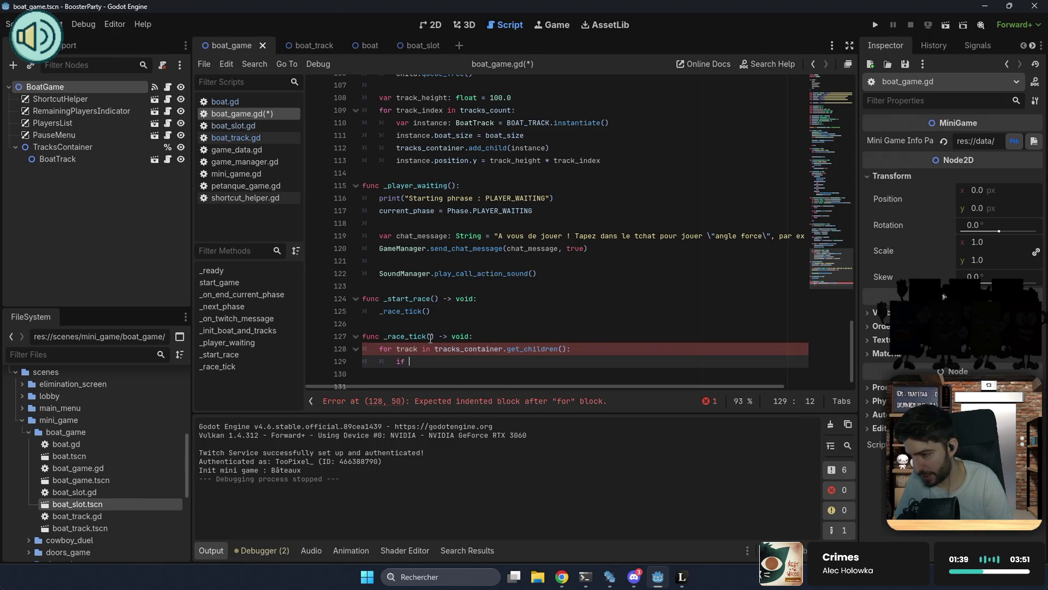
type("track is")
type(" BoatTra")
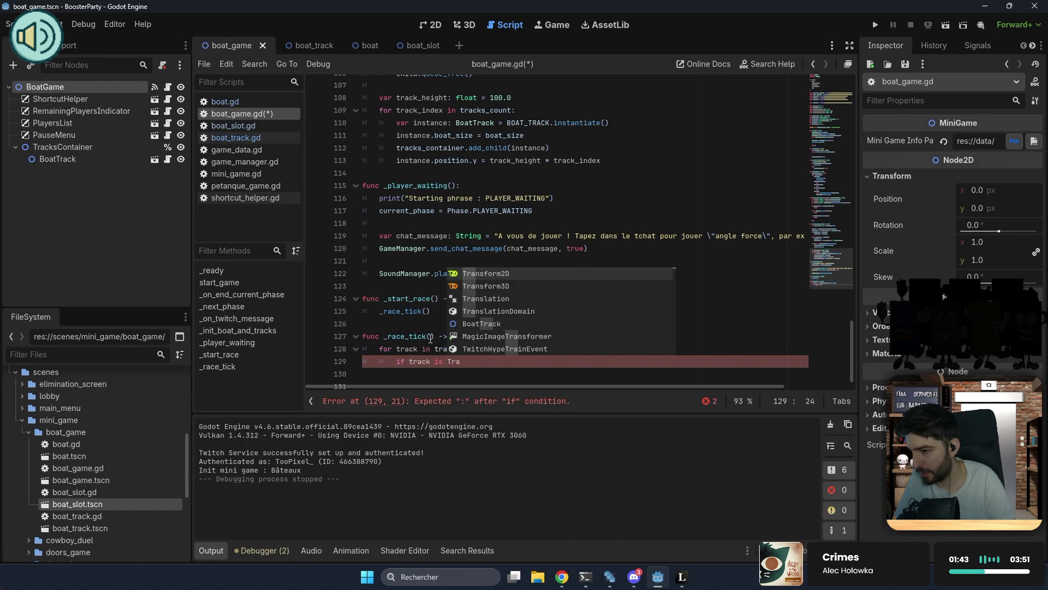
type("ck")
key("Return")
type(":")
key("Return")
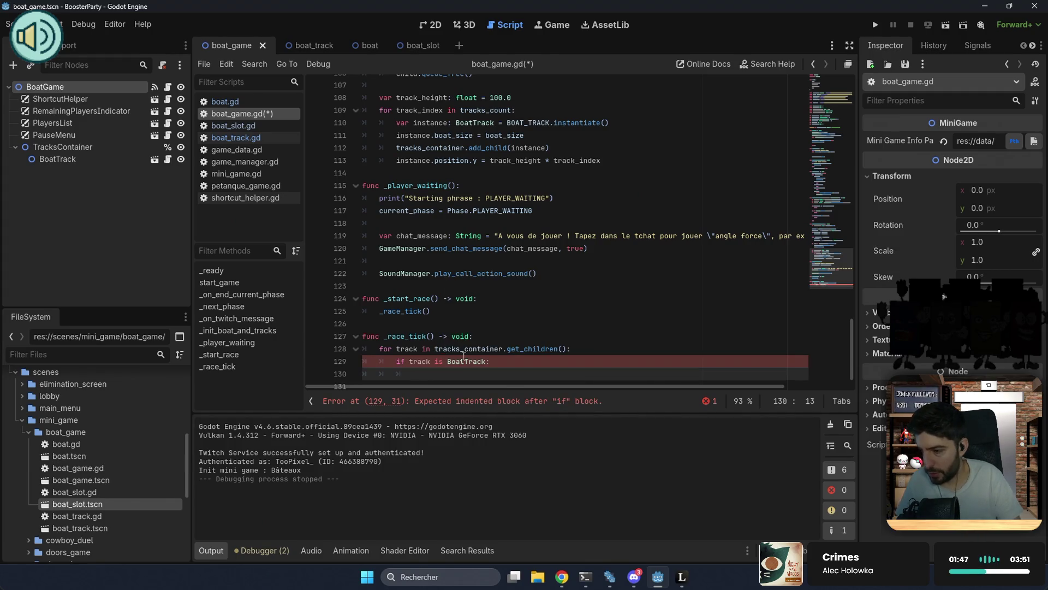
type("tra")
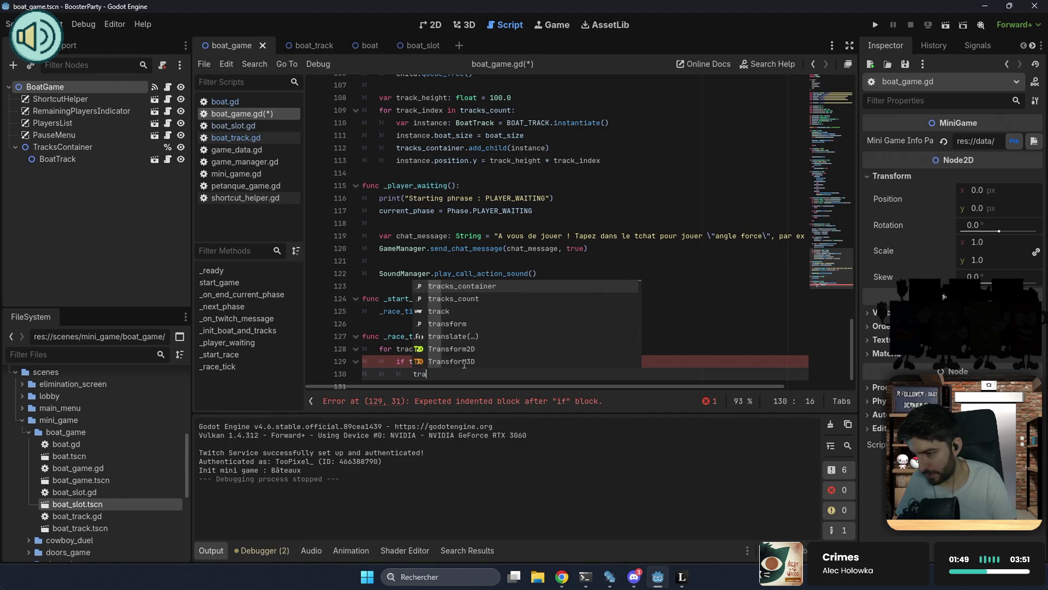
key("BackSpace")
key("BackSpace")
key("BackSpace")
type("if track.")
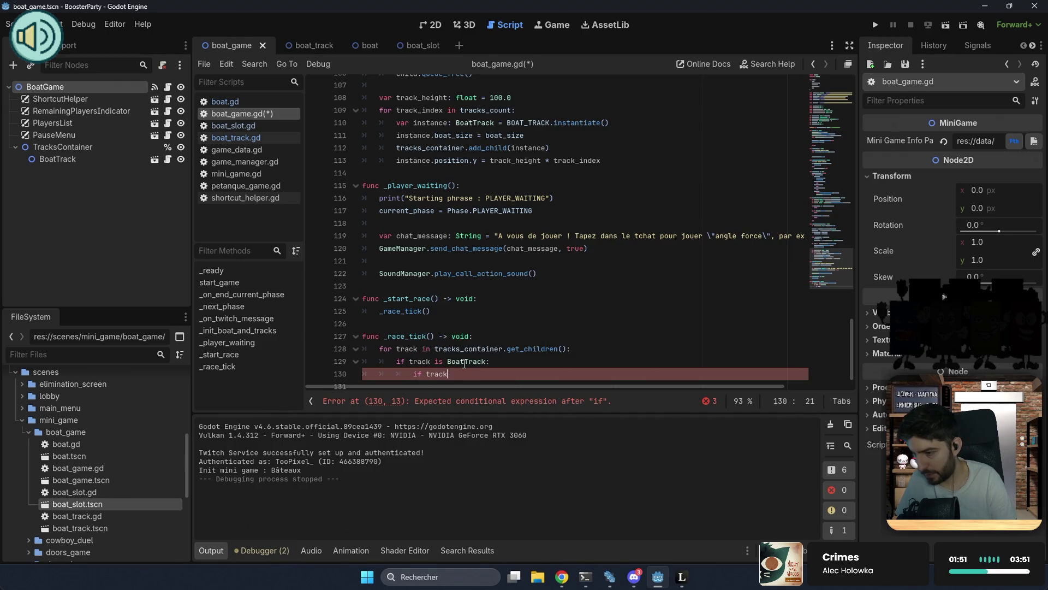
key("Down")
key("Down")
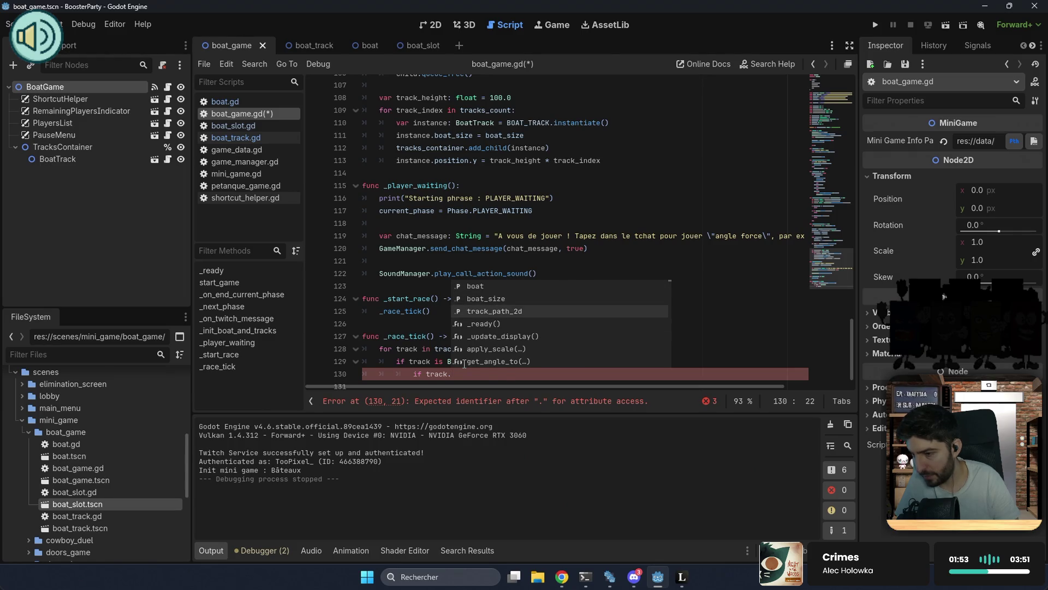
key("Return")
type(".")
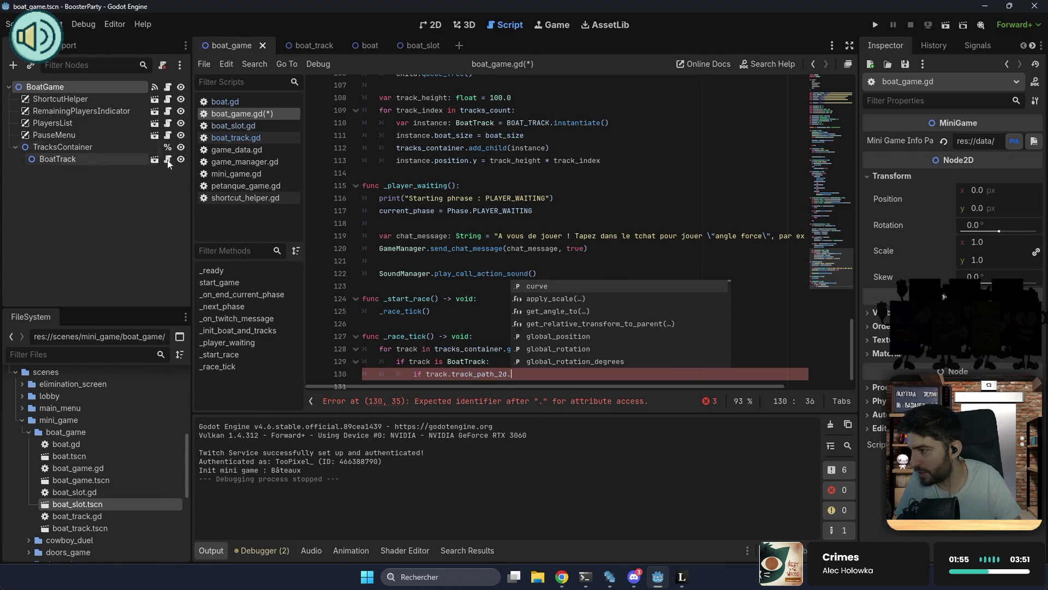
left_click(154, 158)
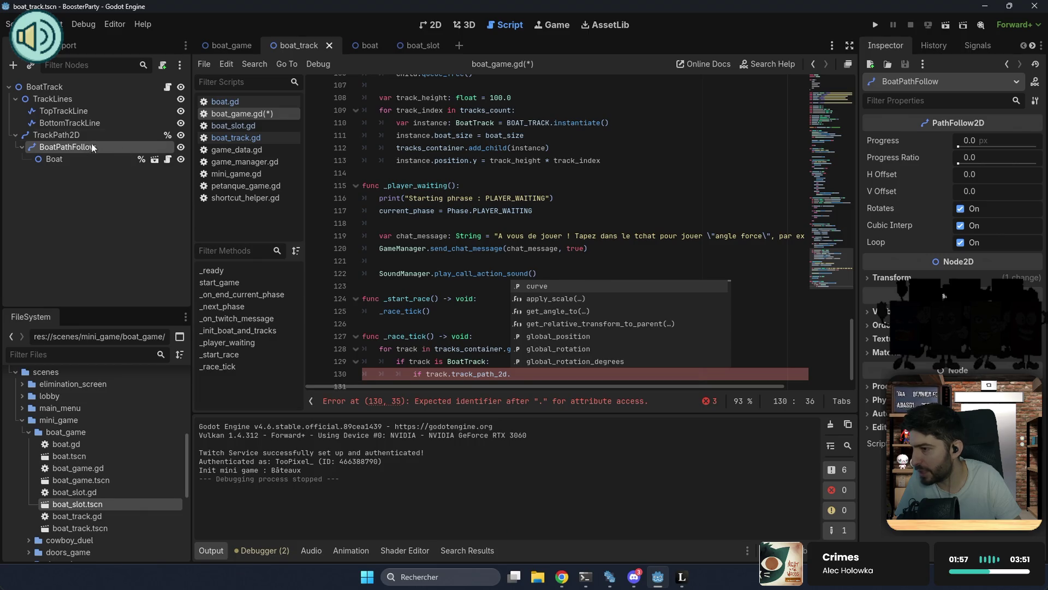
Step: Add an onready boat_path_follow to boat_track.gd, then check track.boat_path_follow.progress_ratio < 1.0
left_click(168, 88)
mouse_move(116, 145)
left_mouse_down()
mouse_move(396, 200)
mouse_move(394, 211)
left_mouse_up()
key("ctrl+s")
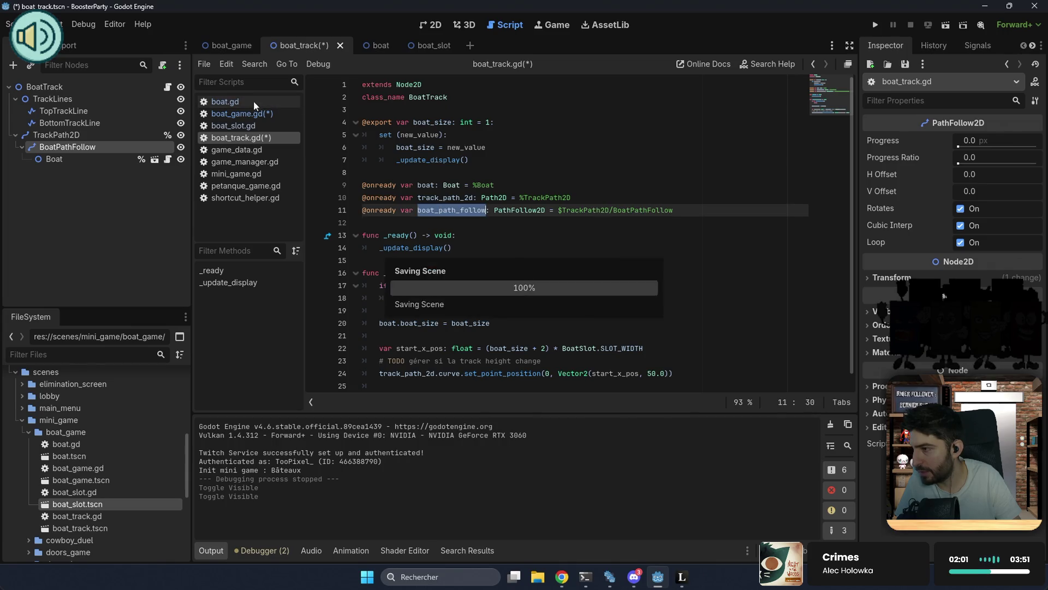
left_click(250, 113)
scroll(456, 329, "down", 1)
double_click(484, 361)
type("boat_path_follow.")
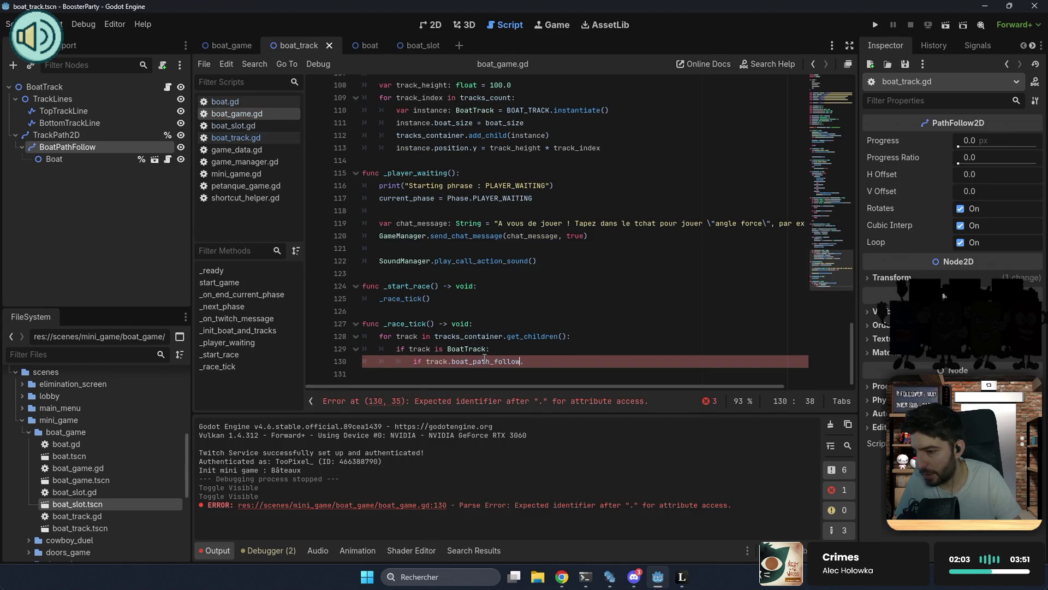
type("pro")
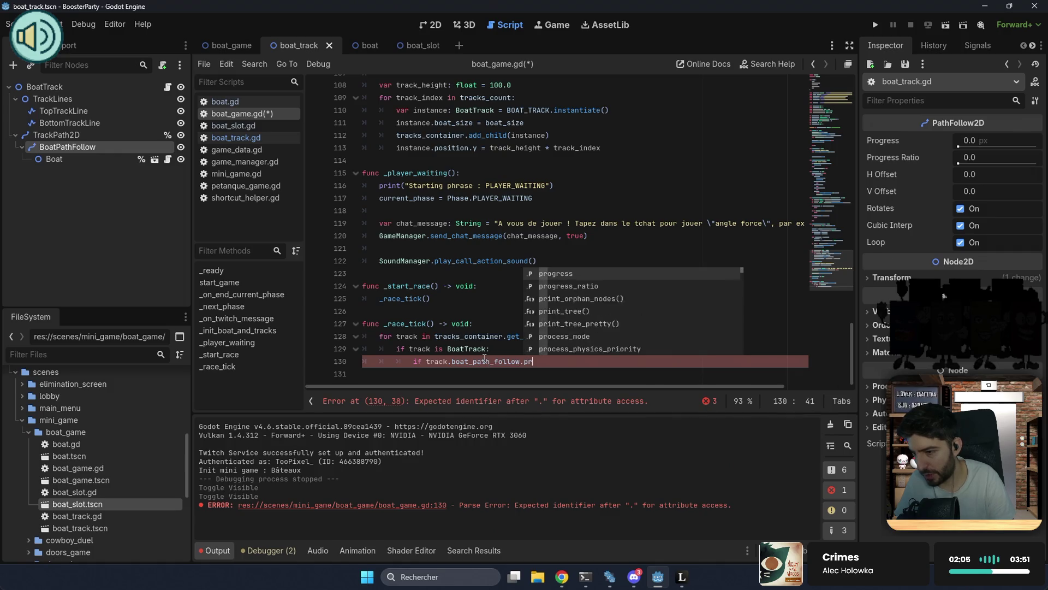
key("Return")
type("<")
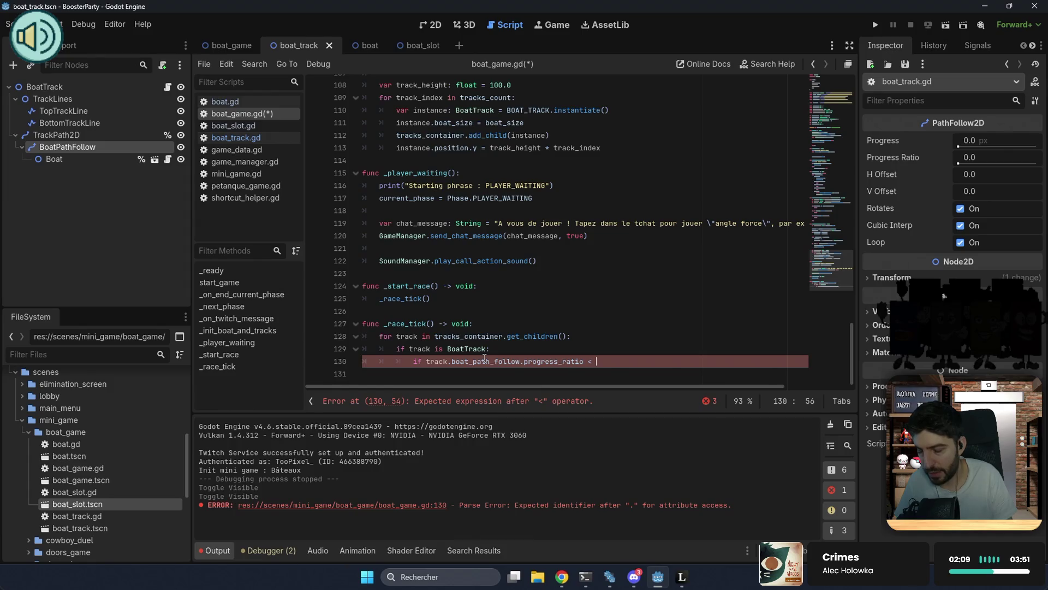
type(" 1.0")
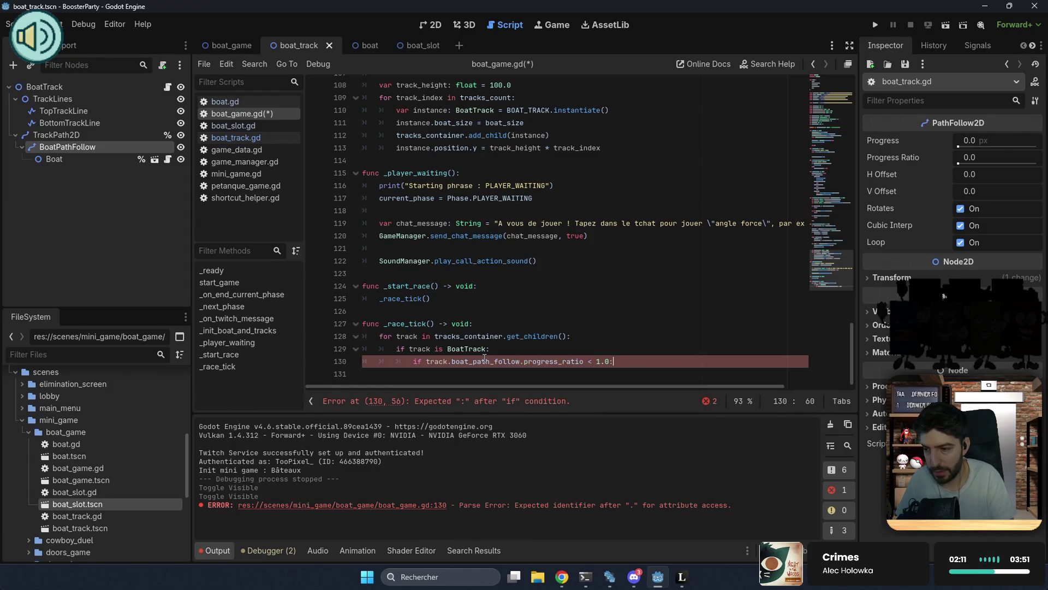
type(":")
key("Return")
Step: Declare float current_progress = randf_range(RACE_TICK_MIN_PROGRESS, RACE_TICK_MAX_PROGRESS) in the progress check
scroll(484, 357, "down", 1)
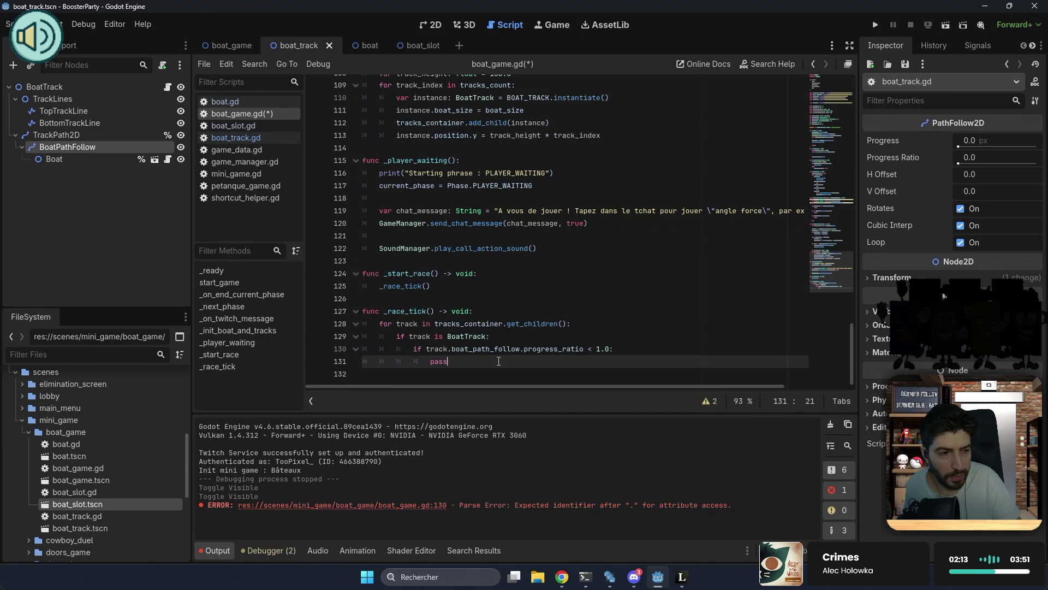
double_click(437, 362)
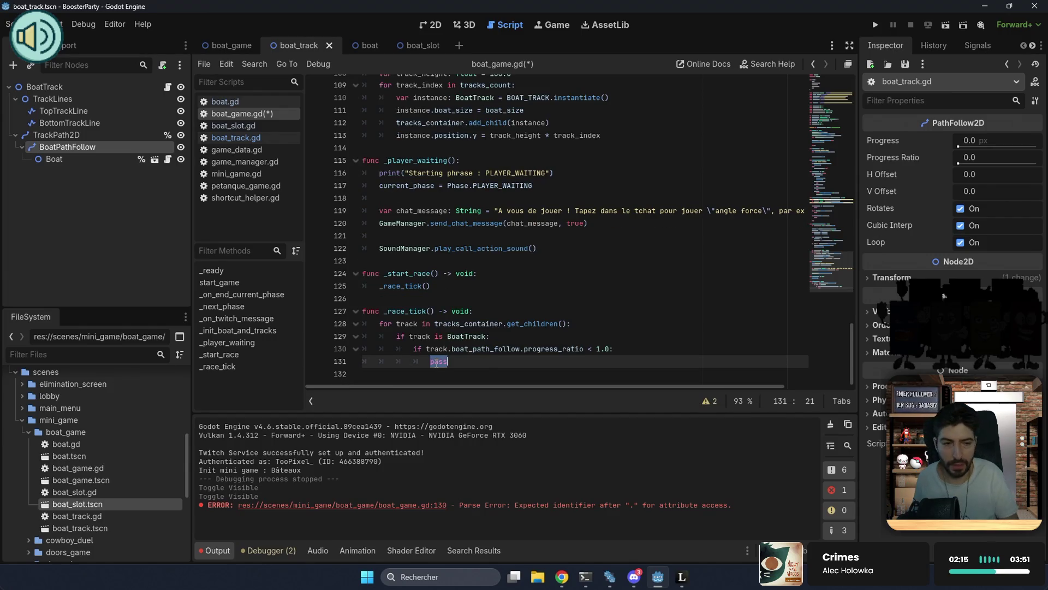
key("BackSpace")
type("var current_progre")
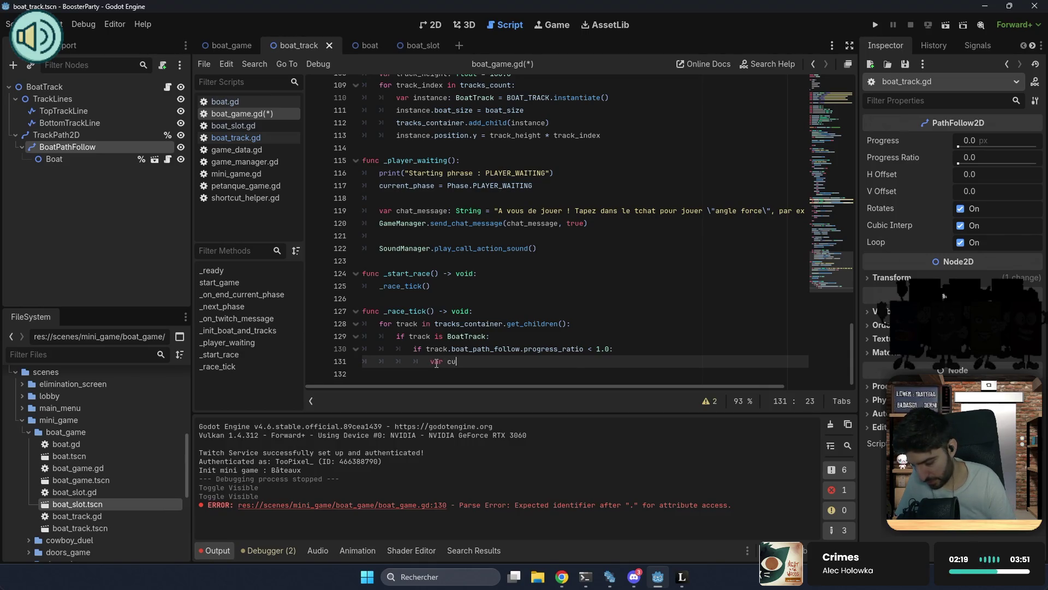
type("ss")
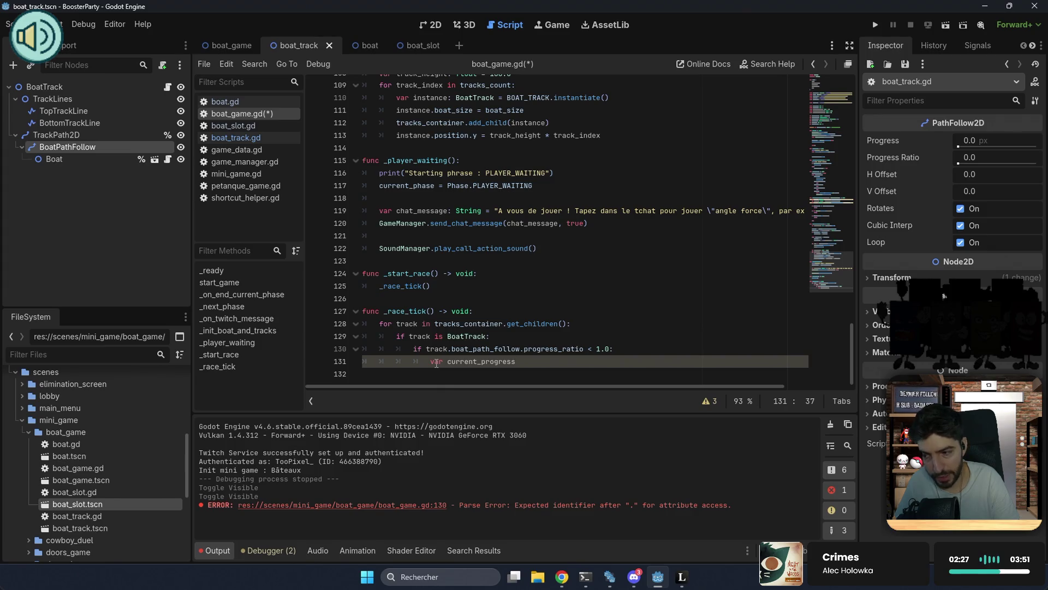
type("floa")
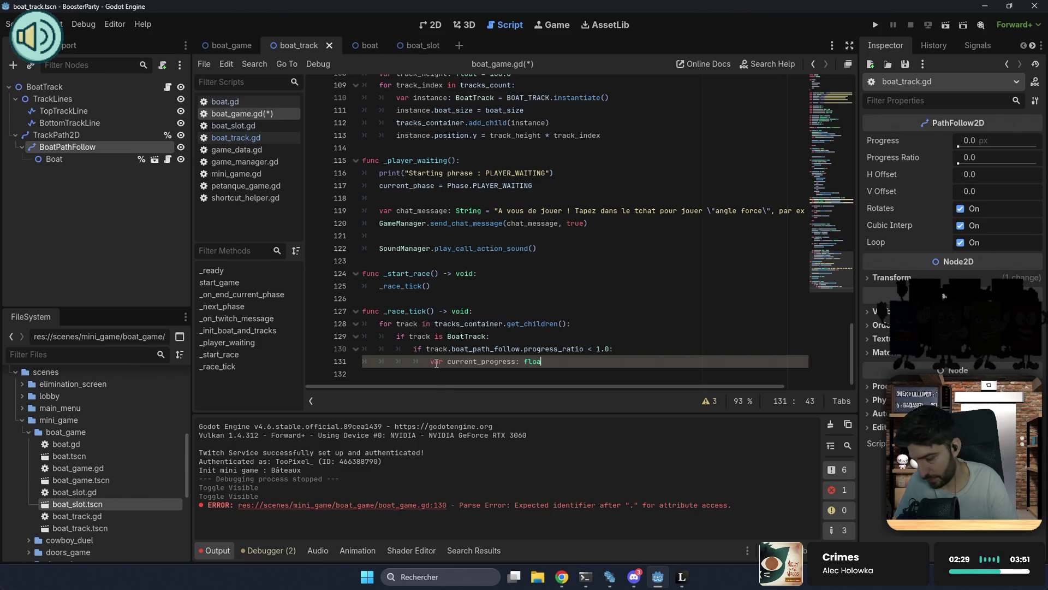
type("randf_range(")
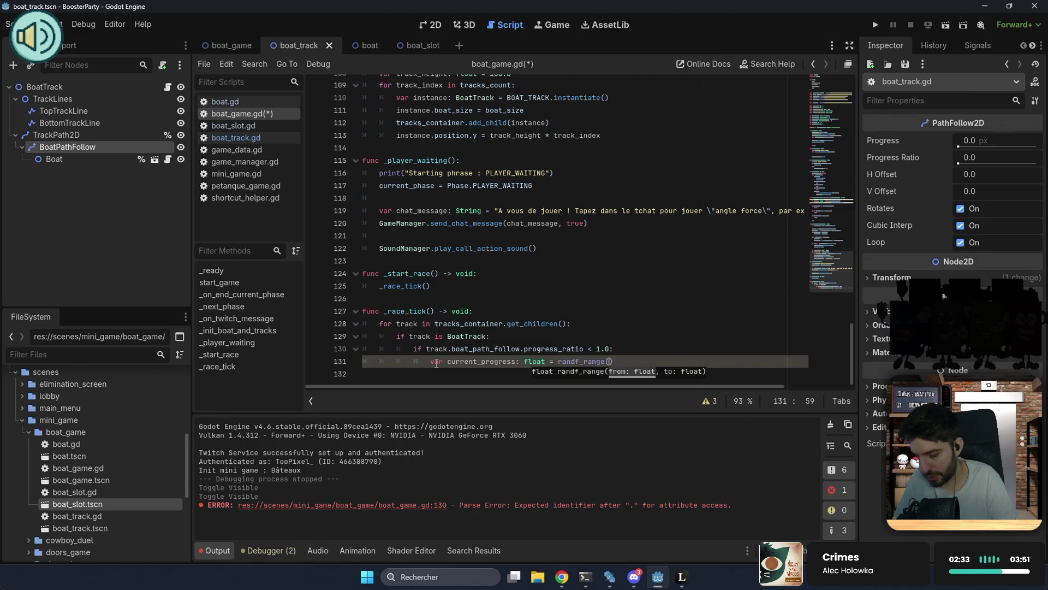
type("T")
key("BackSpace")
type("TICK")
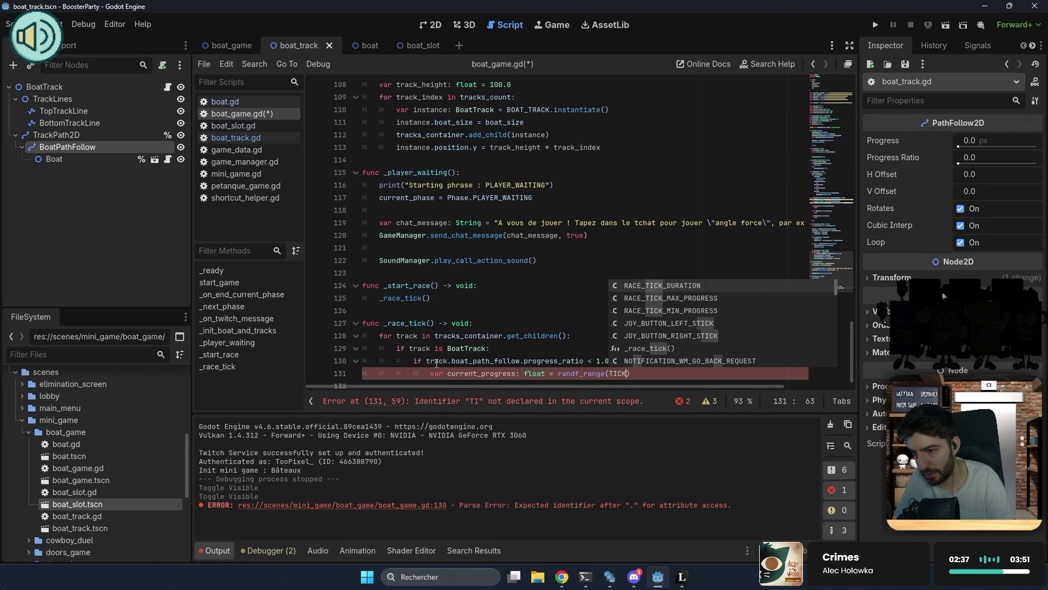
key("Down")
key("Return")
type(", RA")
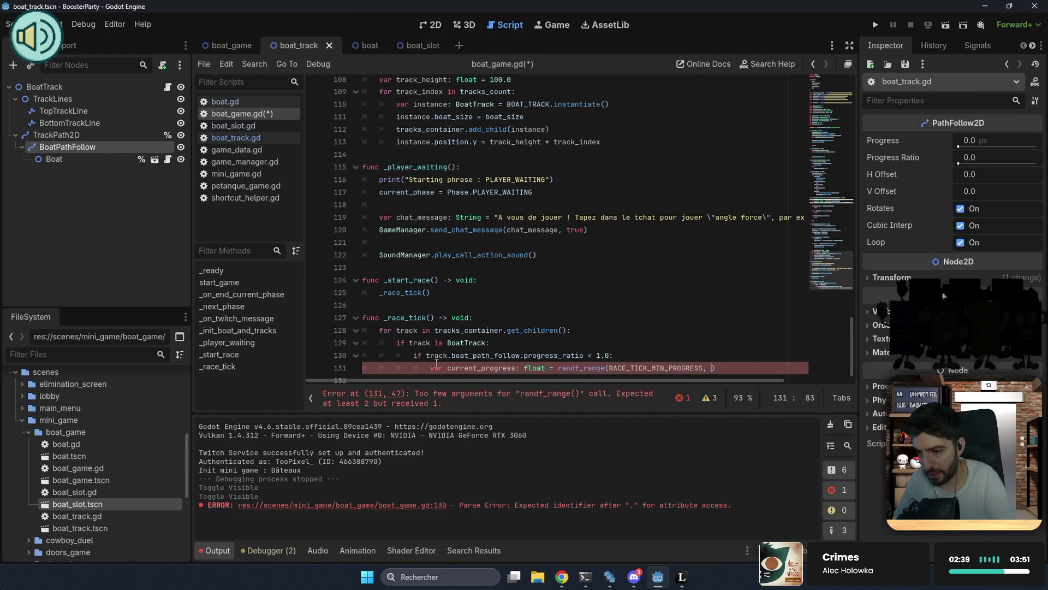
key("Return")
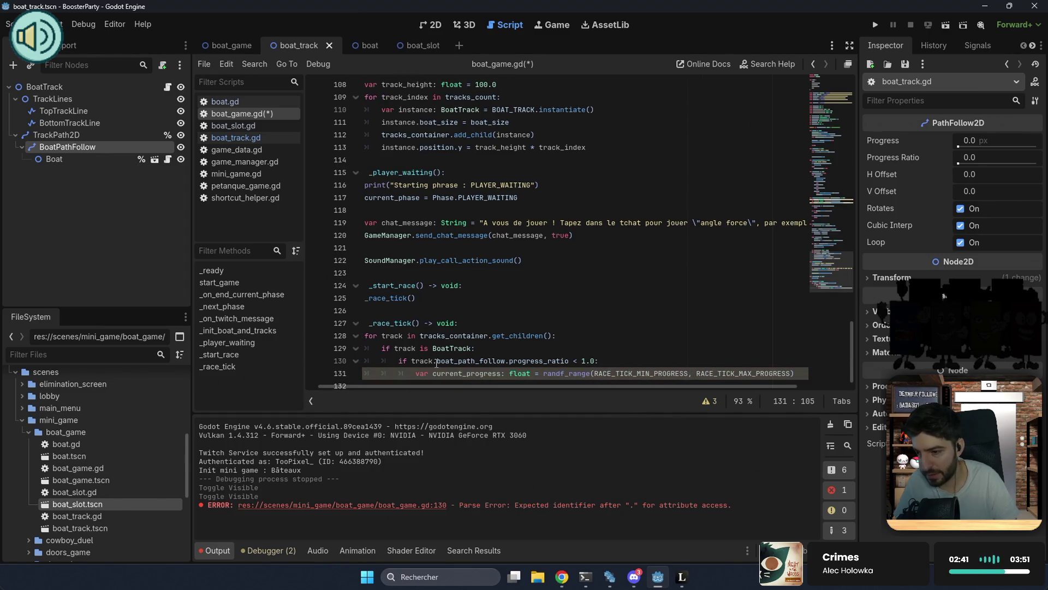
Step: Spread the randf_range arguments and closing parenthesis onto separate lines
left_click(595, 374)
key("Return")
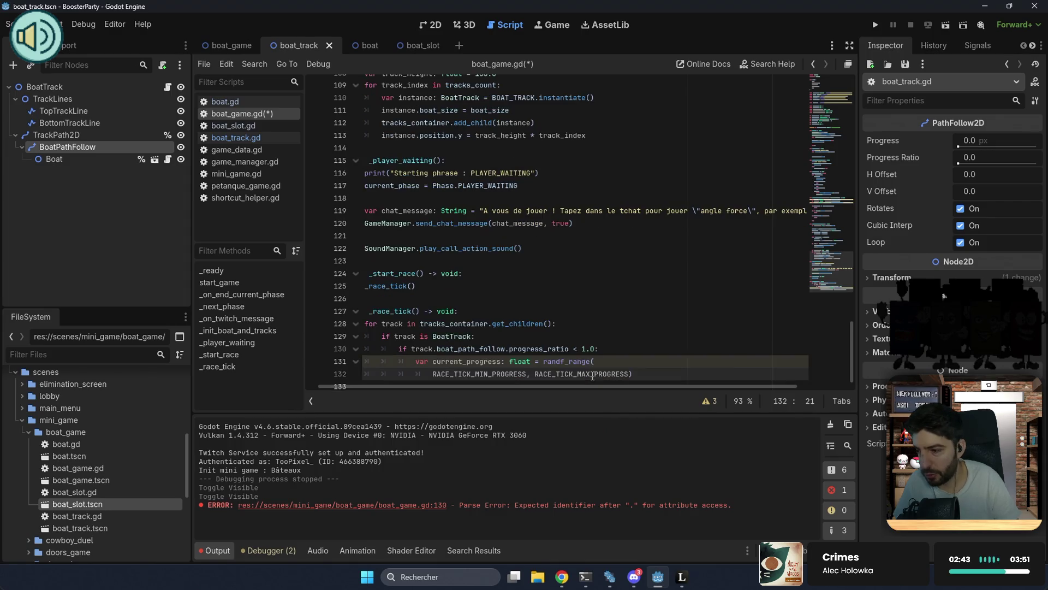
left_click(536, 373)
key("Return")
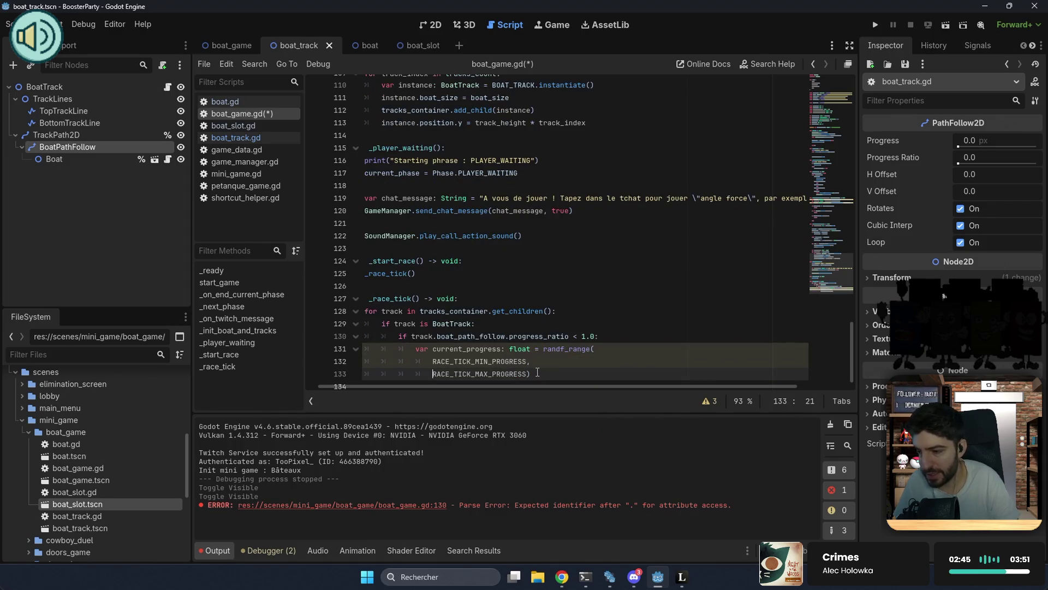
left_click(527, 374)
key("Return")
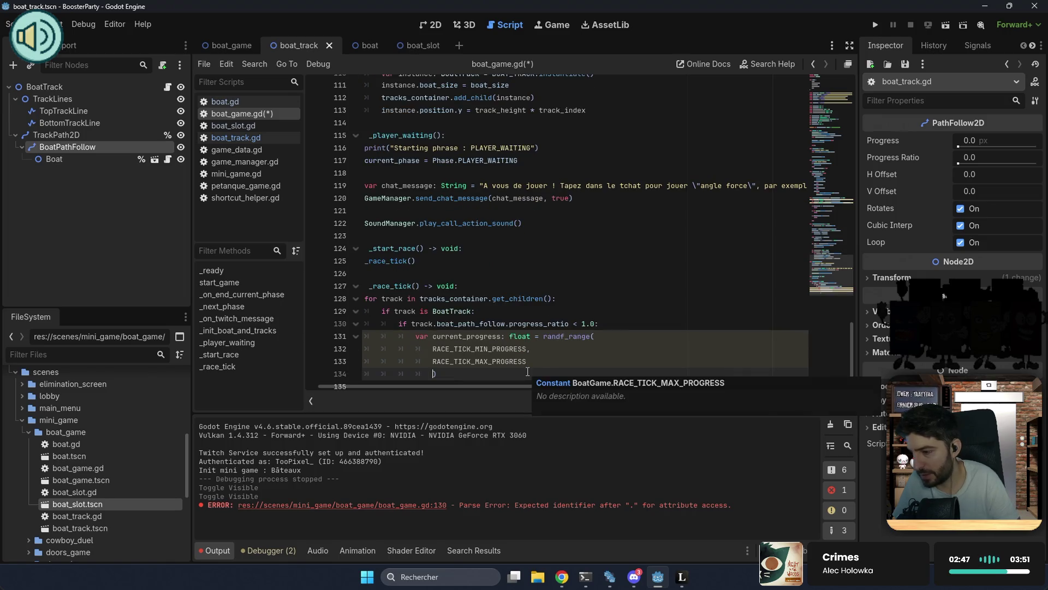
left_click(475, 291)
key("Return")
Step: Declare race_tick_tween: Tween = create_tween() and call set_parallel(true) on it
type("var ")
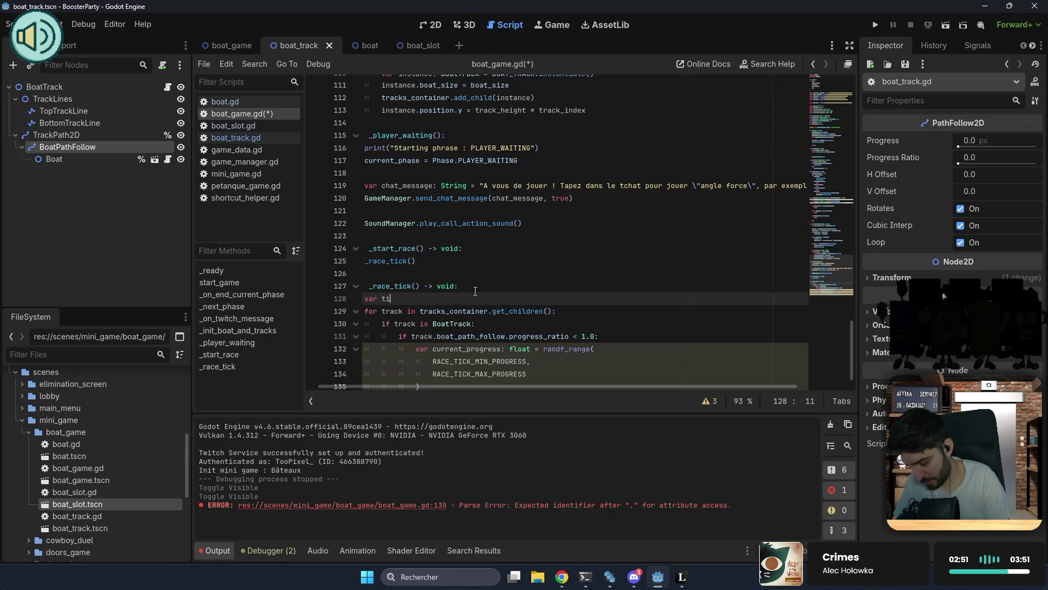
type("race_tick_t")
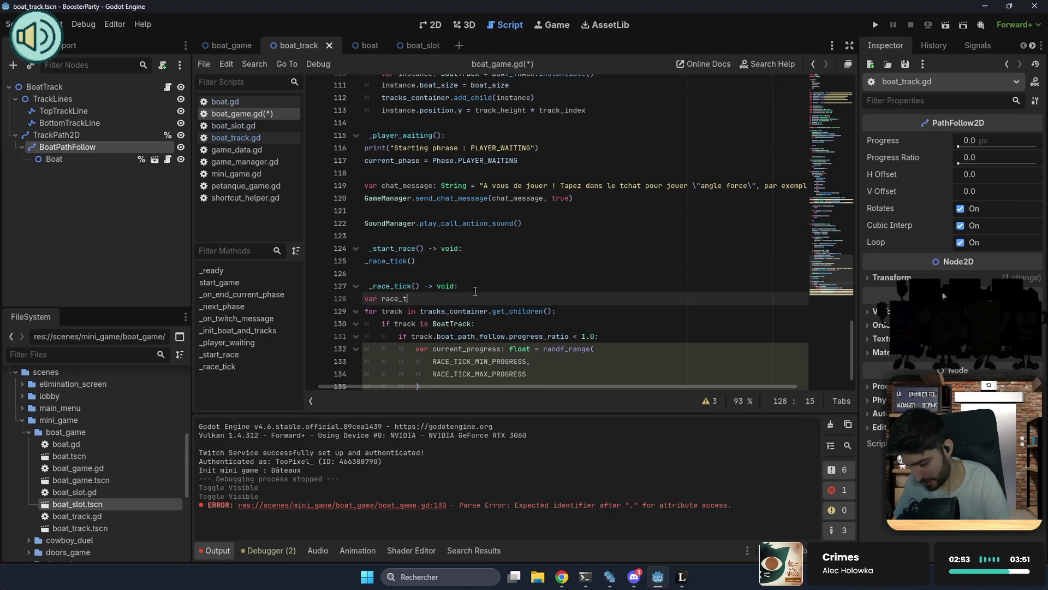
type("ween: T")
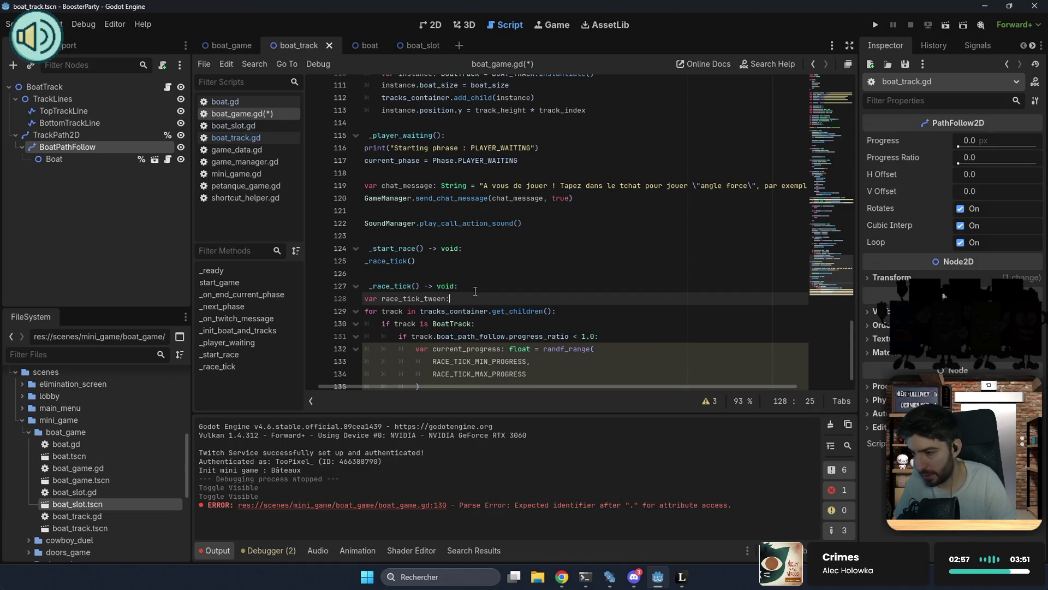
type("ween =")
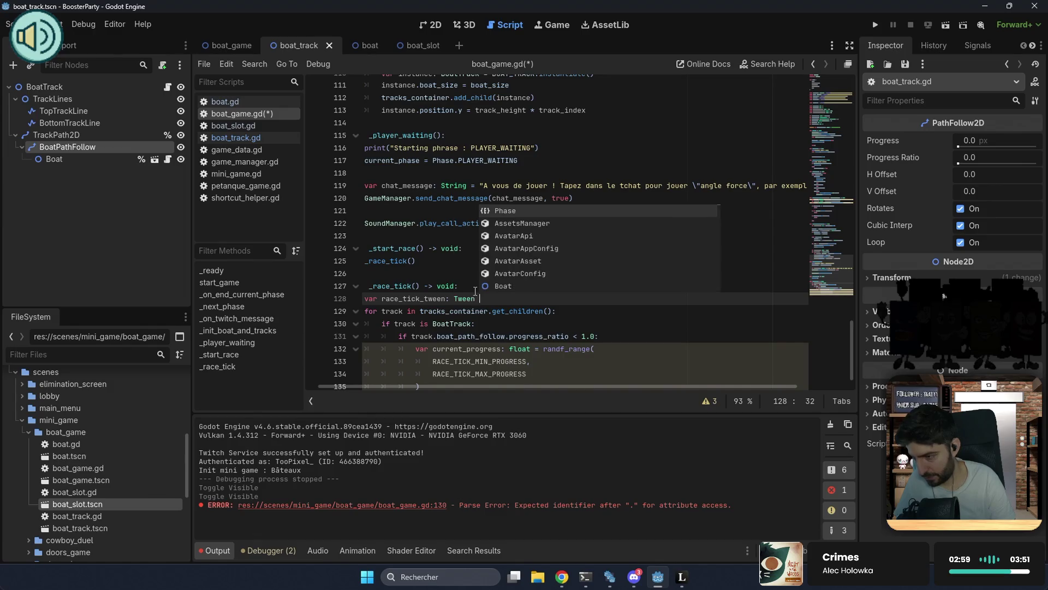
type(" create")
key("Return")
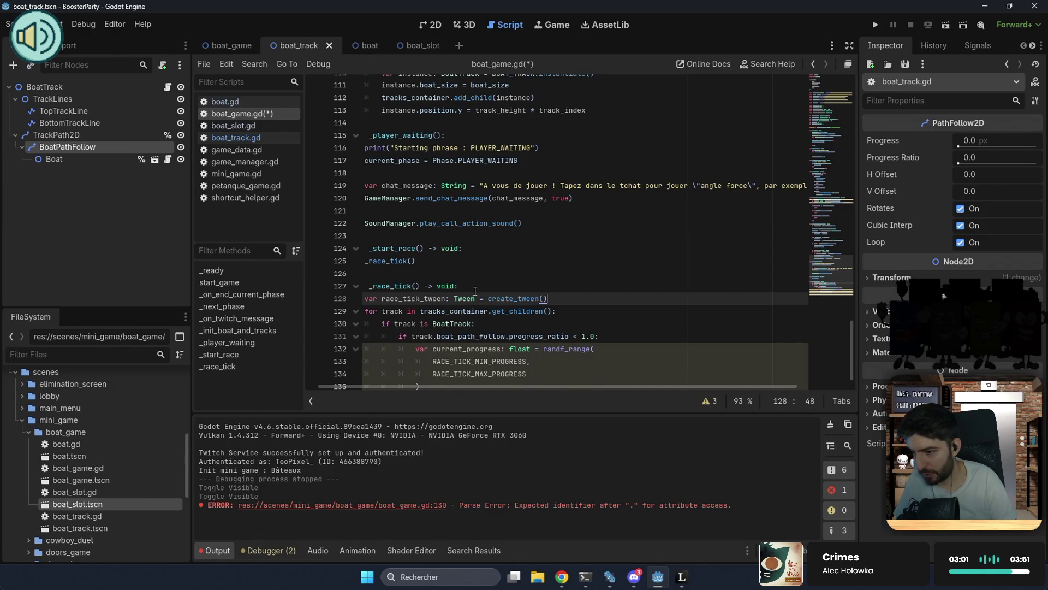
key("Return")
scroll(477, 293, "down", 1)
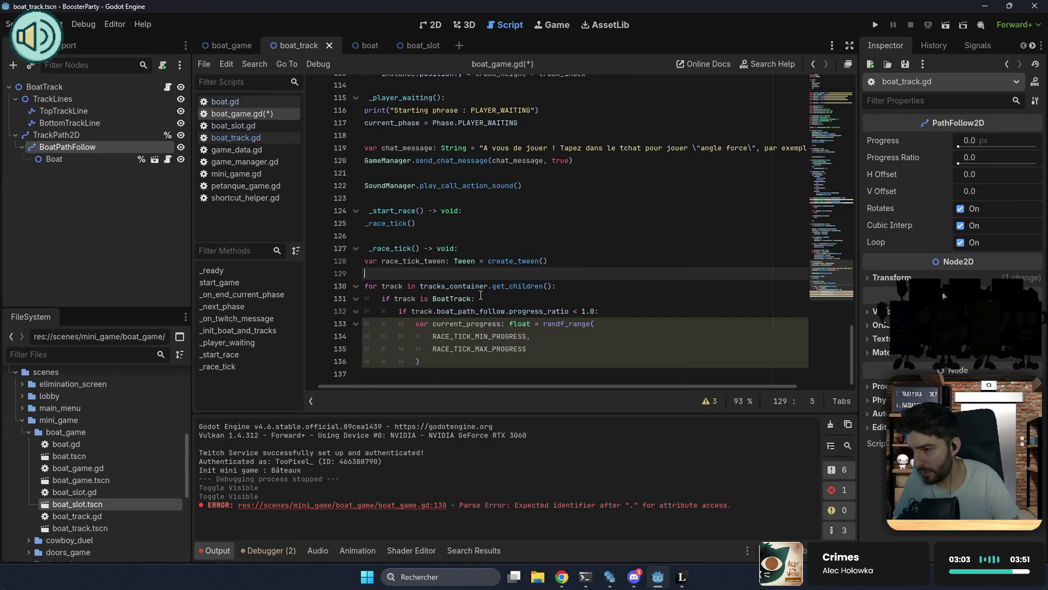
type("race_tick_tween.p")
key("BackSpace")
type("i")
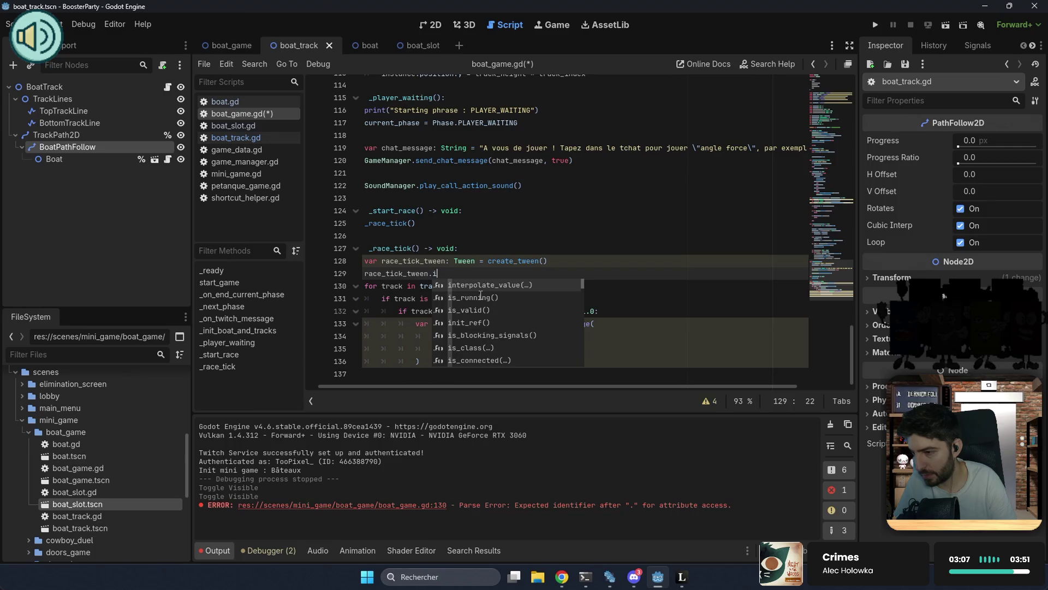
key("BackSpace")
type("pa")
key("Down")
key("Down")
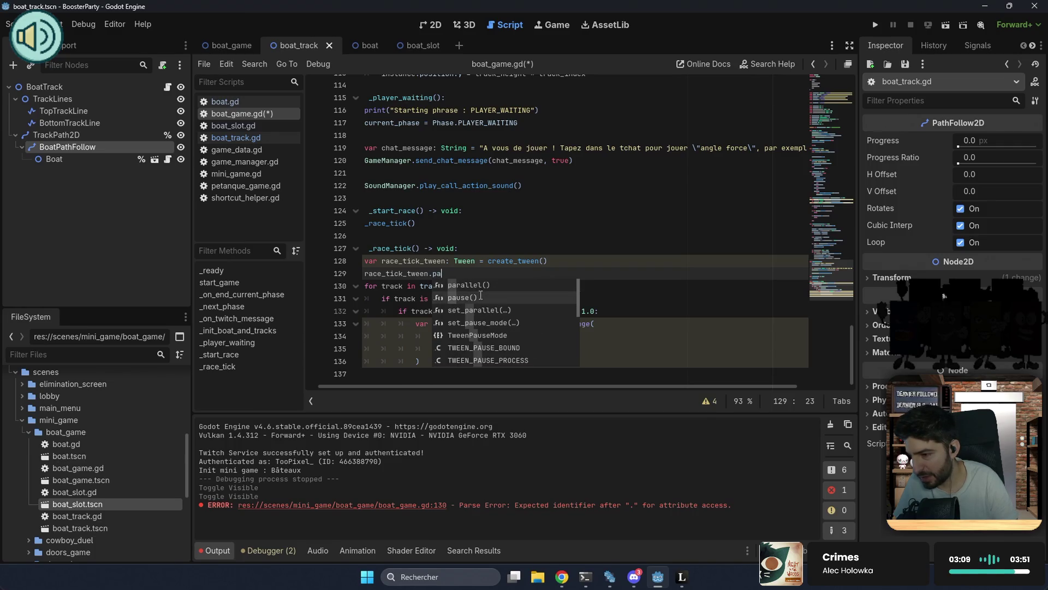
key("Return")
type("true)")
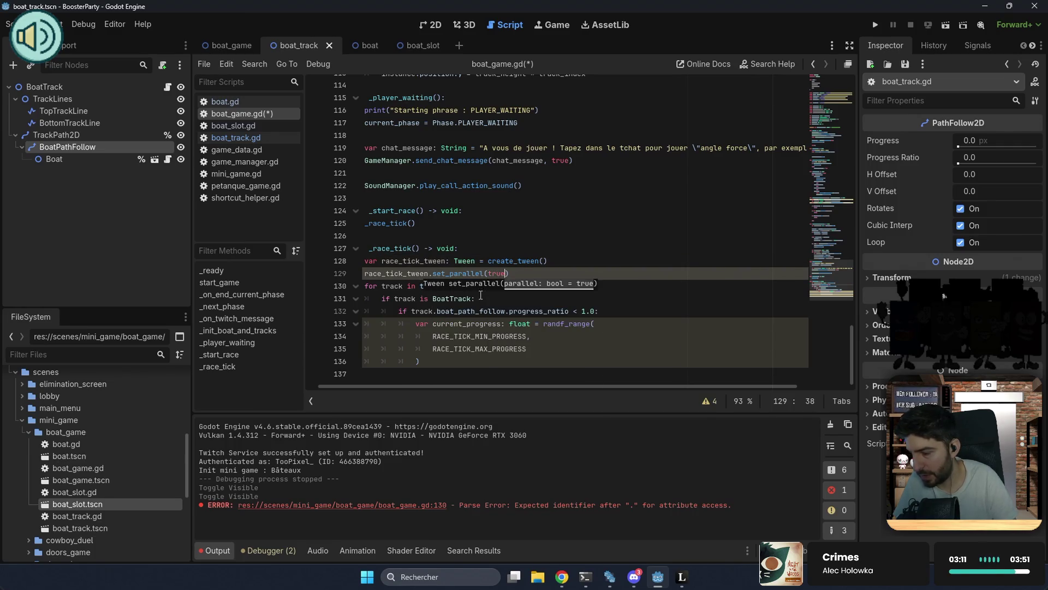
key("Return")
Step: Start race_tick_tween.tween_property(track.boat_path_follow, "progress_ratio", ...) after current_progress
scroll(523, 277, "down", 1)
left_click(452, 359)
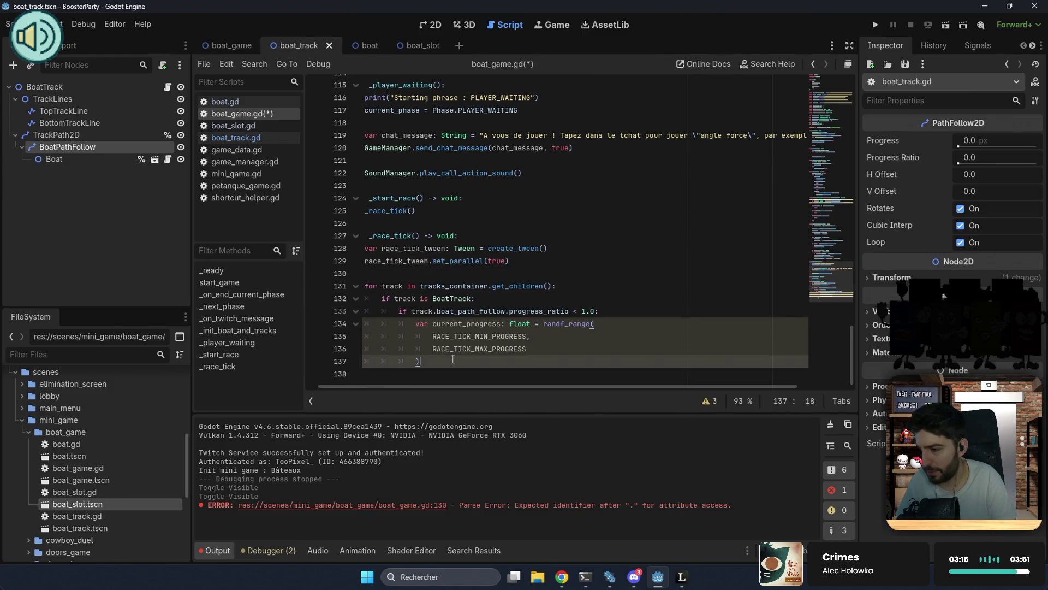
key("Return")
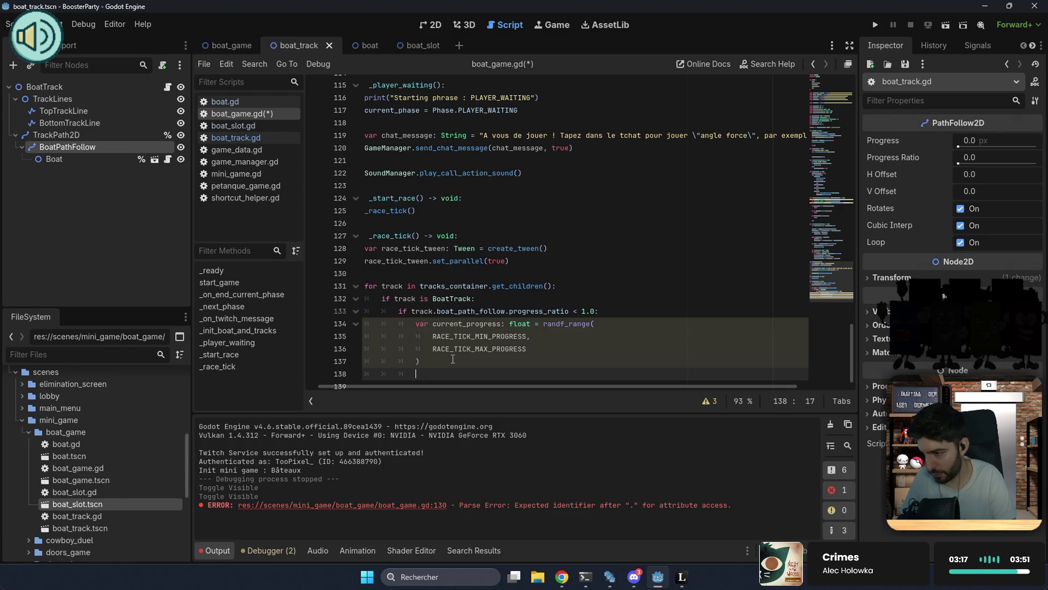
type("a")
key("Return")
type(".tw")
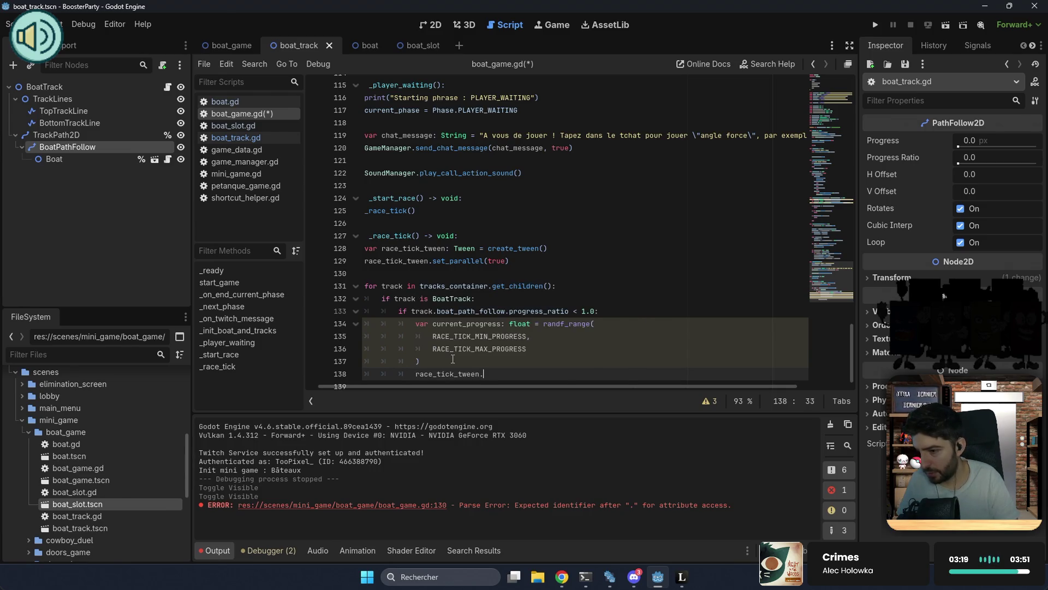
key("Down")
key("Down")
key("Down")
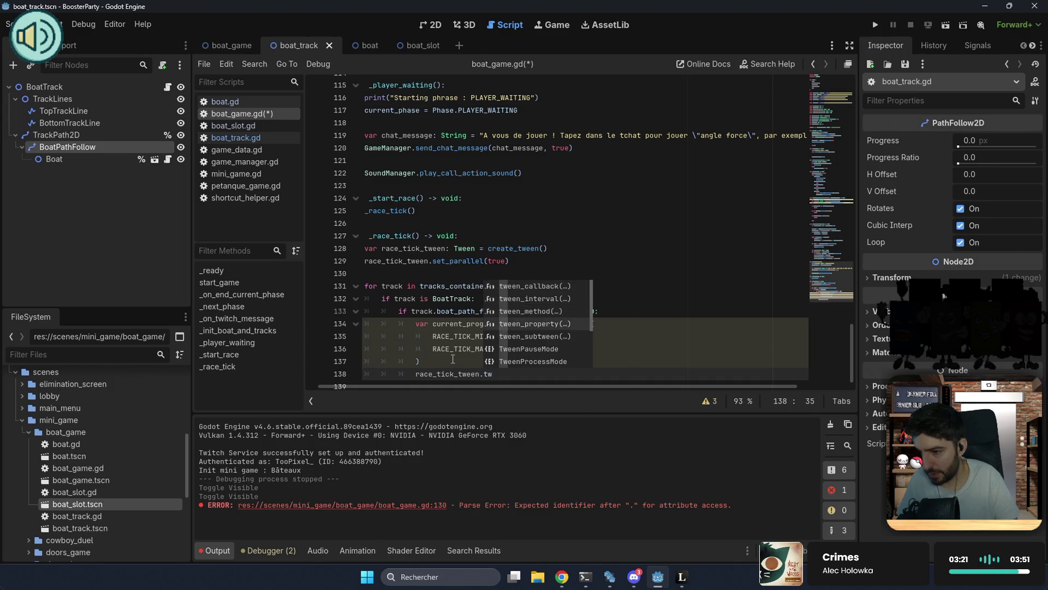
key("Return")
key("Return")
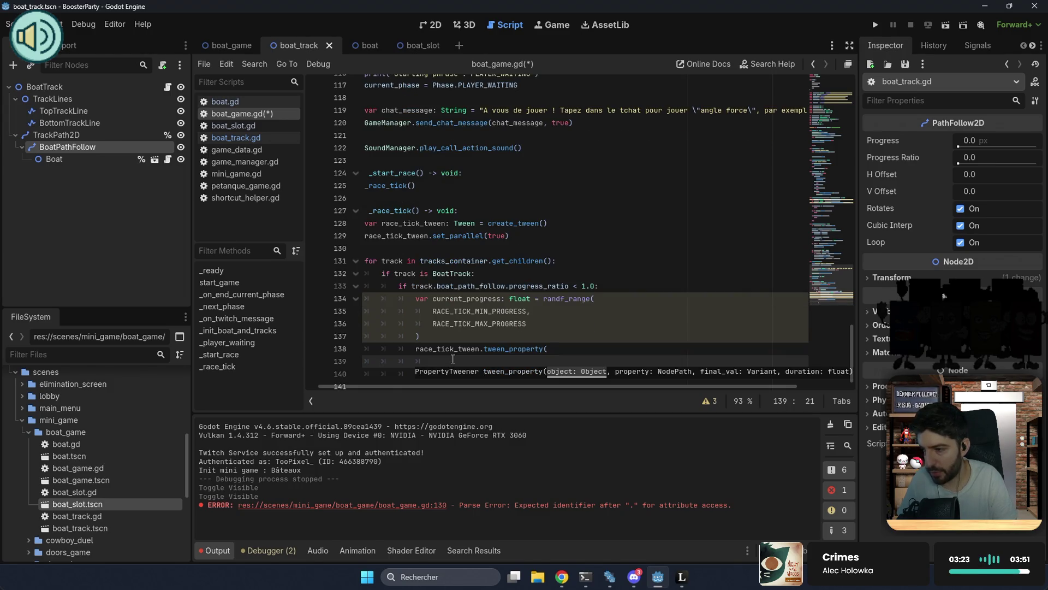
type("ack.bo")
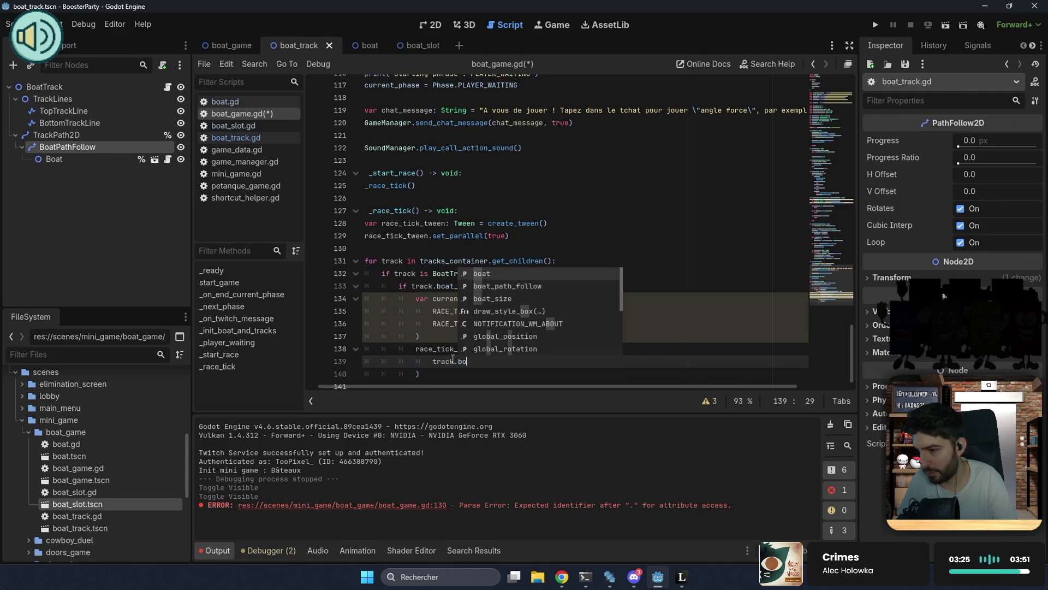
key("Return")
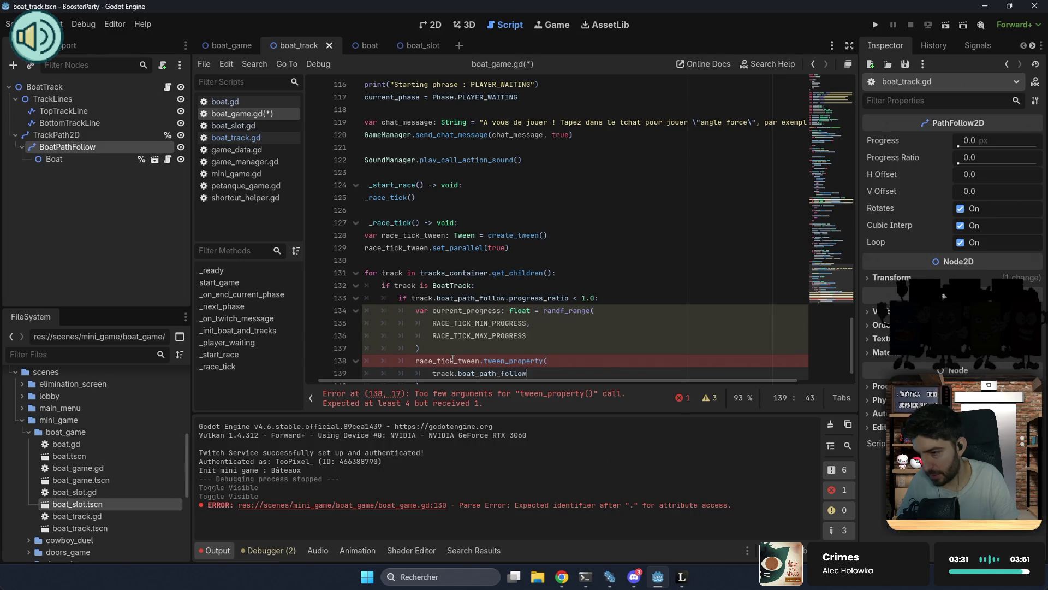
type(",")
key("Return")
type("\"")
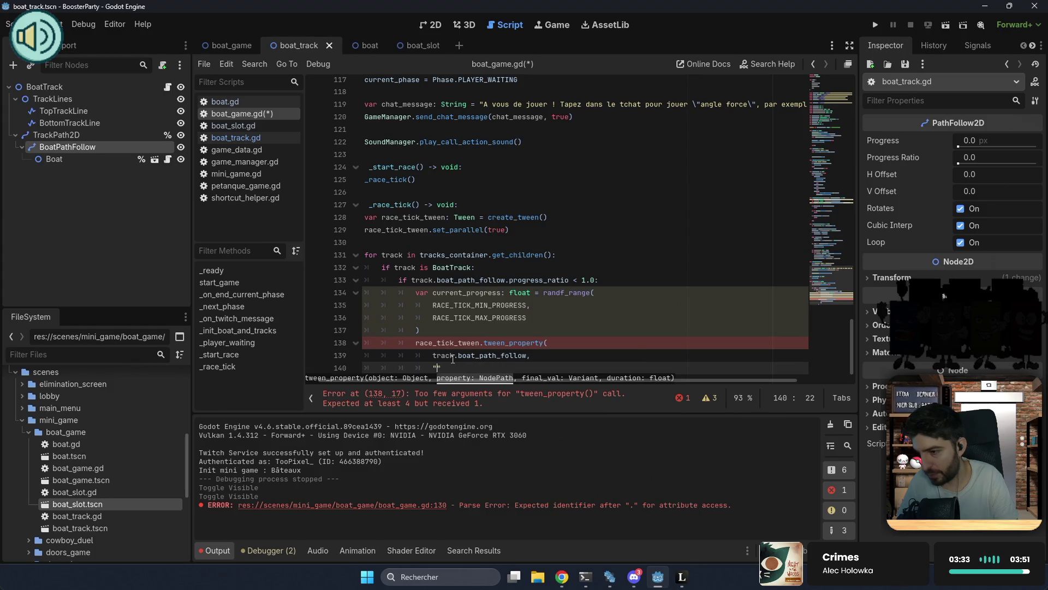
type("ogres")
type("s_ratio")
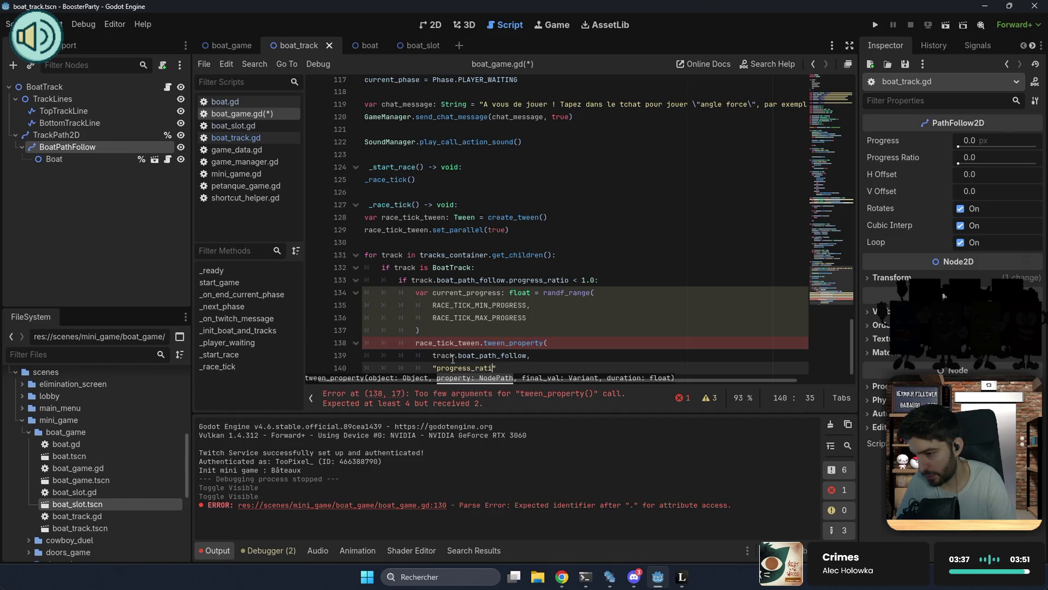
type(",")
key("Return")
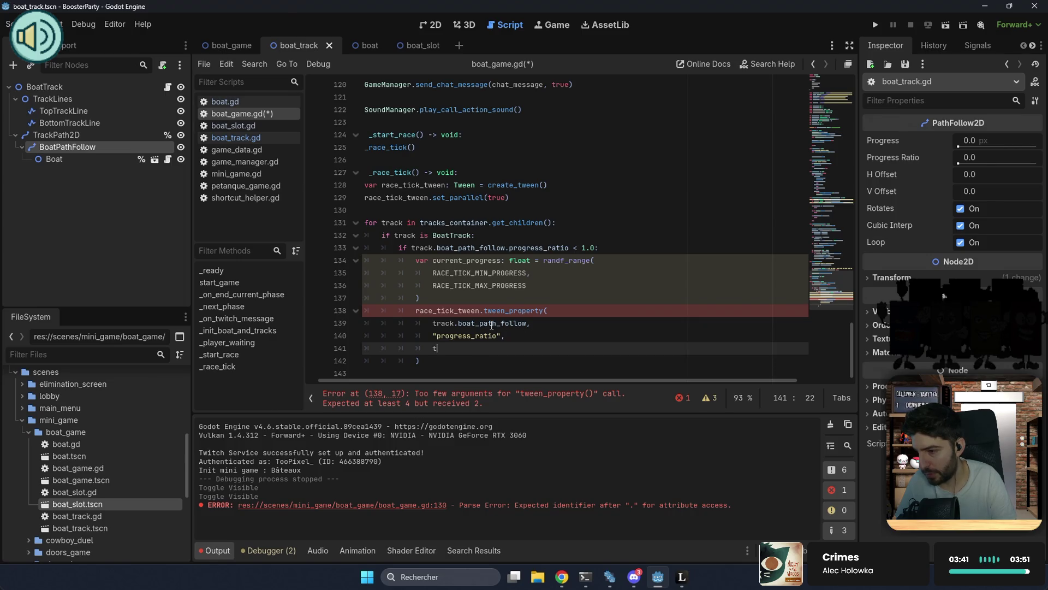
Step: Set the tween target to clamp(track.boat_path_follow.progress_ratio, 0.0, 1.0)
type("track.")
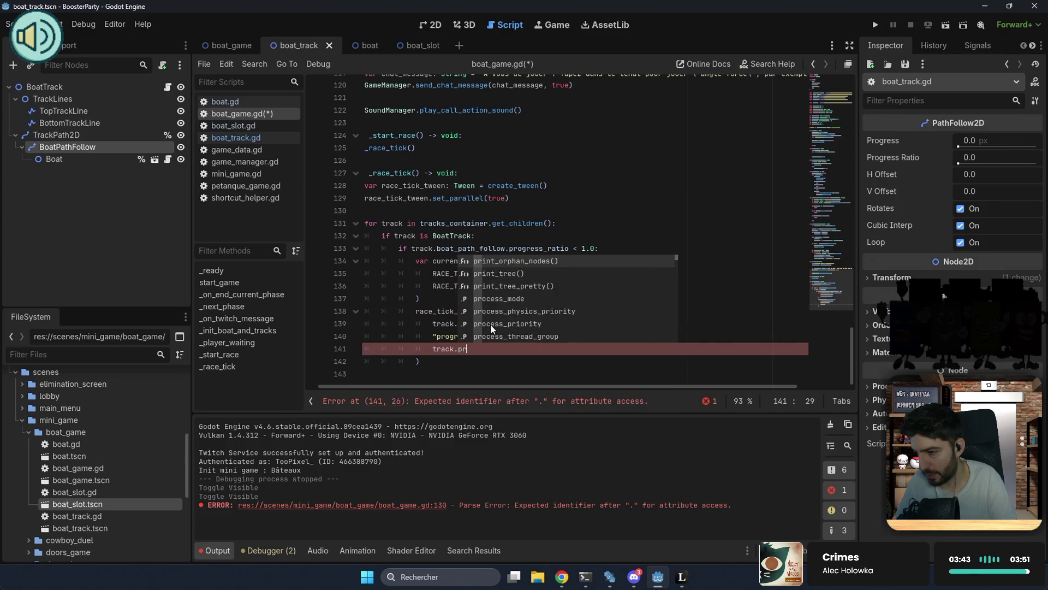
type("boat_path_follow.p")
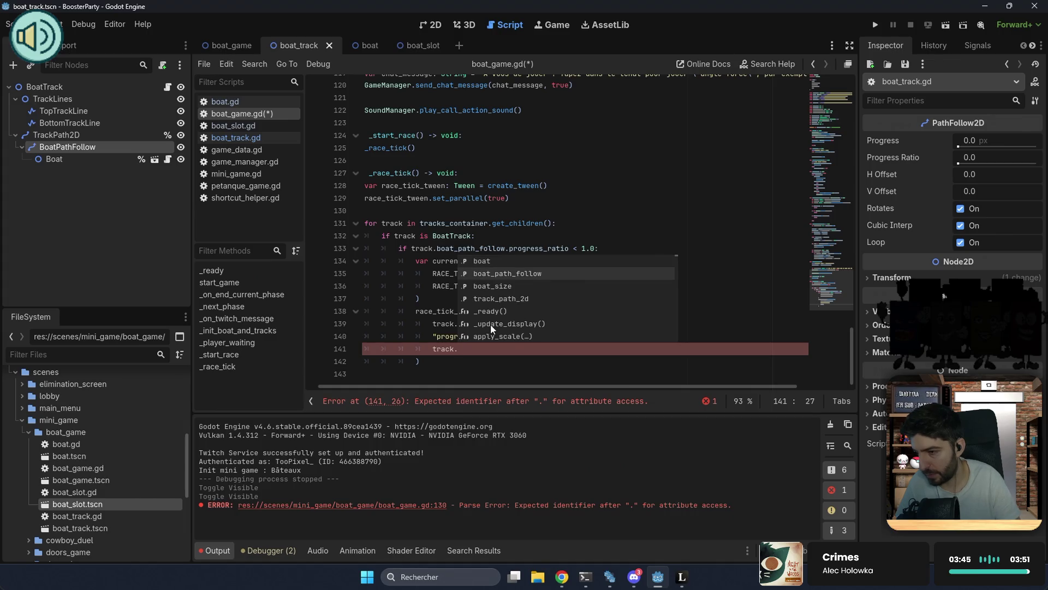
key("Down")
key("Return")
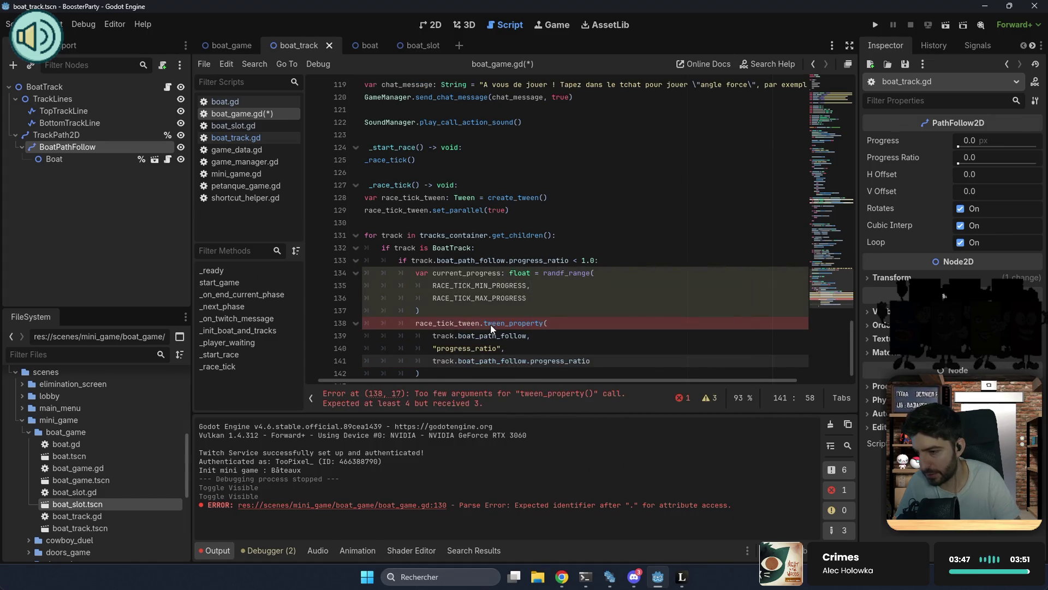
left_click(433, 360)
type("clamp(")
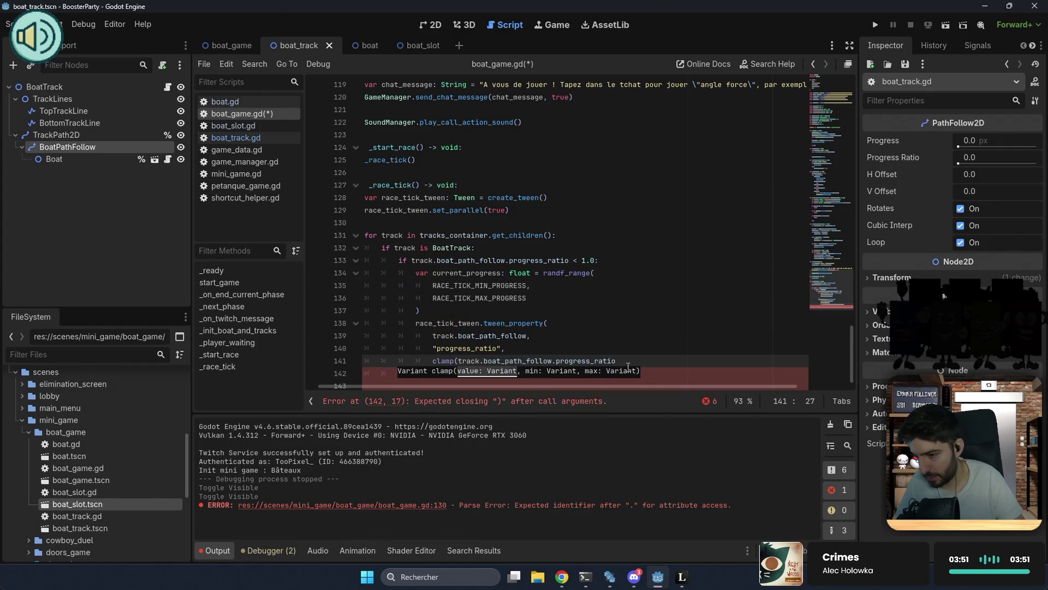
left_click(629, 362)
type("0.0")
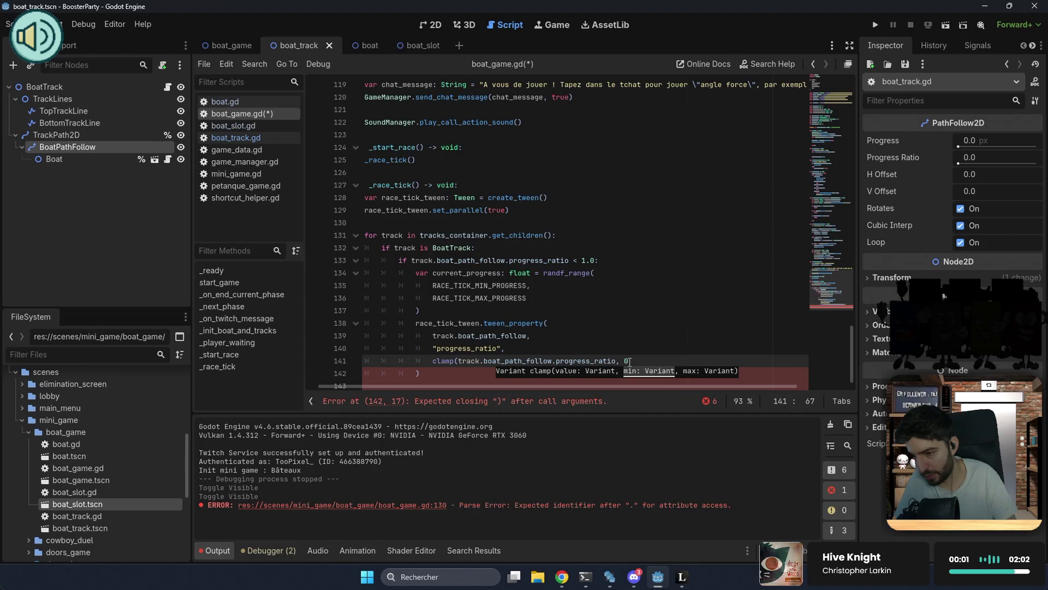
type(", 1.0")
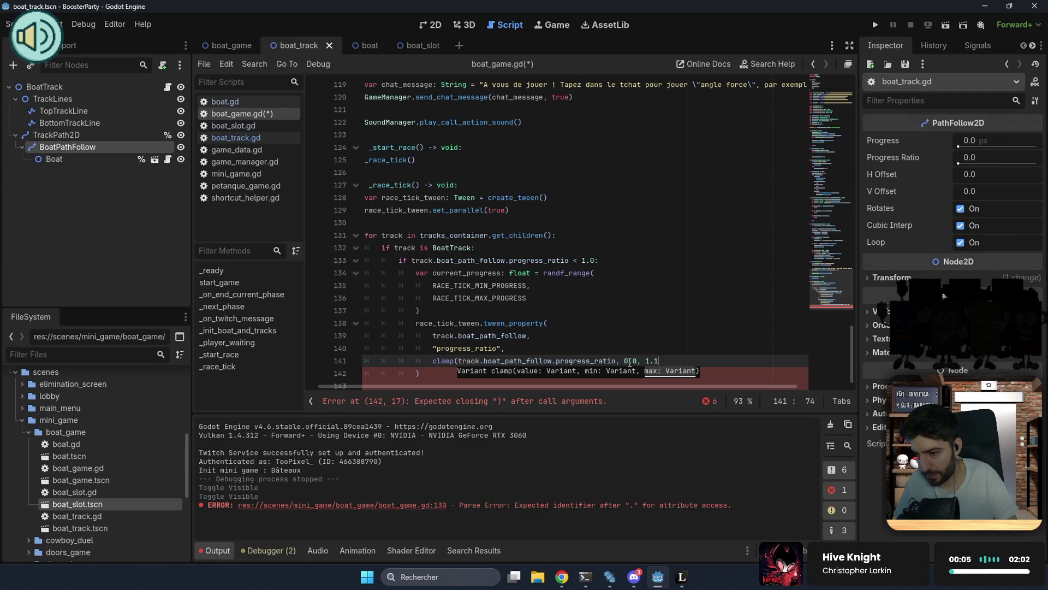
key("BackSpace")
type(")")
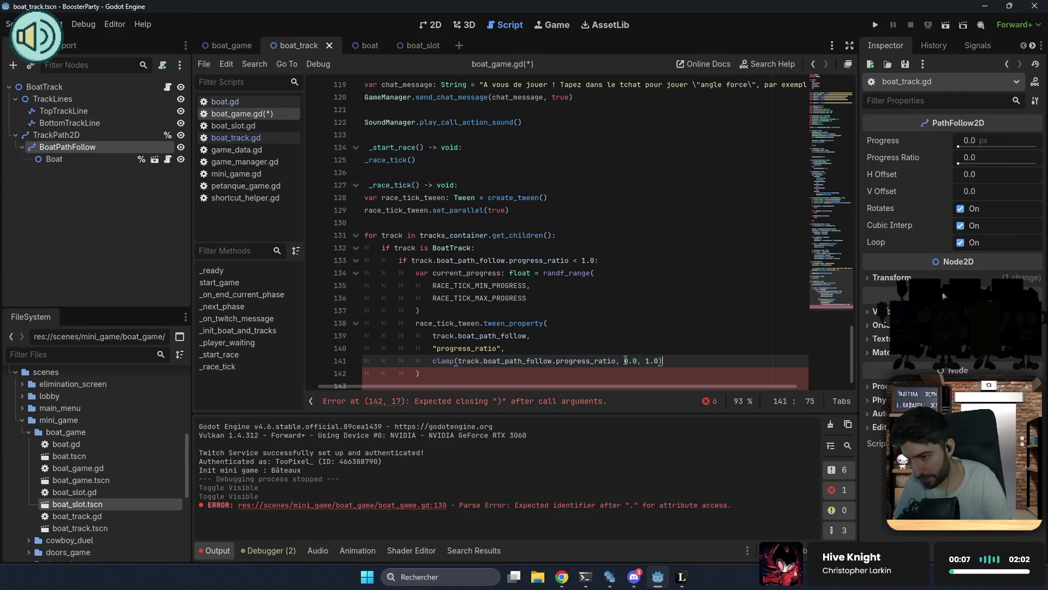
Step: Add + current_progress inside the clamp and pass RACE_TICK_DURATION as the duration
left_click(615, 361)
type("+ cu")
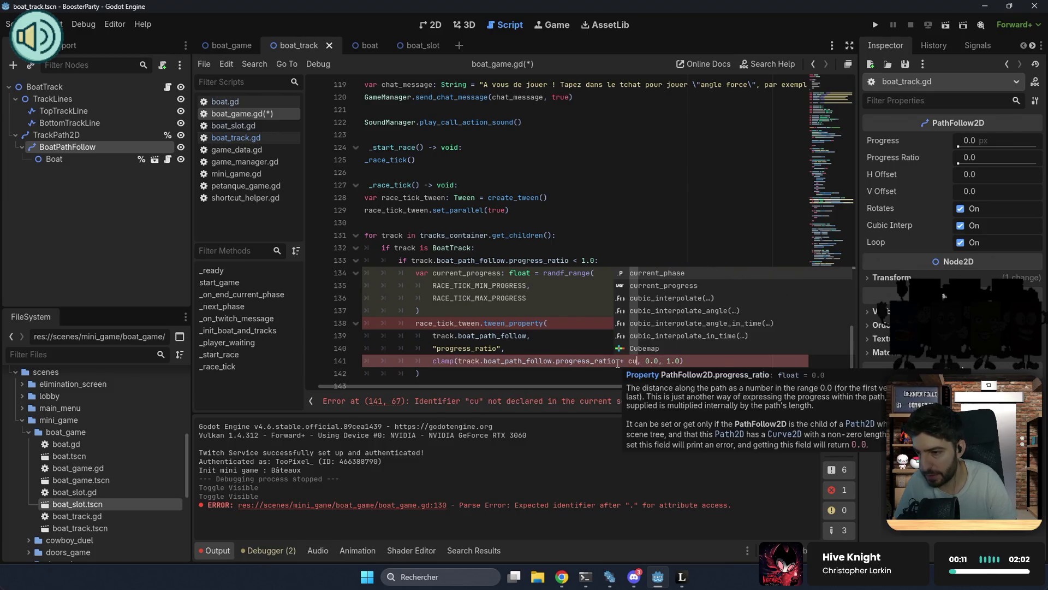
key("Down")
key("Return")
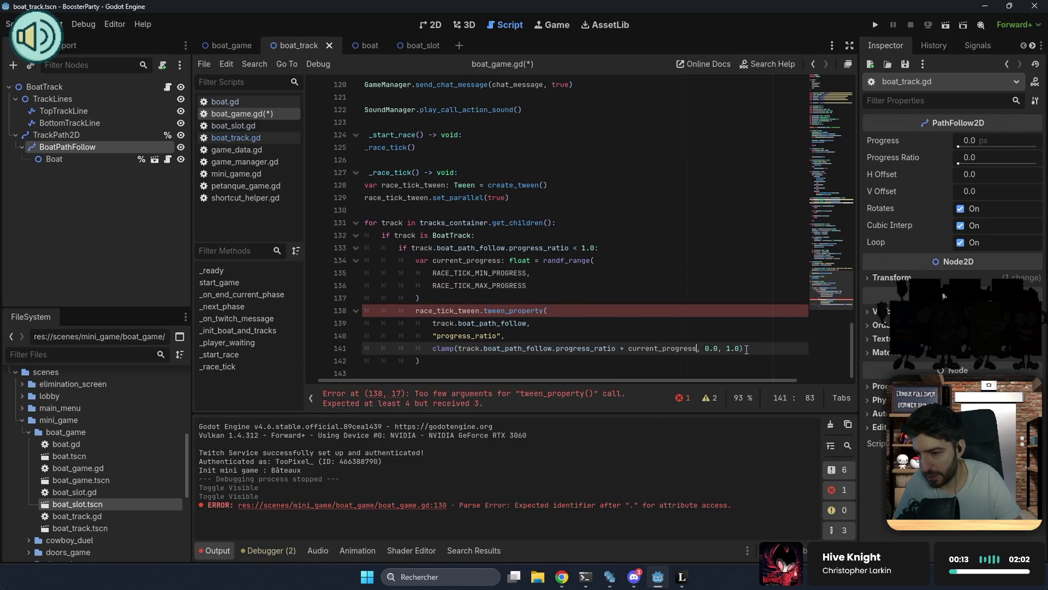
key("Return")
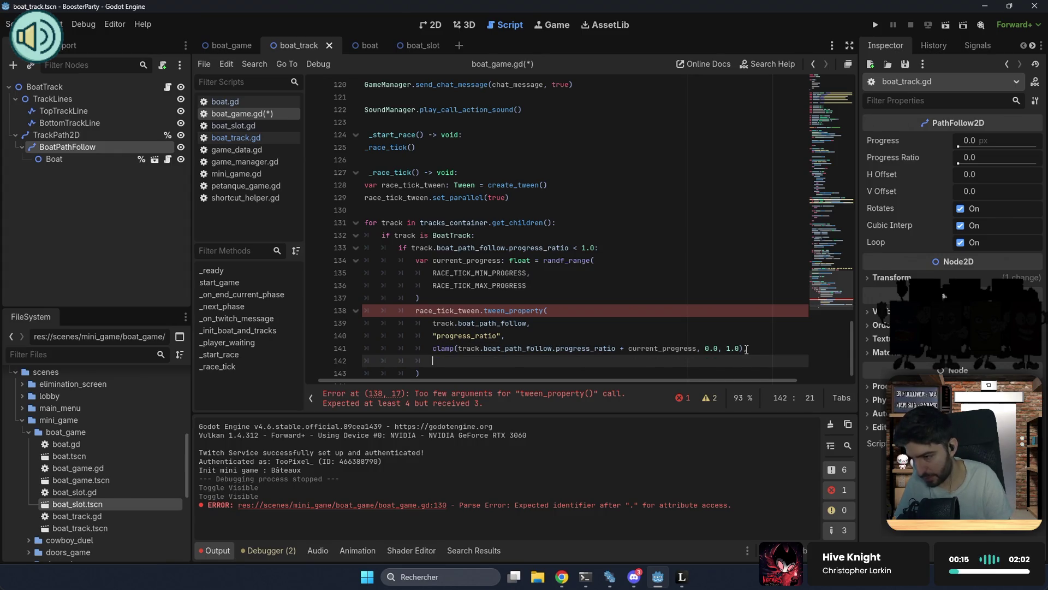
type("RACE")
key("Return")
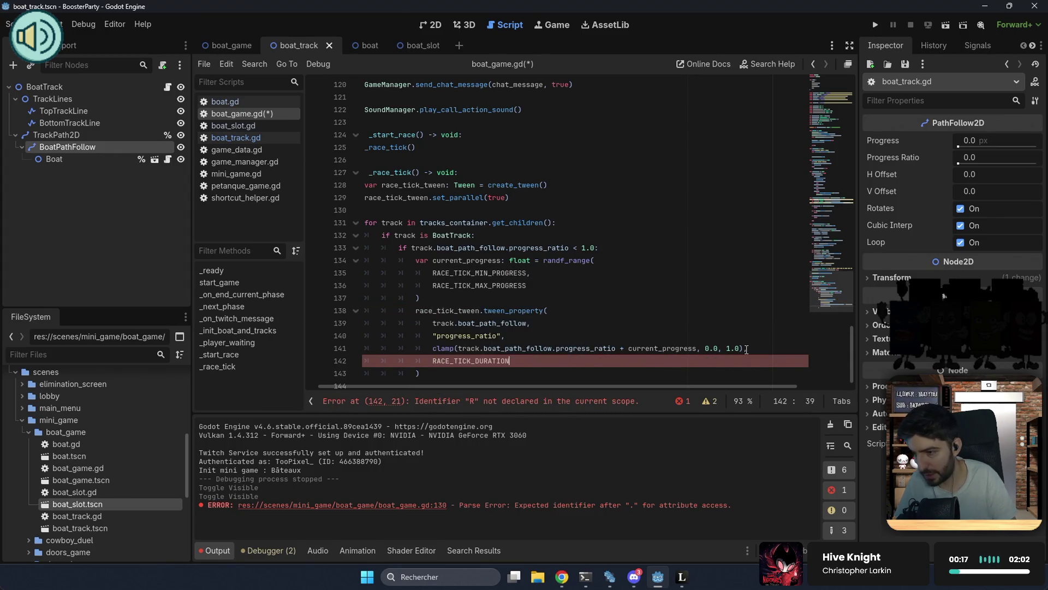
left_click(449, 361)
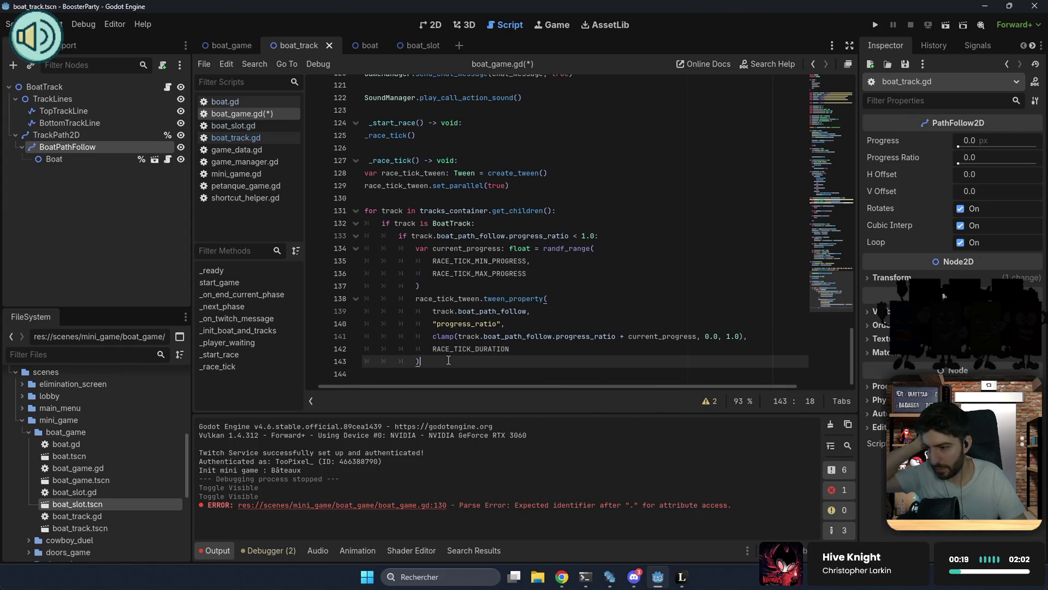
Step: Add an await on race_tick_tween.finished followed by a repeating _race_tick() call
key("Return")
key("Return")
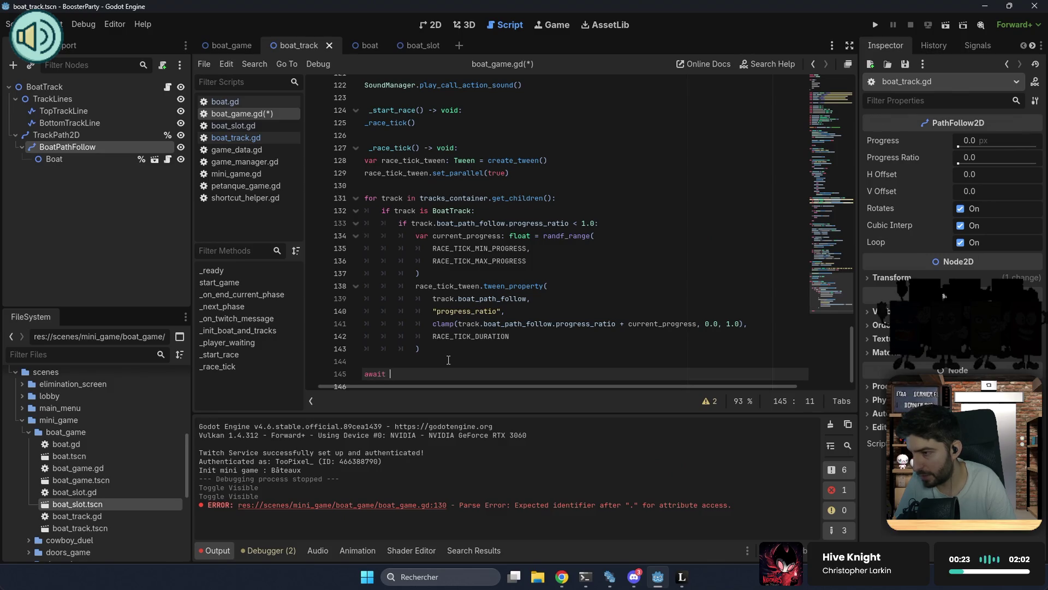
type("ra")
key("Return")
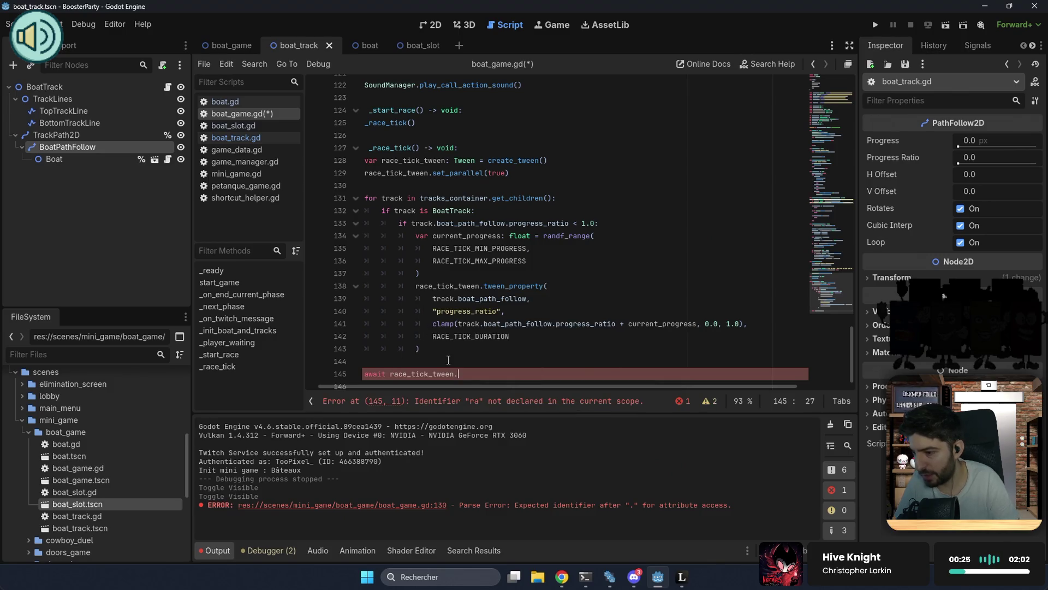
type("fi")
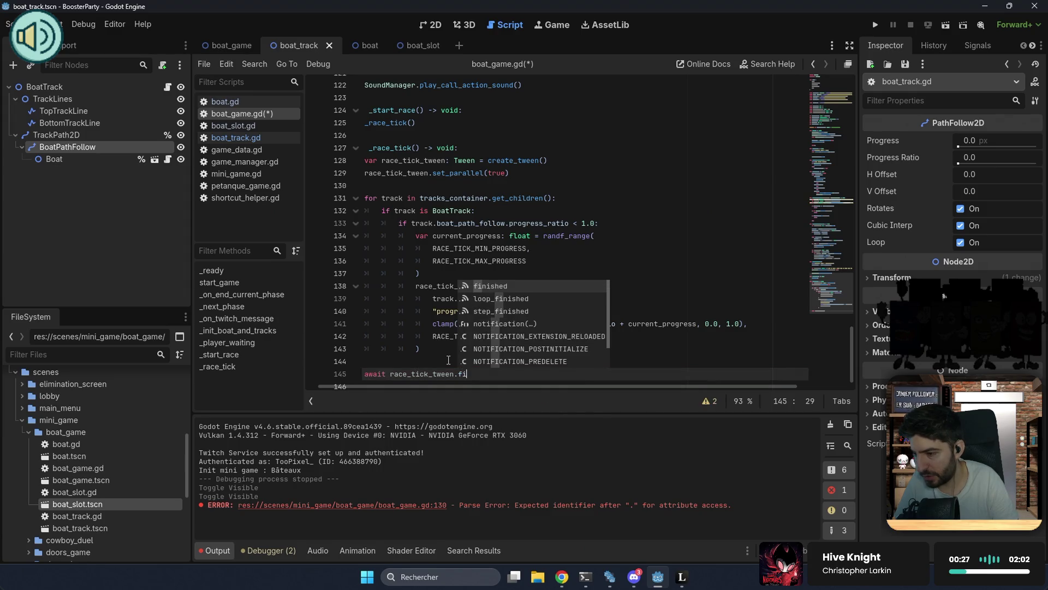
key("Return")
key("Return")
type("_ra")
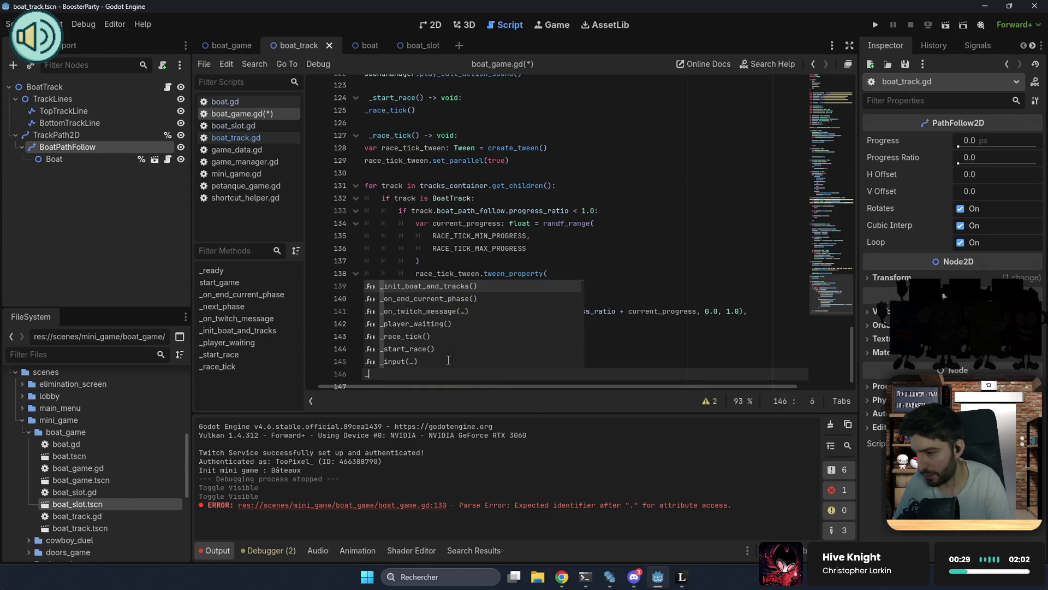
key("Return")
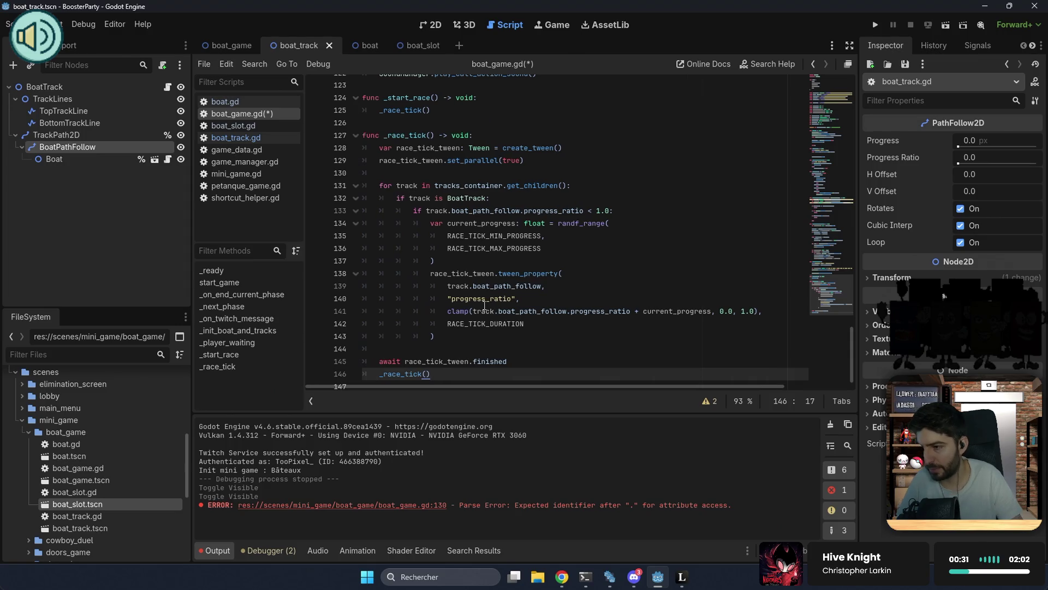
Step: Declare all_finished with a starting value of true above the BoatTrack loop
left_click(510, 200)
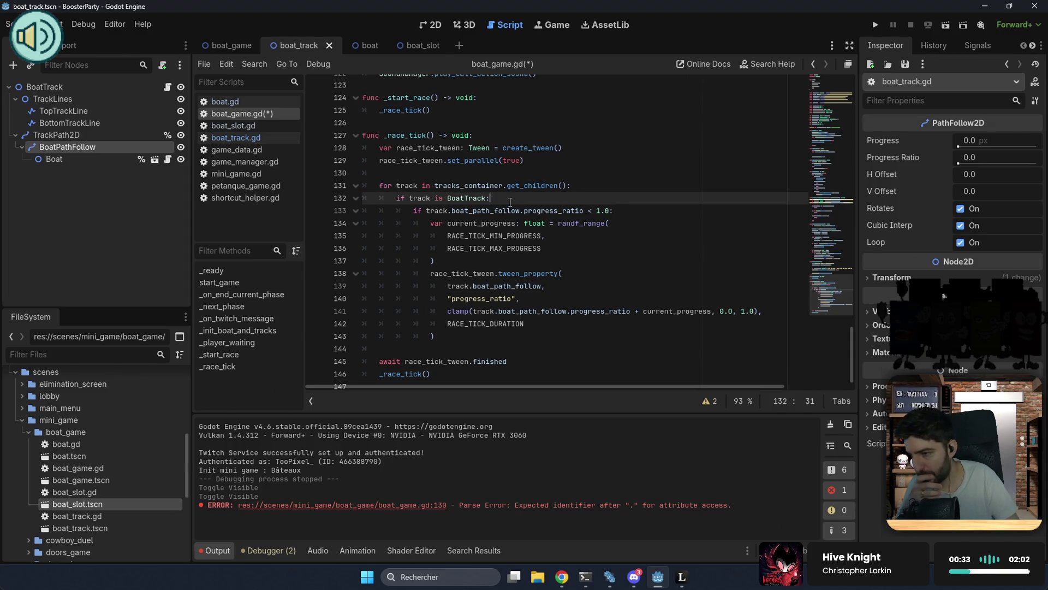
left_click(484, 172)
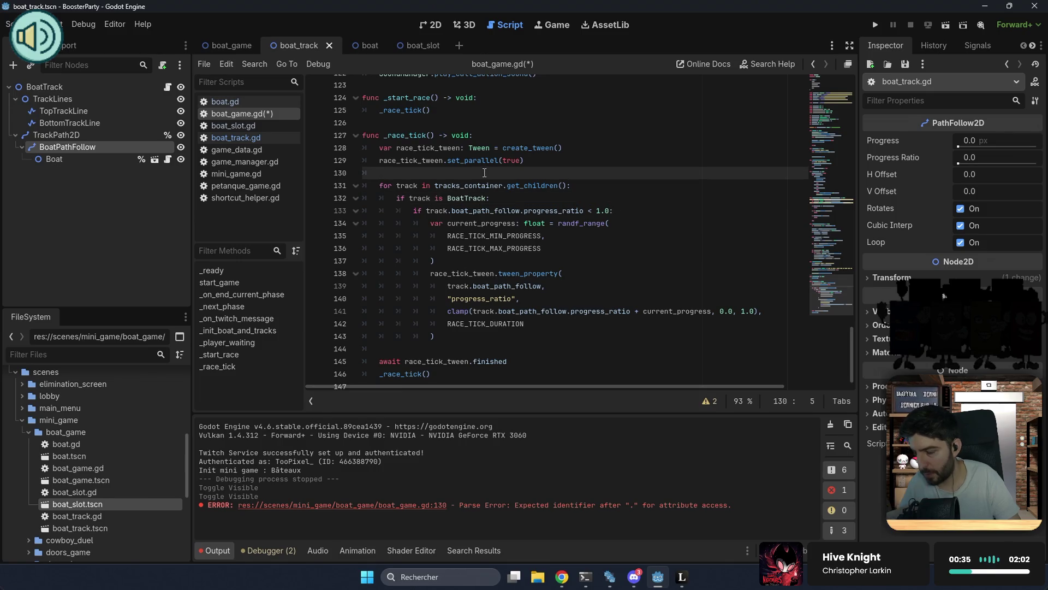
key("Return")
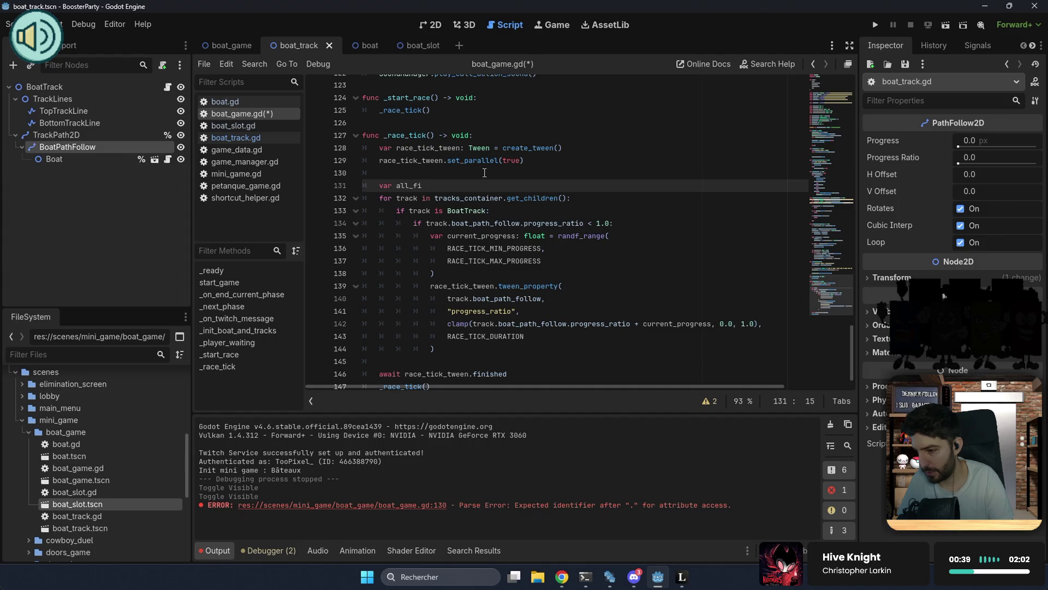
type("shed: bool = true")
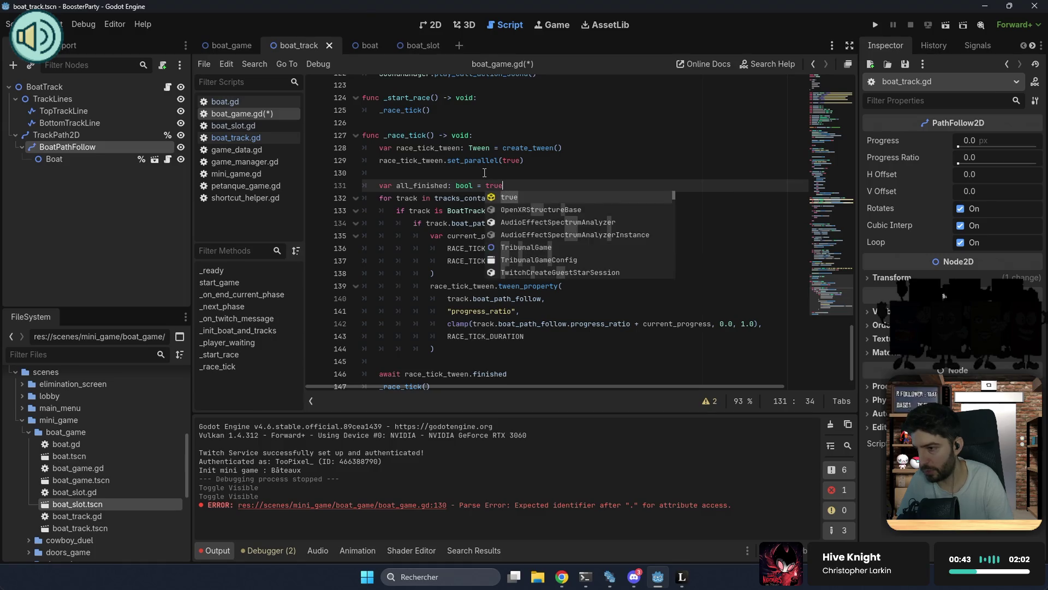
key("Return")
Step: Set all_finished = false inside the unfinished-boat branch
left_click(640, 221)
key("Return")
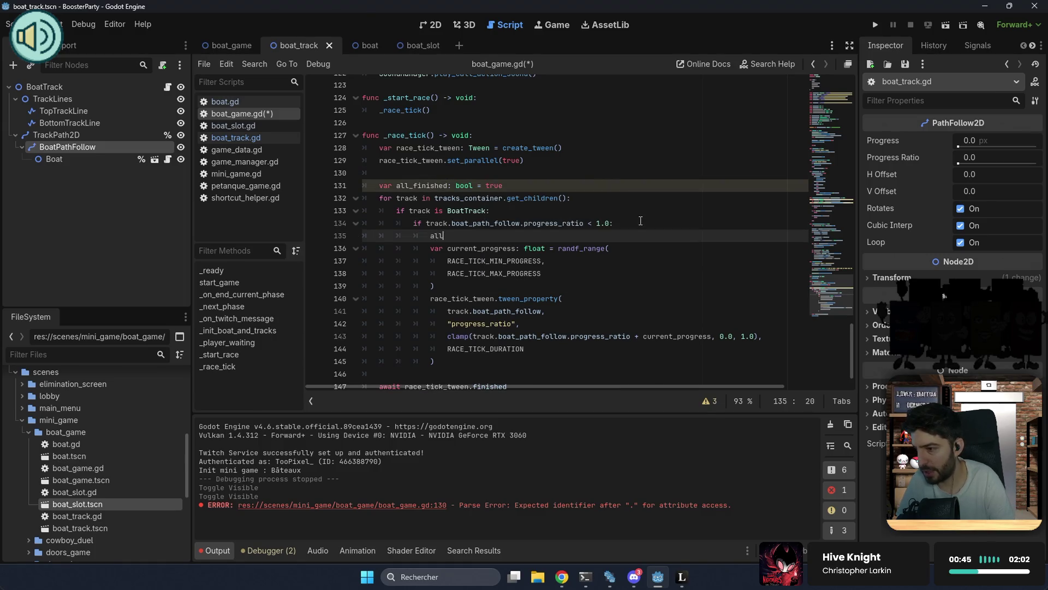
type("_fin")
key("Return")
type("= false")
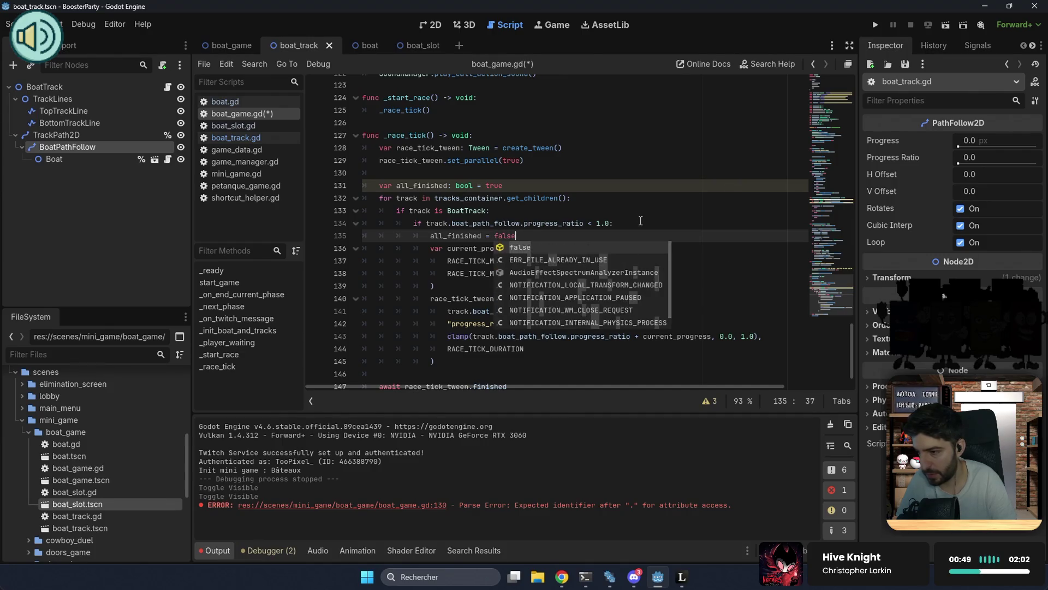
key("Escape")
Step: Wrap the recursive _race_tick() call under 'if not all_finished:' with correct indentation
left_click(448, 223)
scroll(418, 303, "down", 1)
left_click(546, 353)
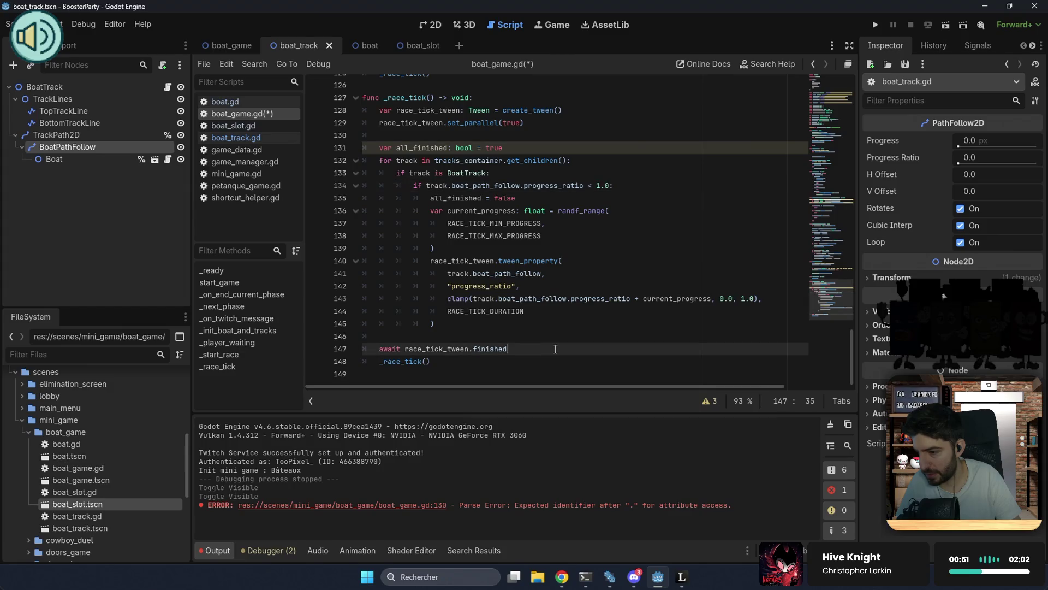
key("Return")
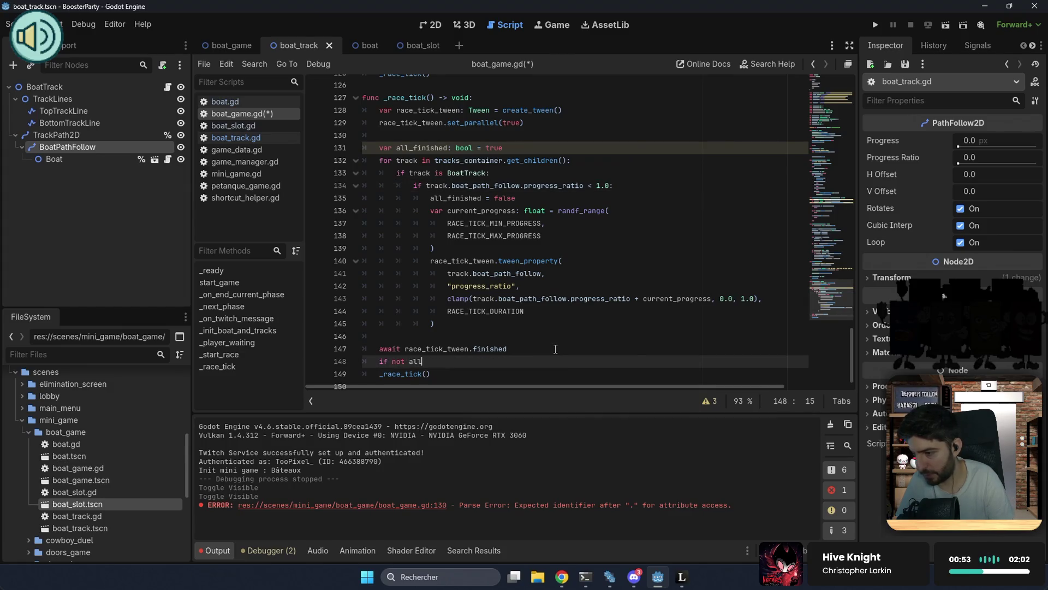
key("Return")
type(":")
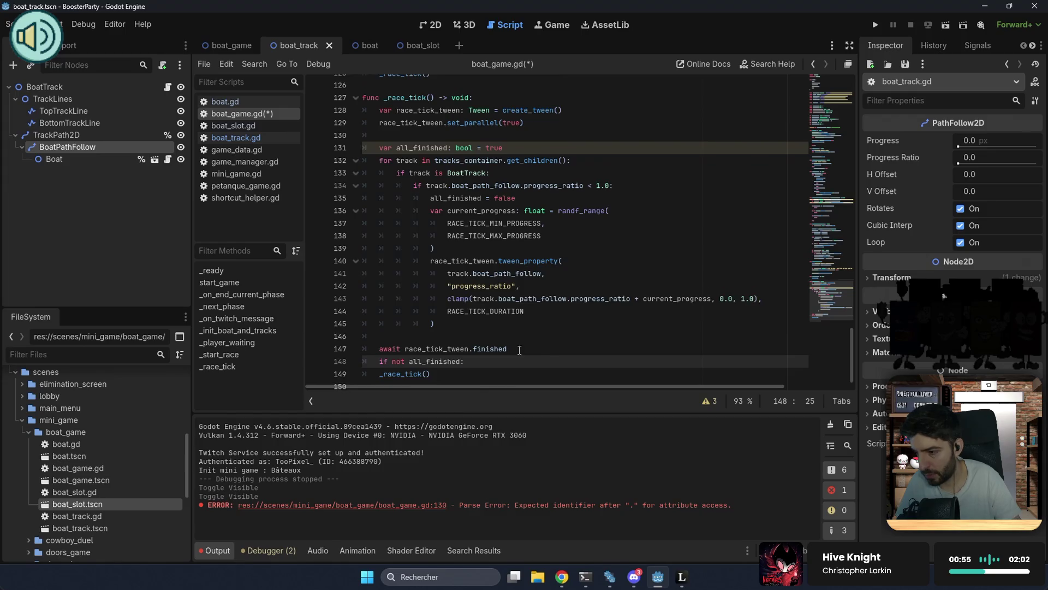
key("Down")
key("Home")
key("Tab")
key("Up")
key("End")
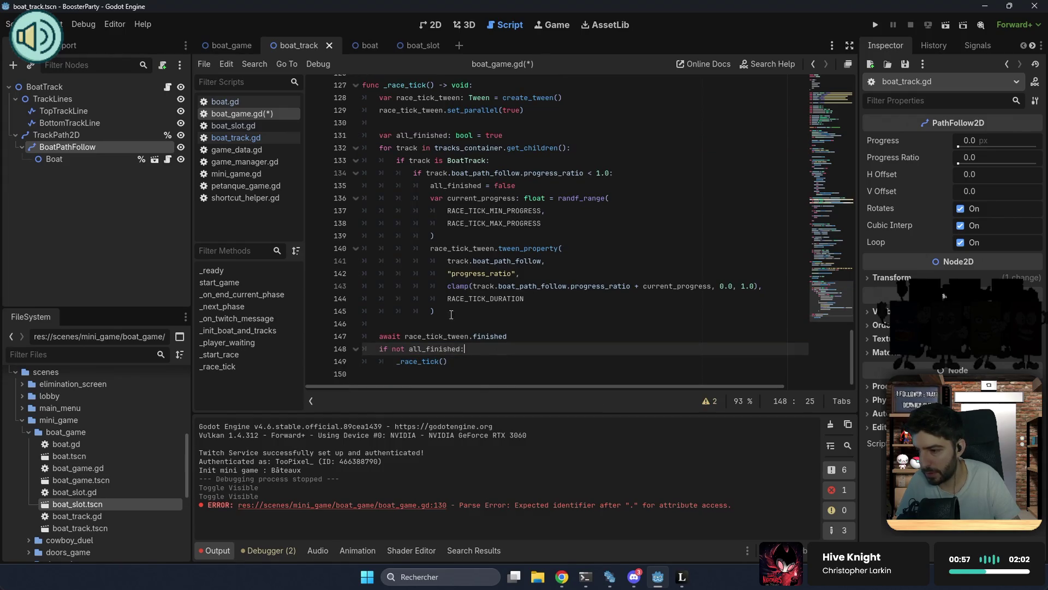
Step: Add an else branch that begins typing print("FINISHED")
left_click(550, 114)
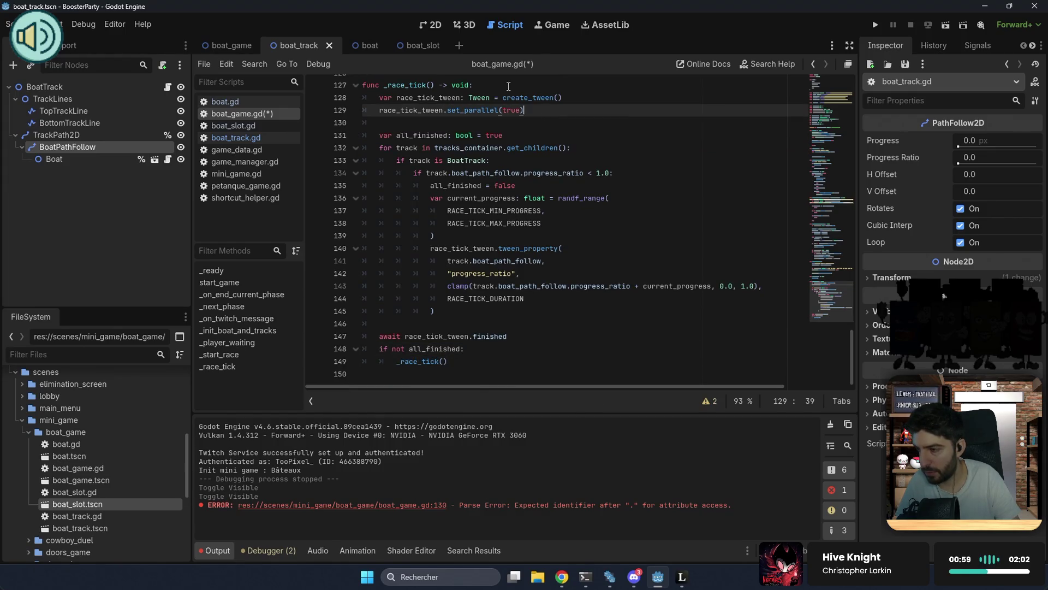
left_click(490, 349)
left_click(478, 364)
key("Return")
key("BackSpace")
type("else:")
key("Return")
type("print")
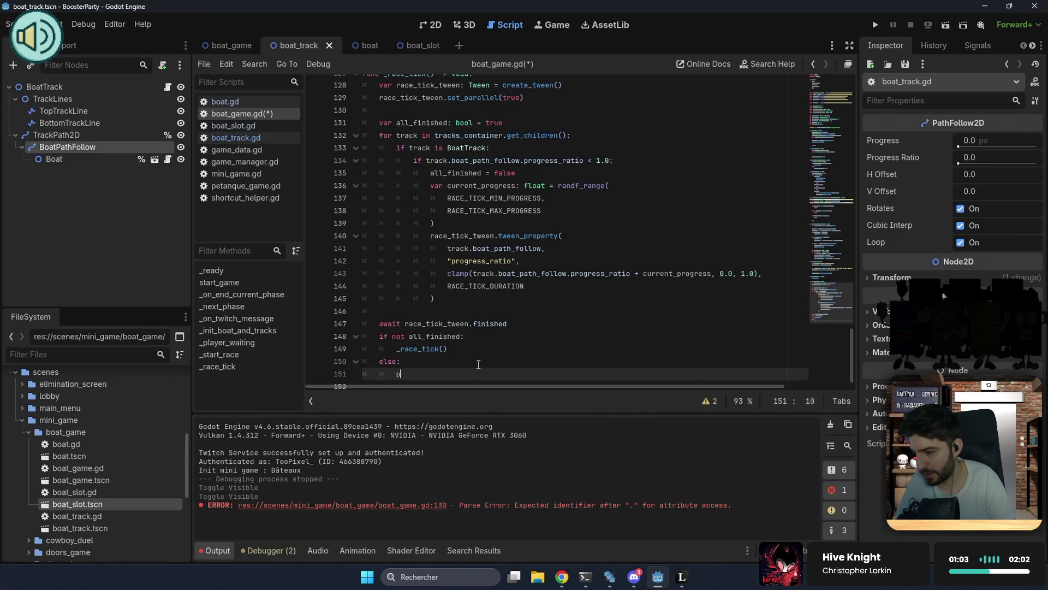
type("(\"FINISHED")
scroll(545, 127, "up", 2)
Step: Make print("RACE TICK") the first line of _race_tick(), save, and run the project
left_click(514, 112)
key("Return")
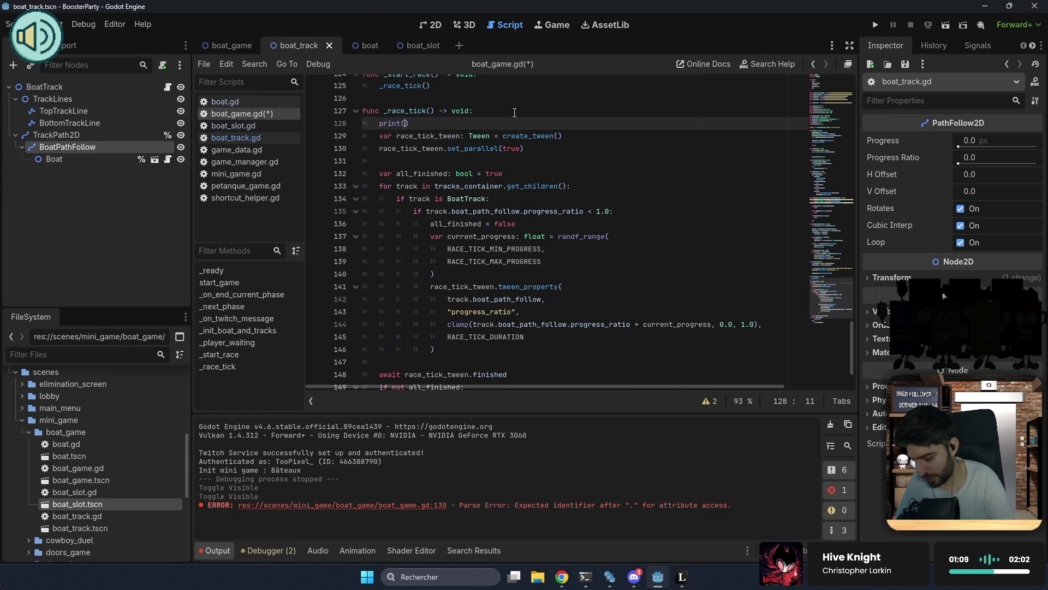
key("BackSpace")
type("\"")
type("RACE ")
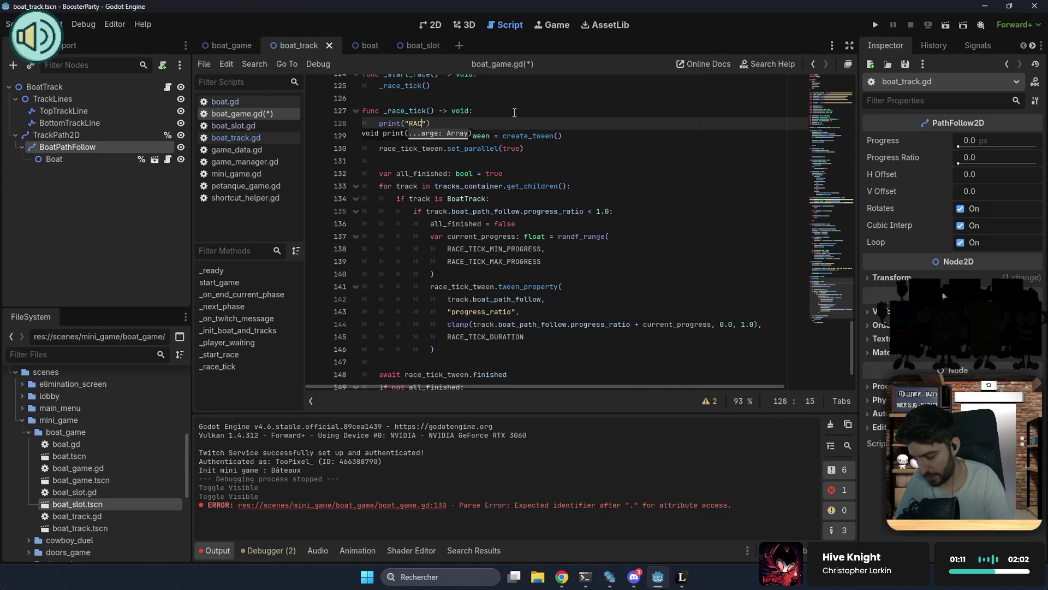
type("TICK")
key("ctrl+s")
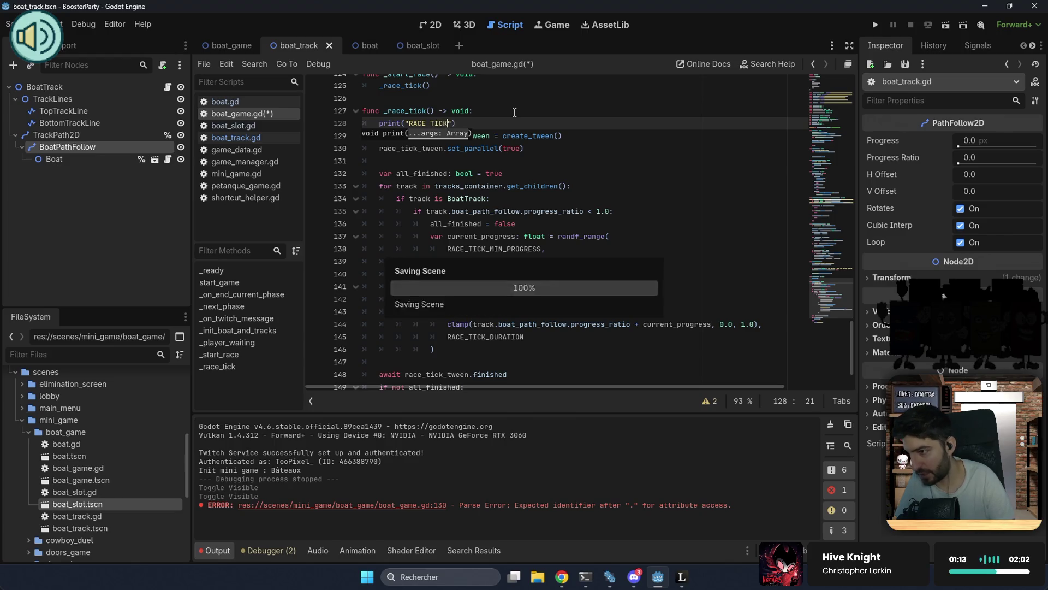
left_click(873, 27)
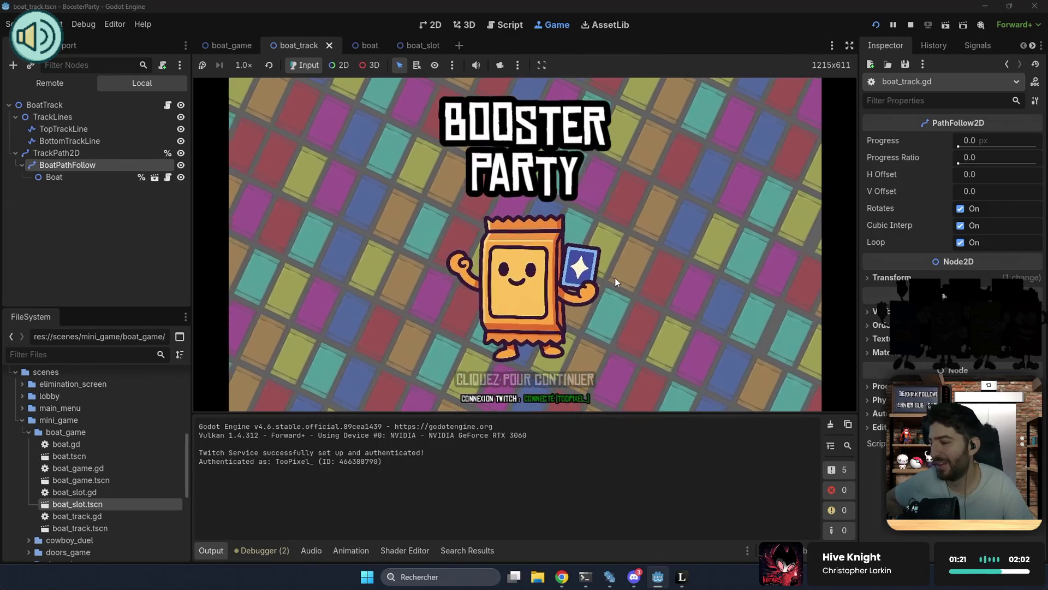
Step: Continue past the title screen to the mini-game vote and launch the boat race
left_click(614, 273)
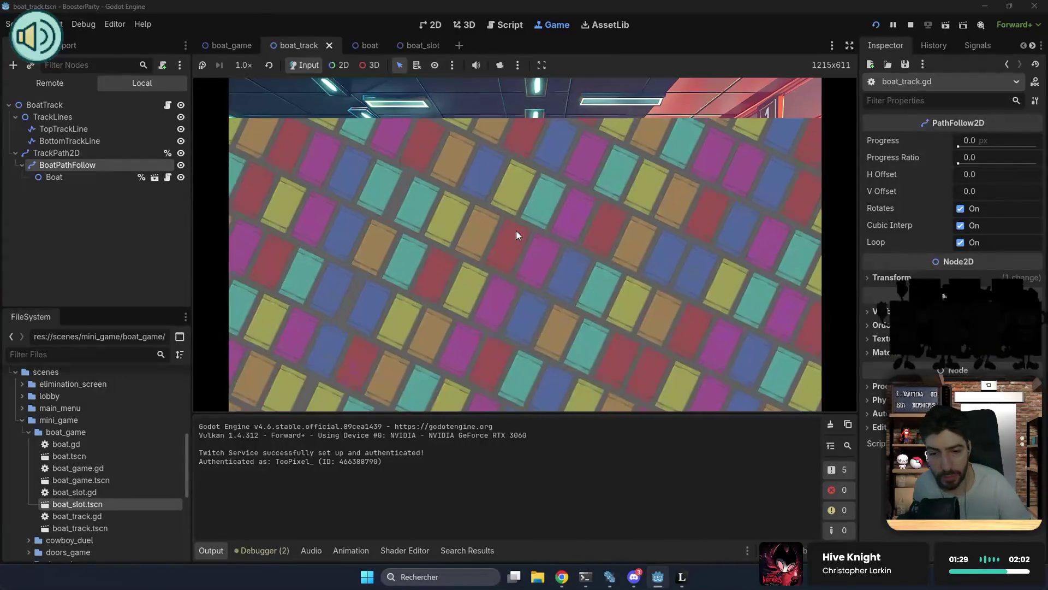
left_click(491, 207)
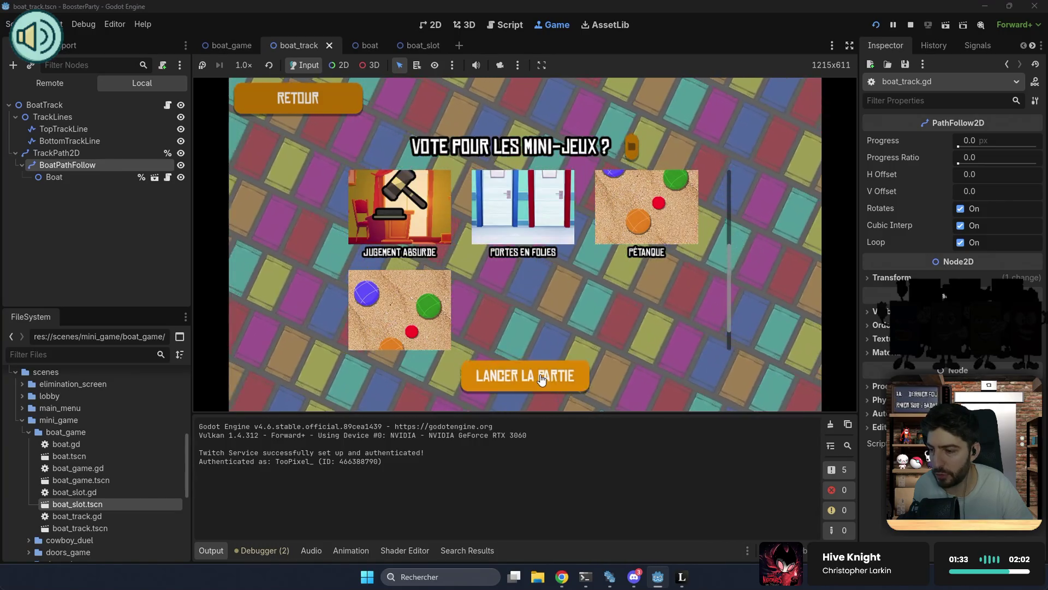
left_click(542, 376)
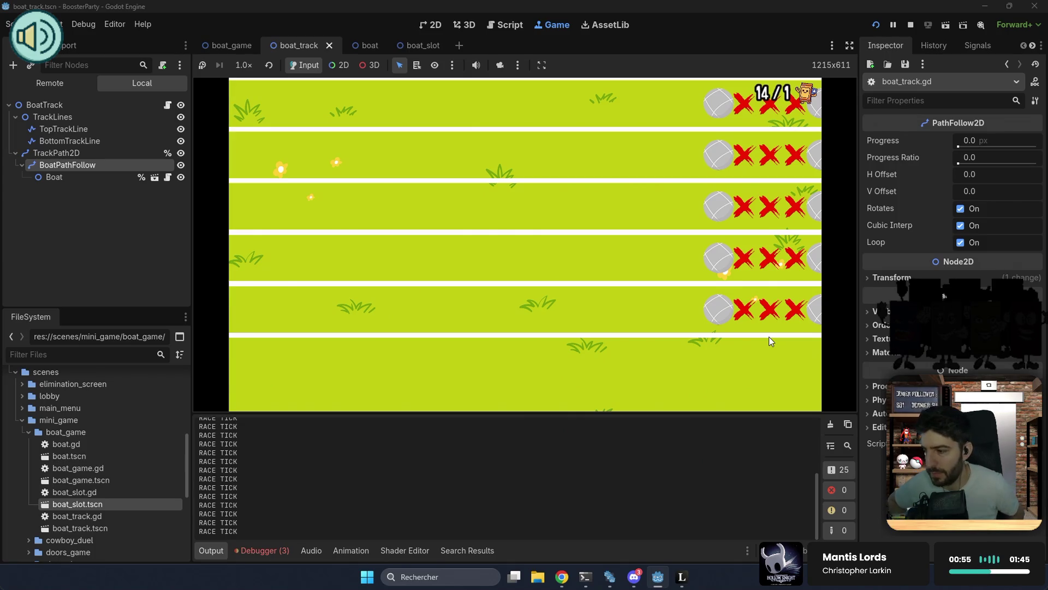
Step: Copy the Tween 'started with no Tweeners' error from the Debugger's Errors list into the browser
left_click(263, 548)
left_click(281, 415)
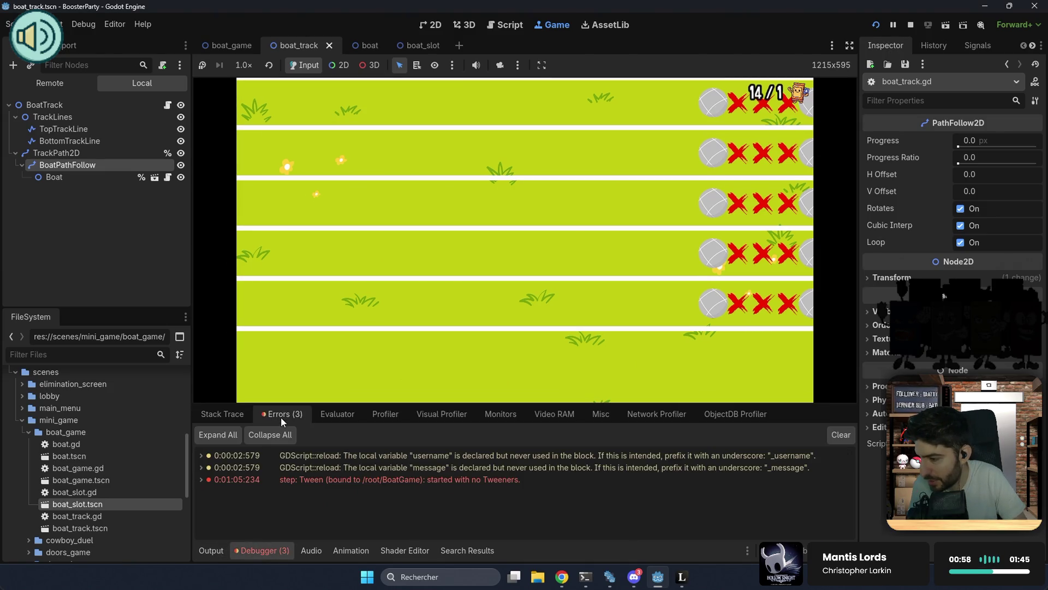
left_click(323, 480)
double_click(473, 480)
double_click(425, 480)
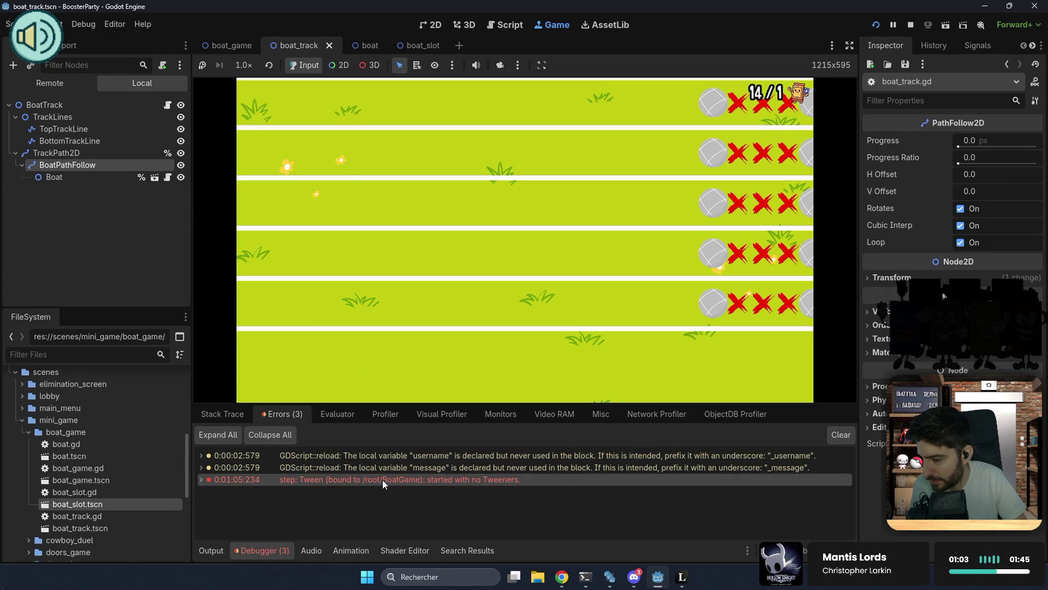
right_click(449, 485)
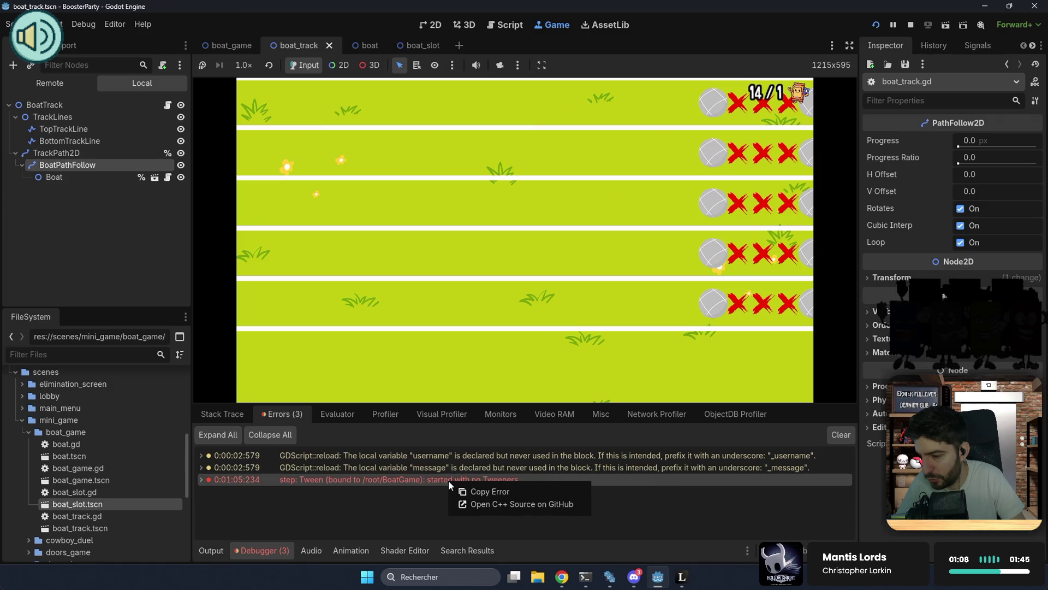
left_click(489, 490)
left_click(558, 575)
key("ctrl+v")
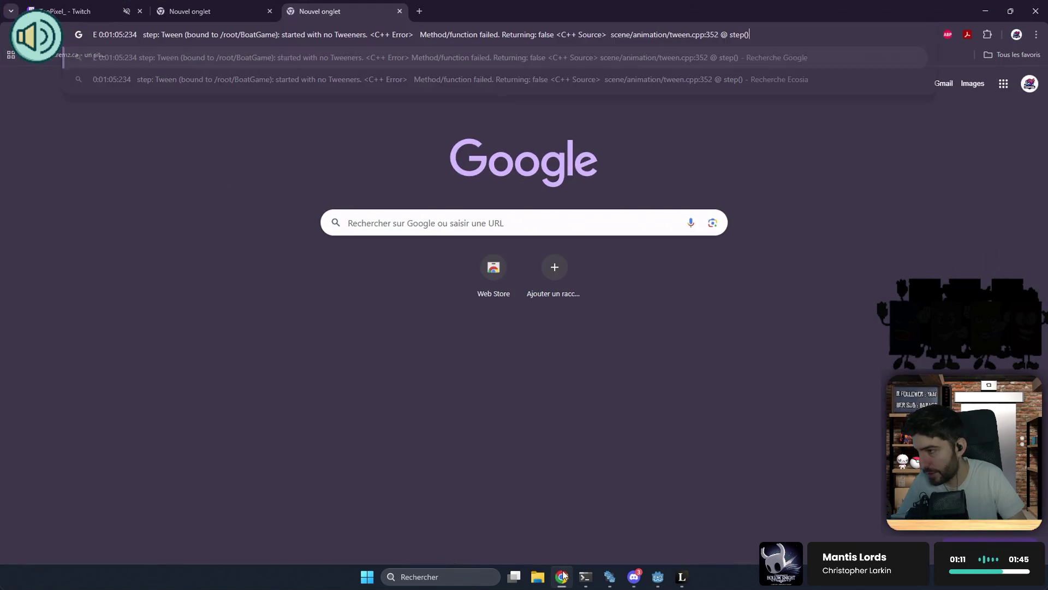
Step: Search the error, read the Godot forum thread's solution, and return to Godot
key("Return")
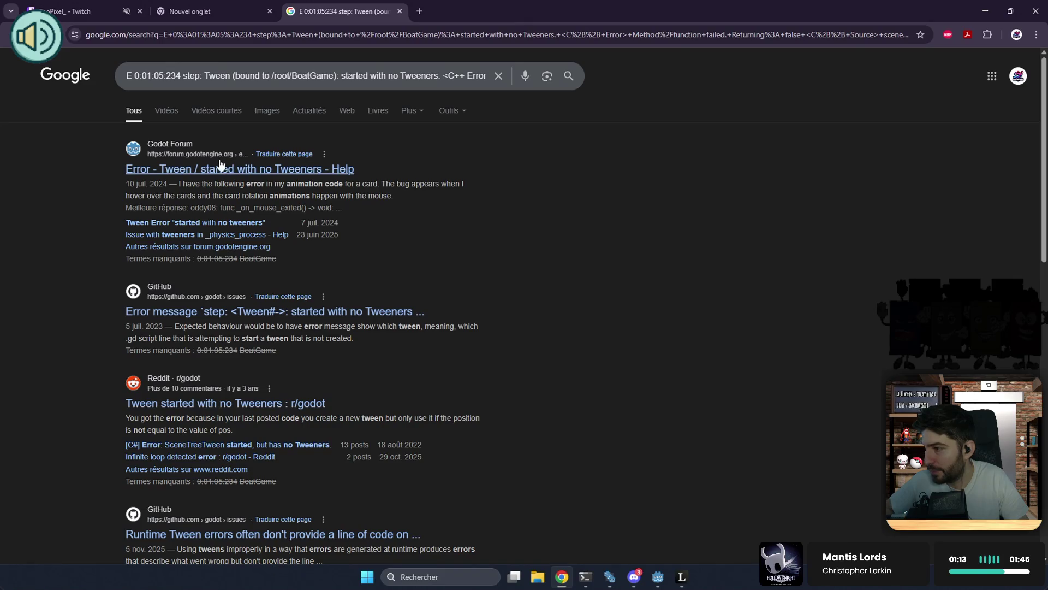
left_click(227, 171)
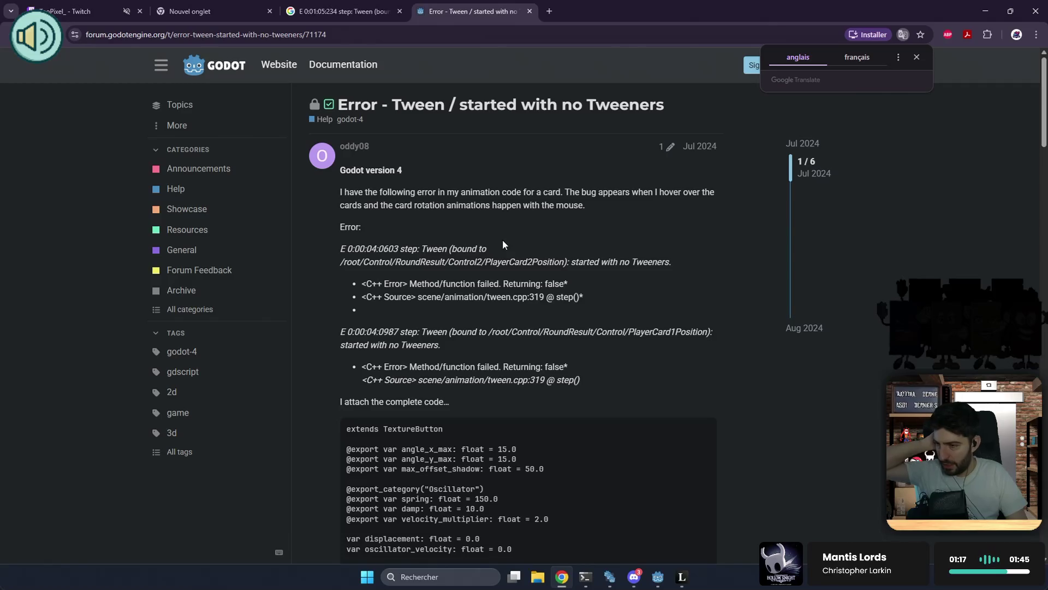
scroll(503, 239, "down", 15)
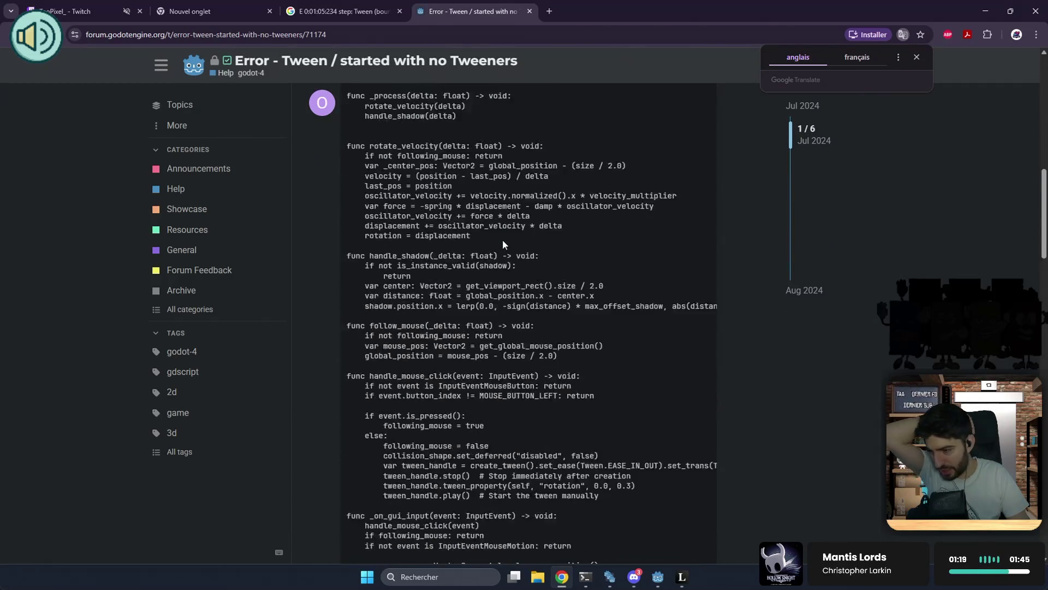
scroll(502, 239, "down", 8)
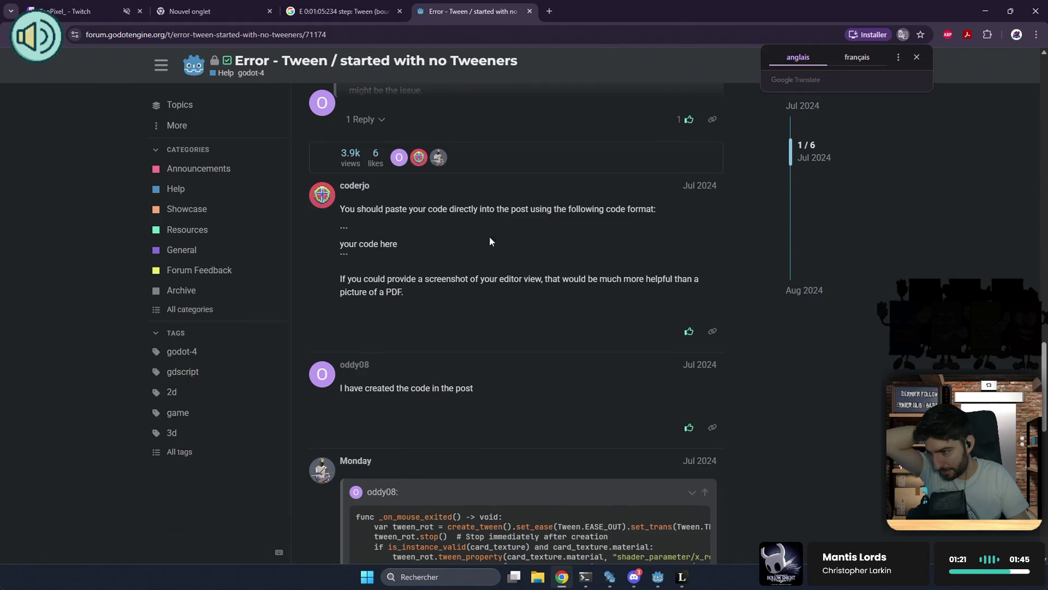
scroll(439, 240, "down", 4)
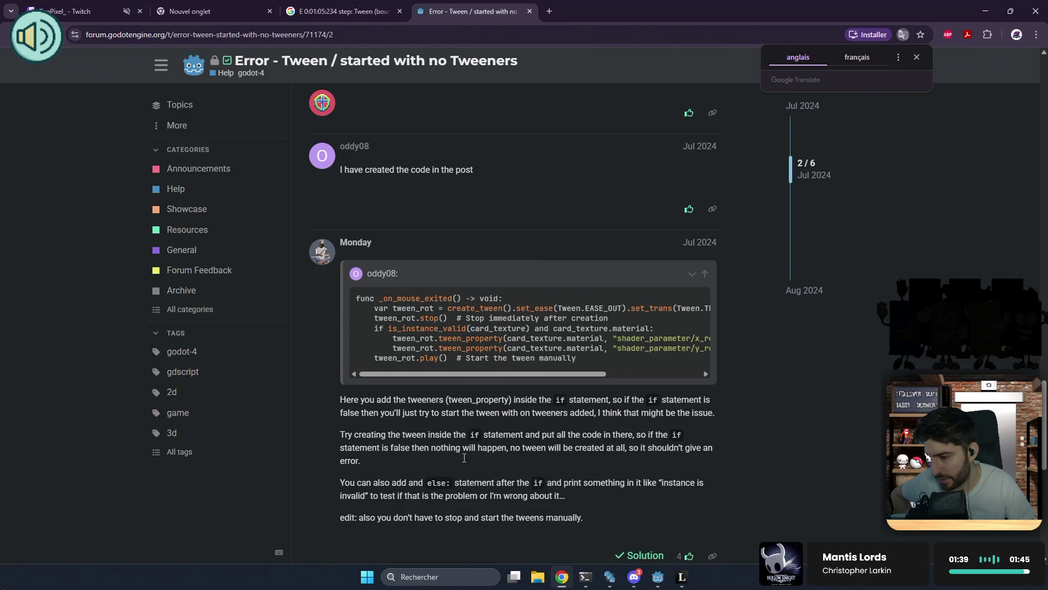
left_click(658, 576)
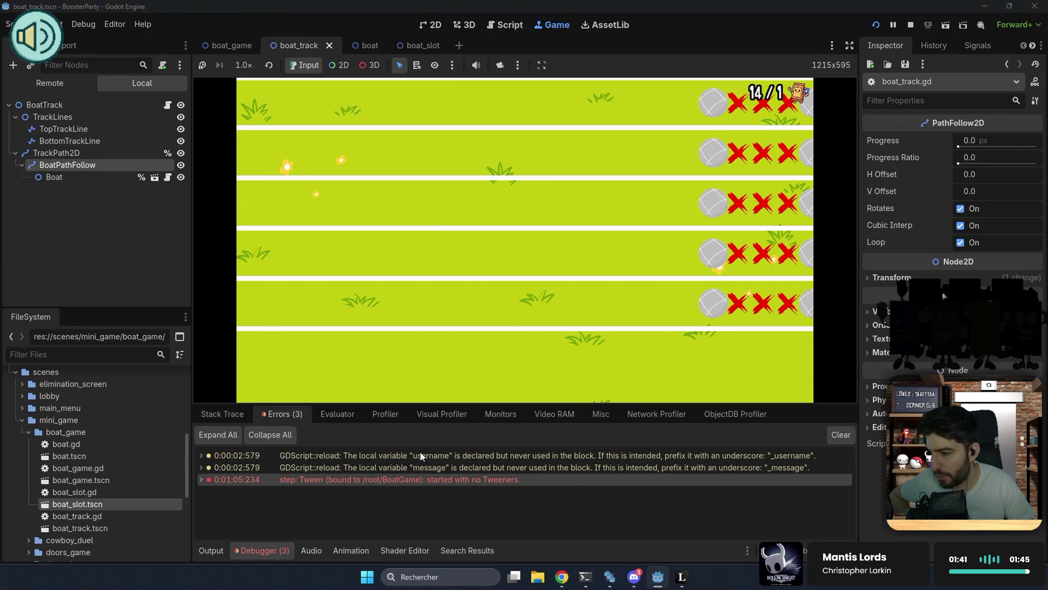
Step: Add race_tick_tween.kill() at the start of the else branch, save, and rerun the project
left_click(491, 24)
scroll(547, 174, "down", 3)
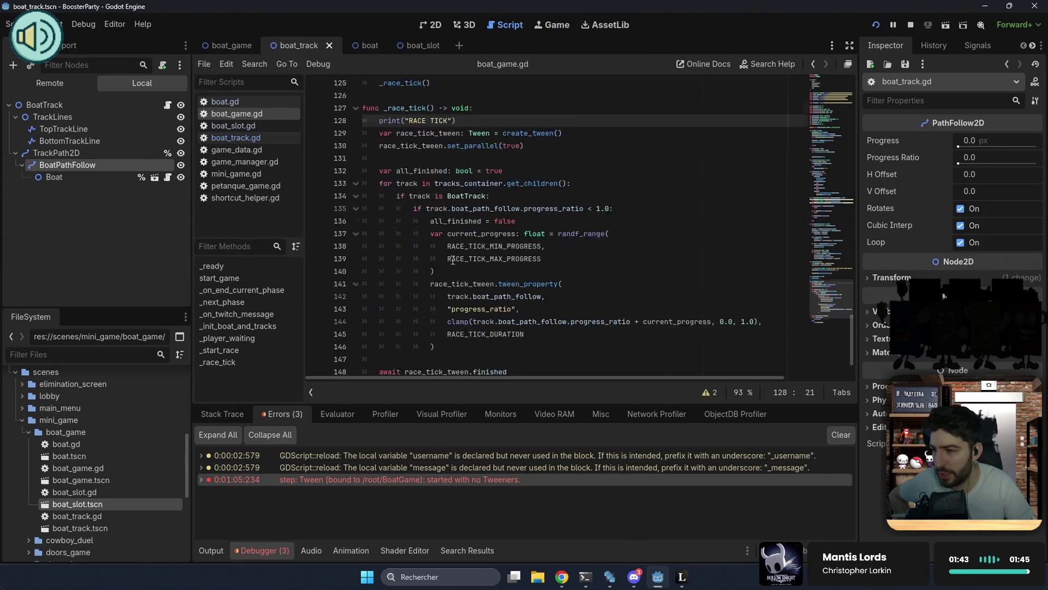
left_click(472, 338)
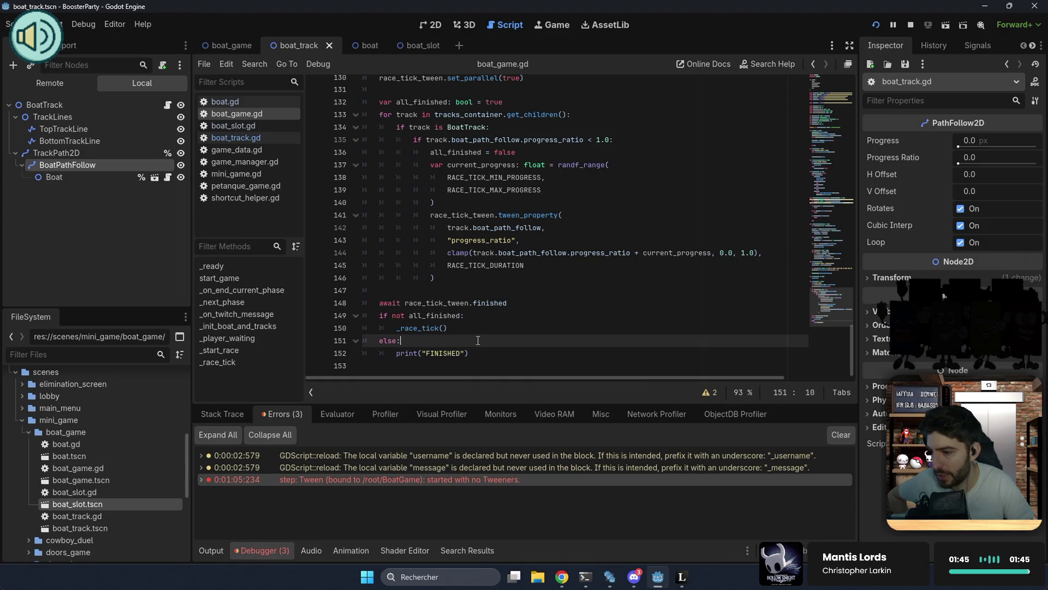
key("Return")
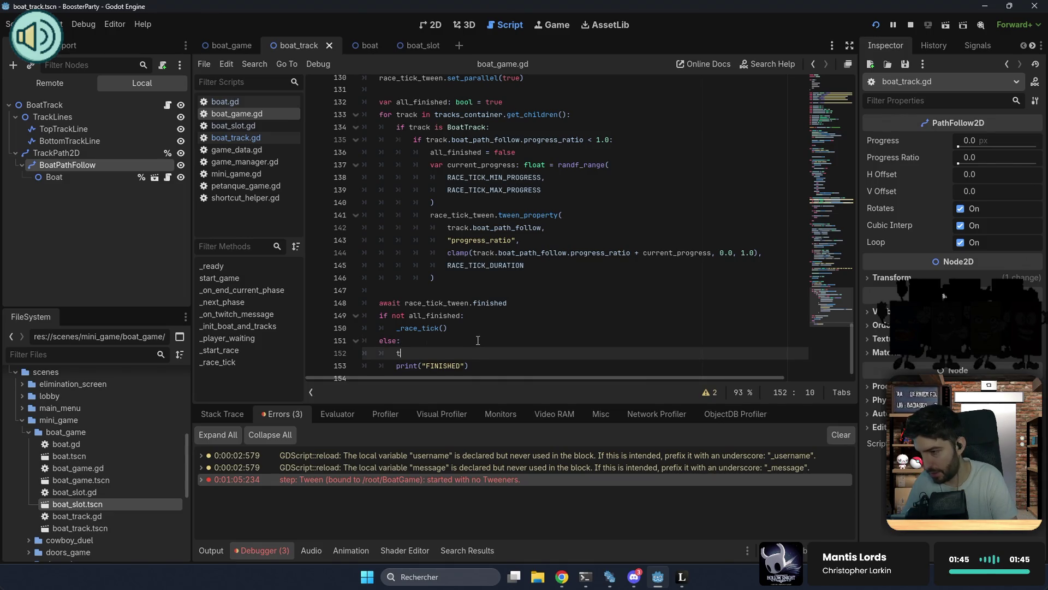
key("BackSpace")
key("BackSpace")
type("ra")
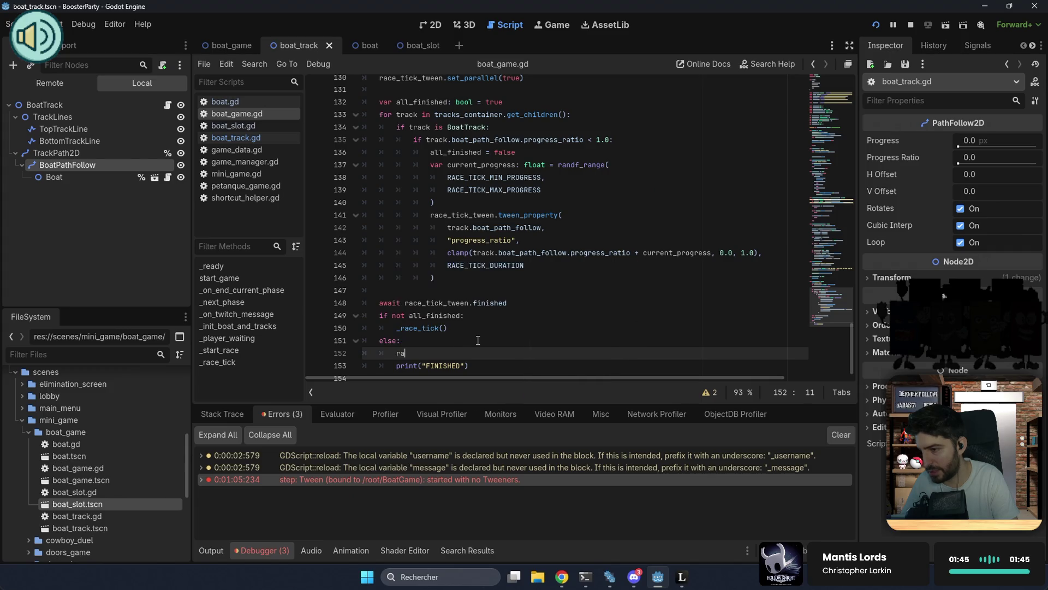
key("Return")
type(".")
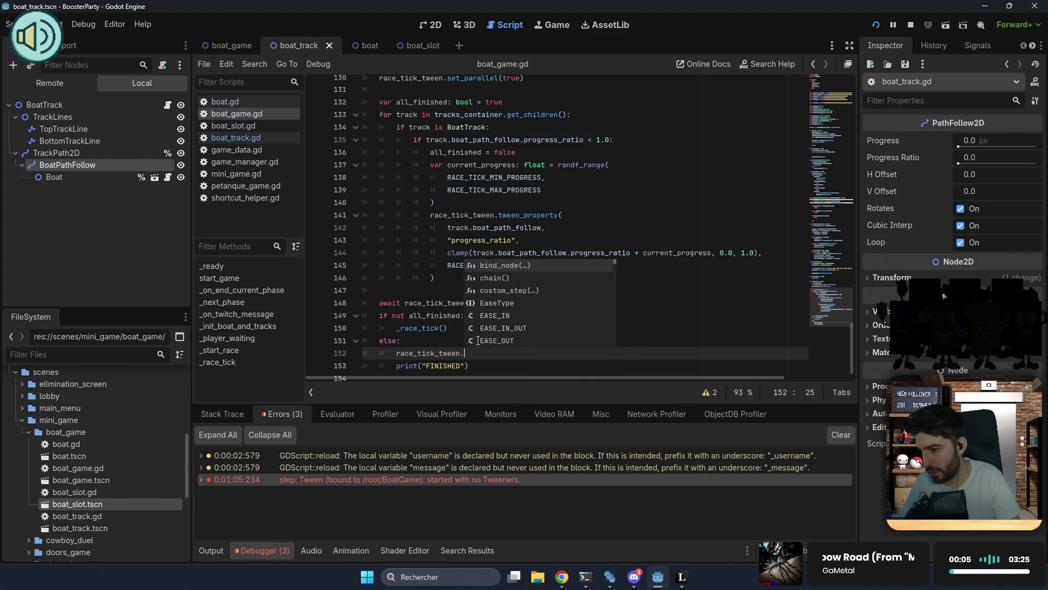
type("kill(")
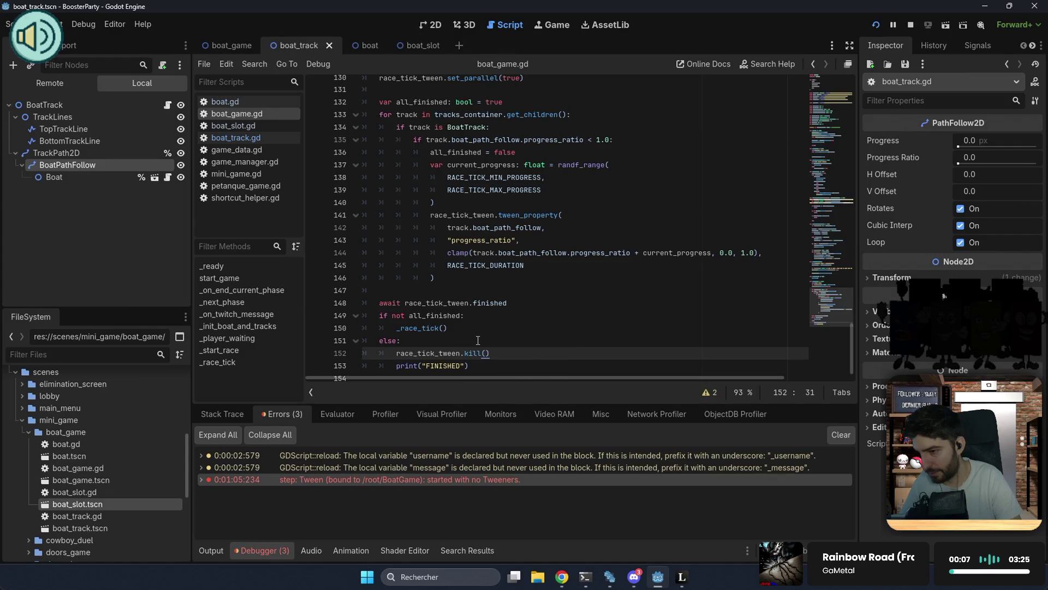
key("ctrl+s")
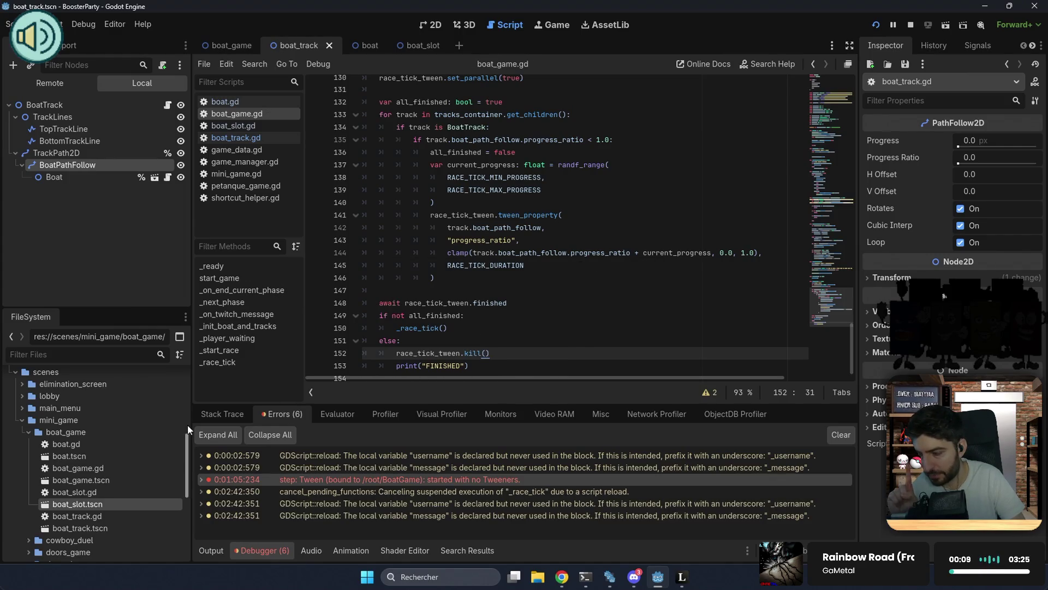
left_click(879, 24)
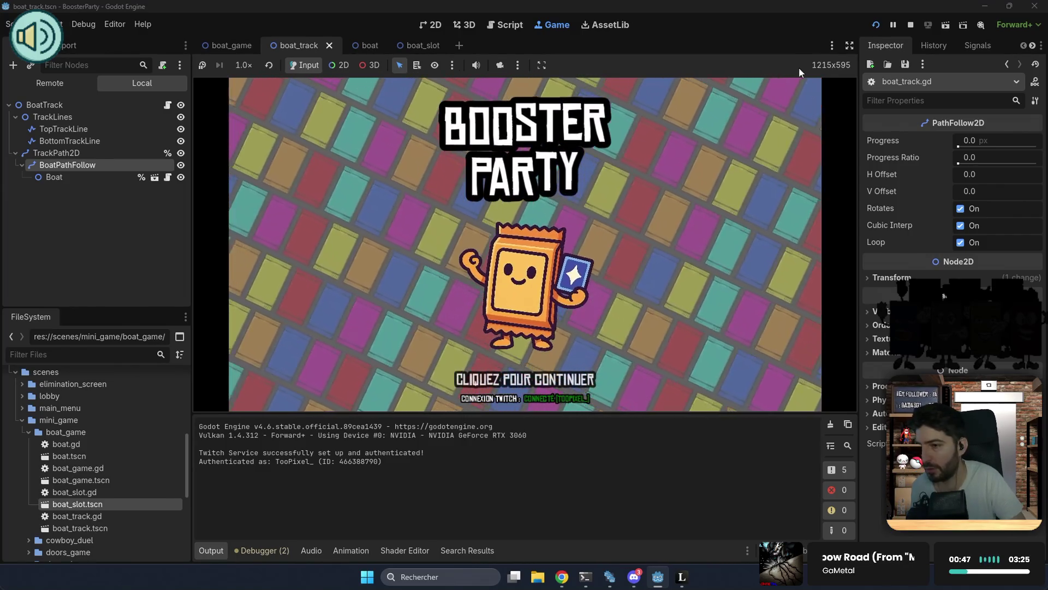
Step: Go from the title screen into arcade mode, untick one mini-game in the vote, and launch
left_click(610, 275)
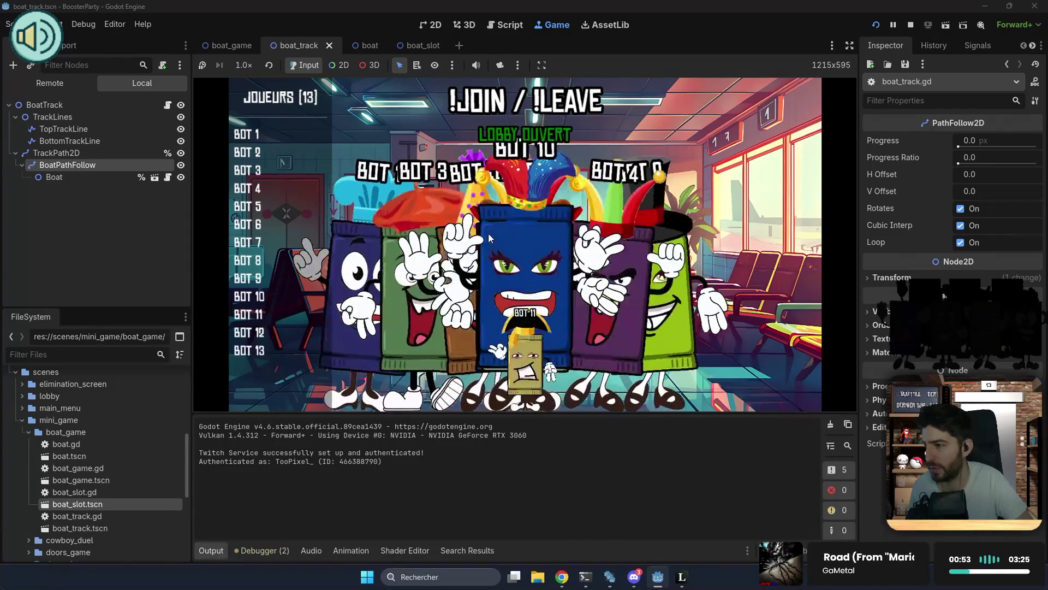
left_click(471, 231)
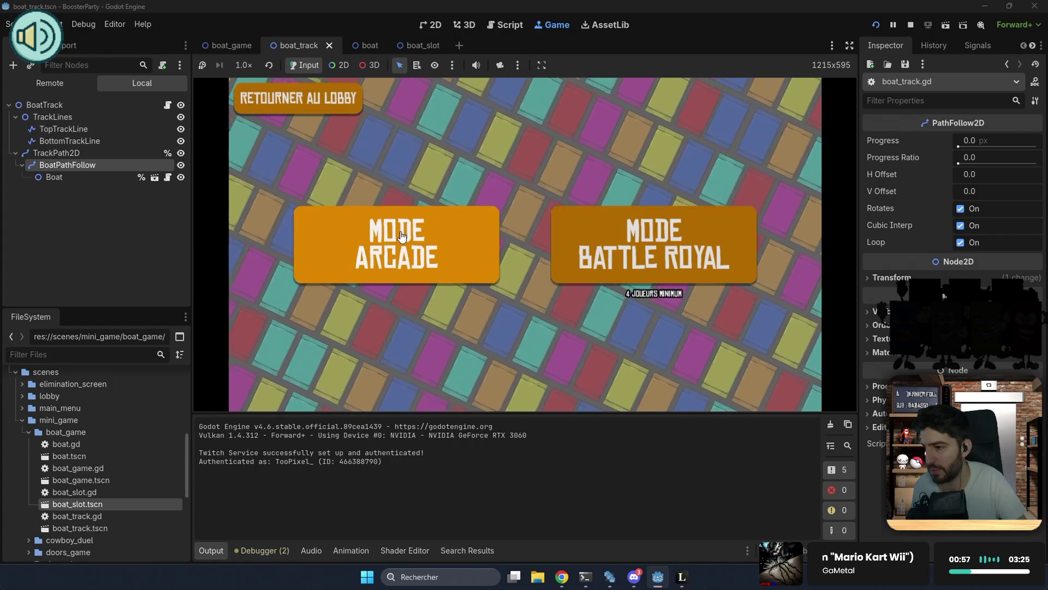
left_click(404, 236)
left_click(623, 141)
scroll(510, 305, "down", 3)
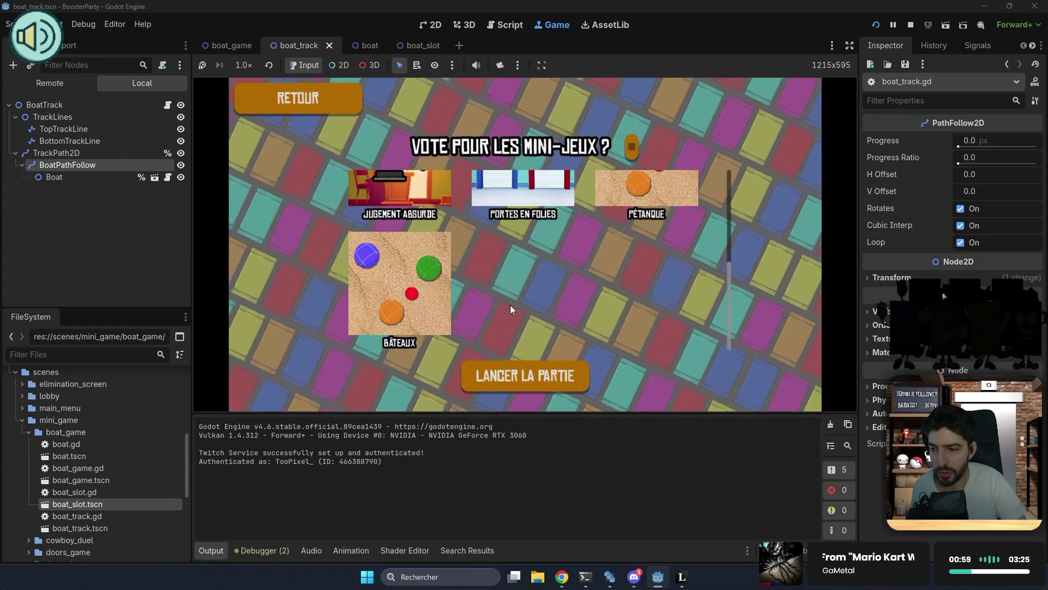
left_click(510, 380)
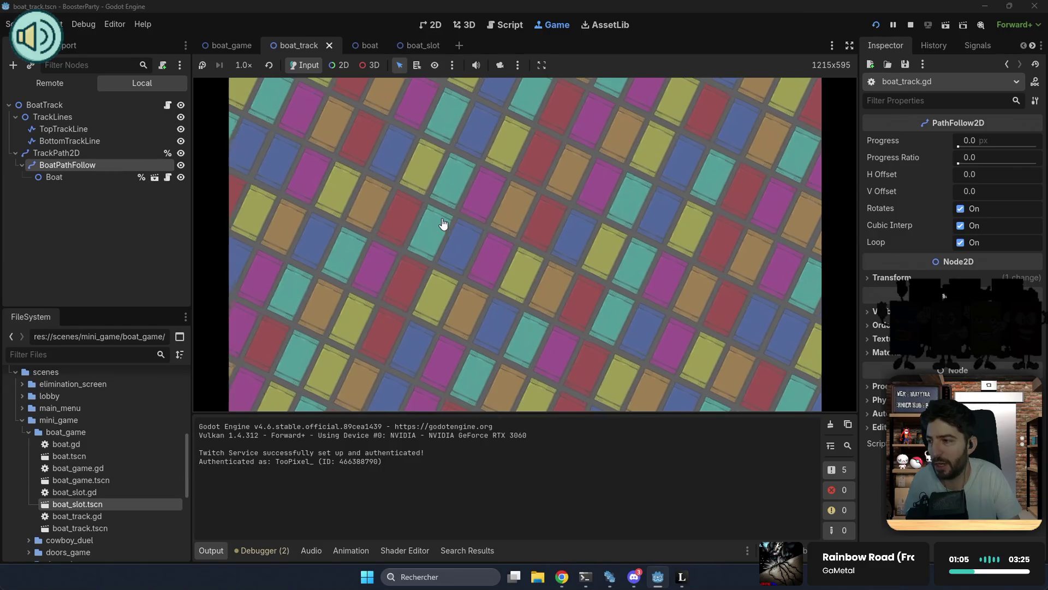
Step: Pause the match, return to the lobby, choose arcade mode, and start a new round
key("Escape")
left_click(533, 349)
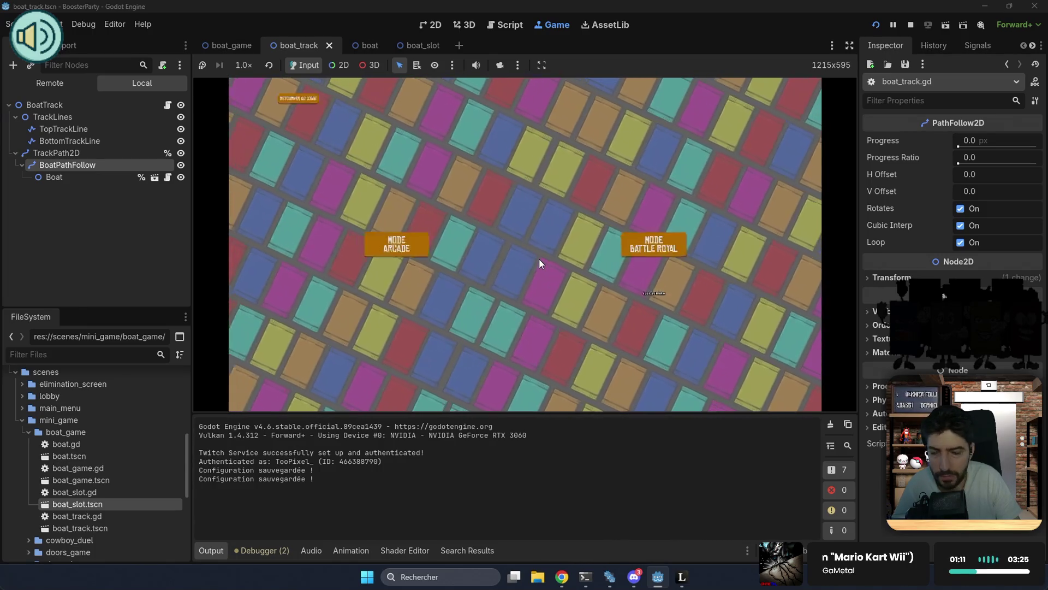
left_click(480, 252)
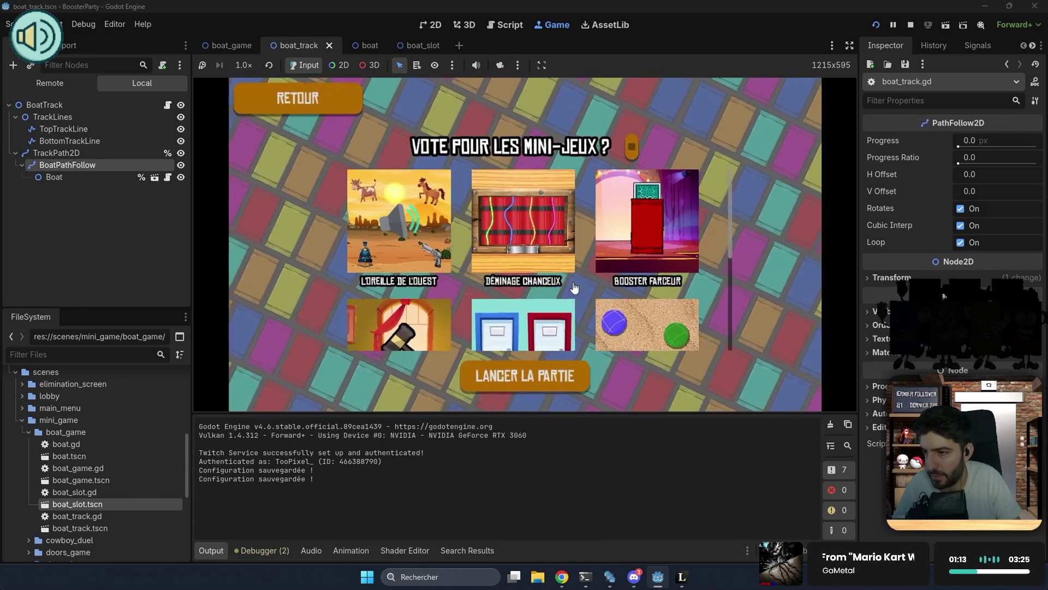
left_click(558, 371)
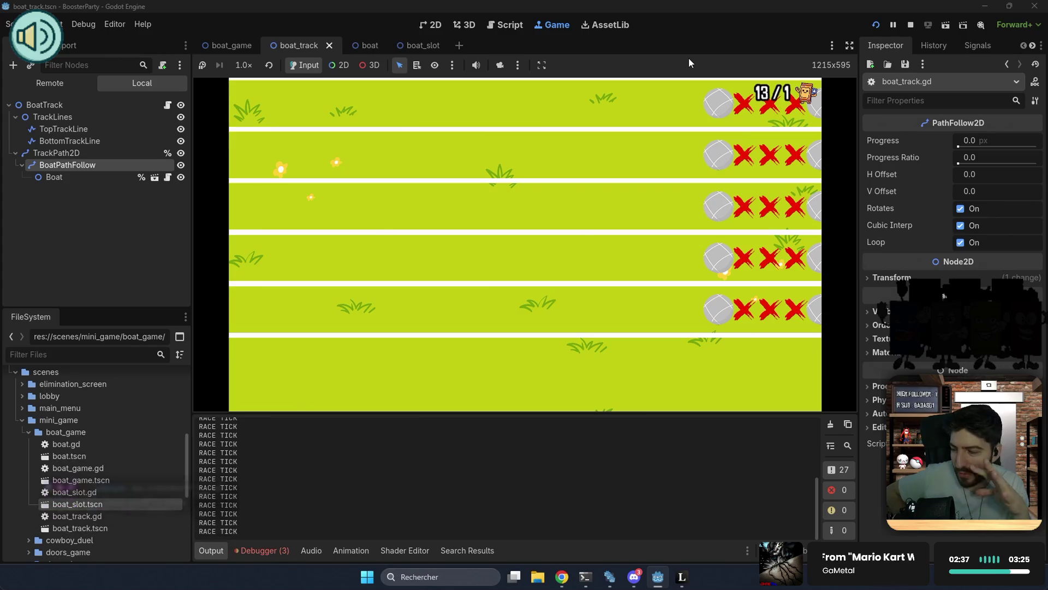
Step: Recheck the Debugger errors and the forum thread, then return to the boat_game.gd code
left_click(254, 545)
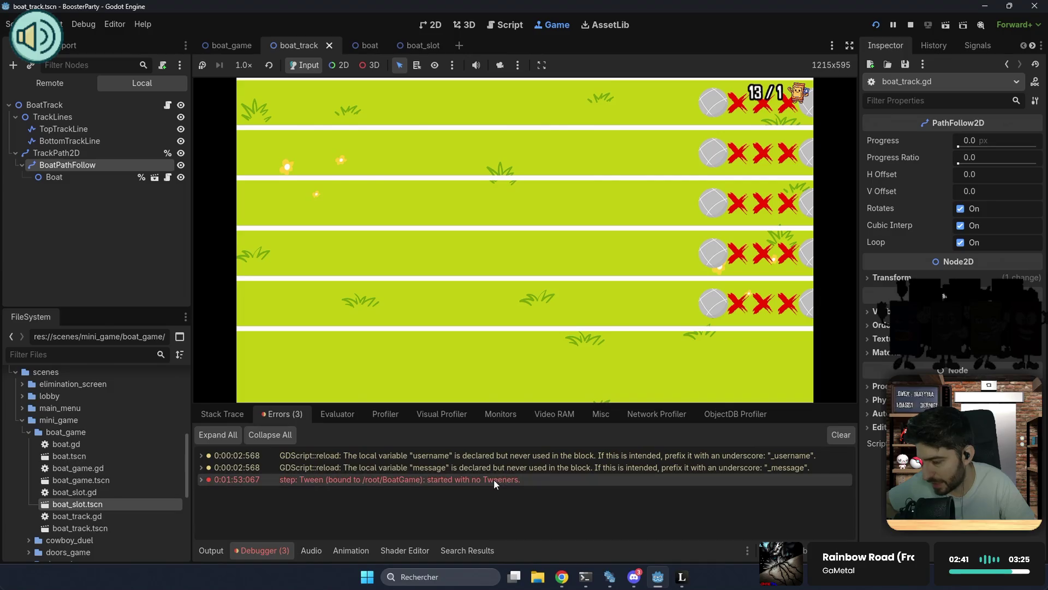
left_click(562, 577)
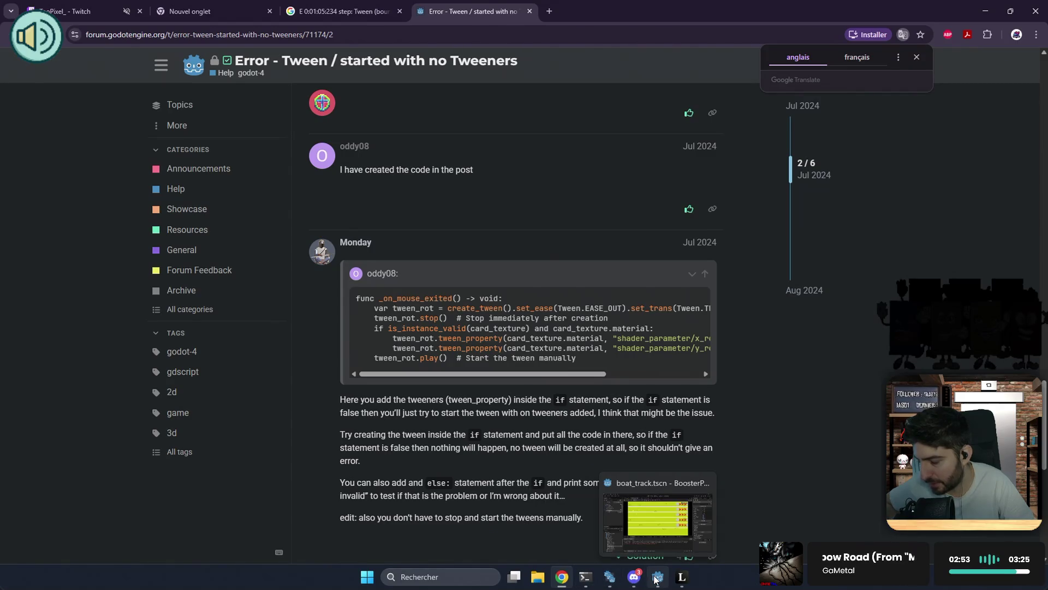
left_click(657, 579)
mouse_move(563, 579)
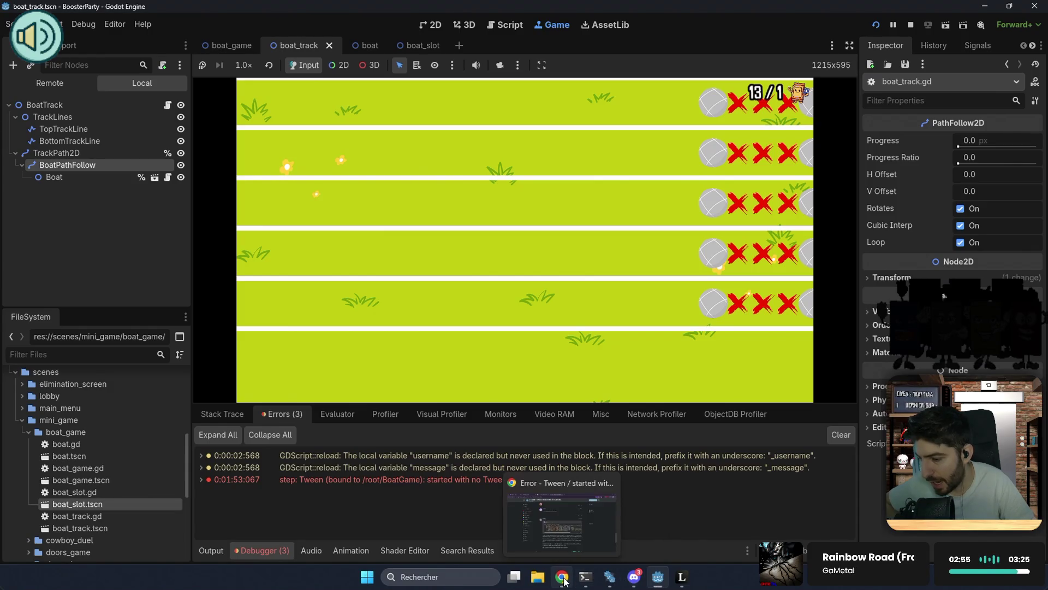
left_click(502, 25)
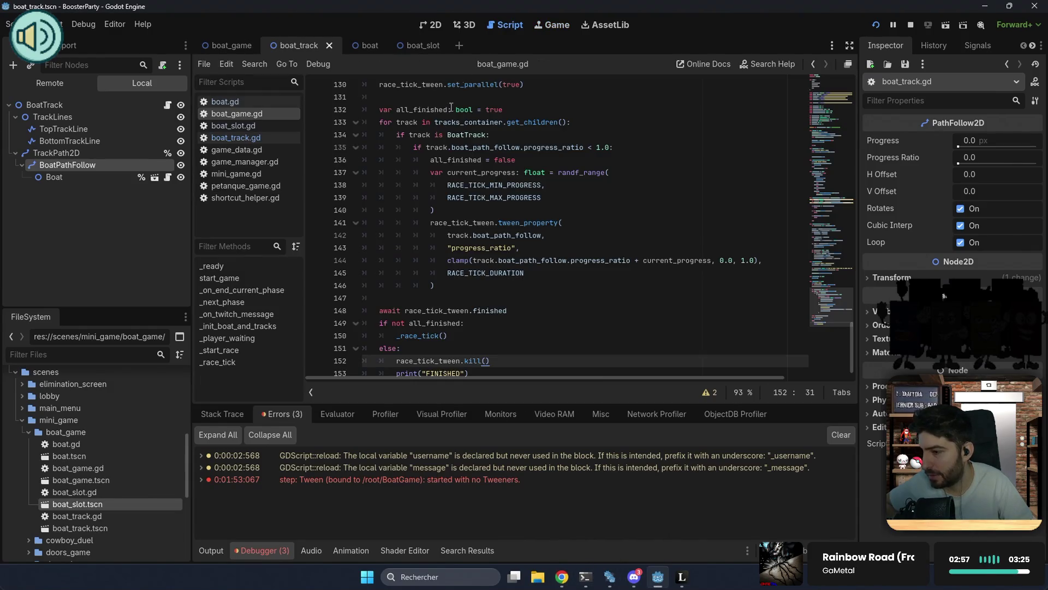
Step: Move the await race_tick_tween.finished line inside the 'if not all_finished:' branch
left_click_drag(523, 313, 540, 300)
key("ctrl+c")
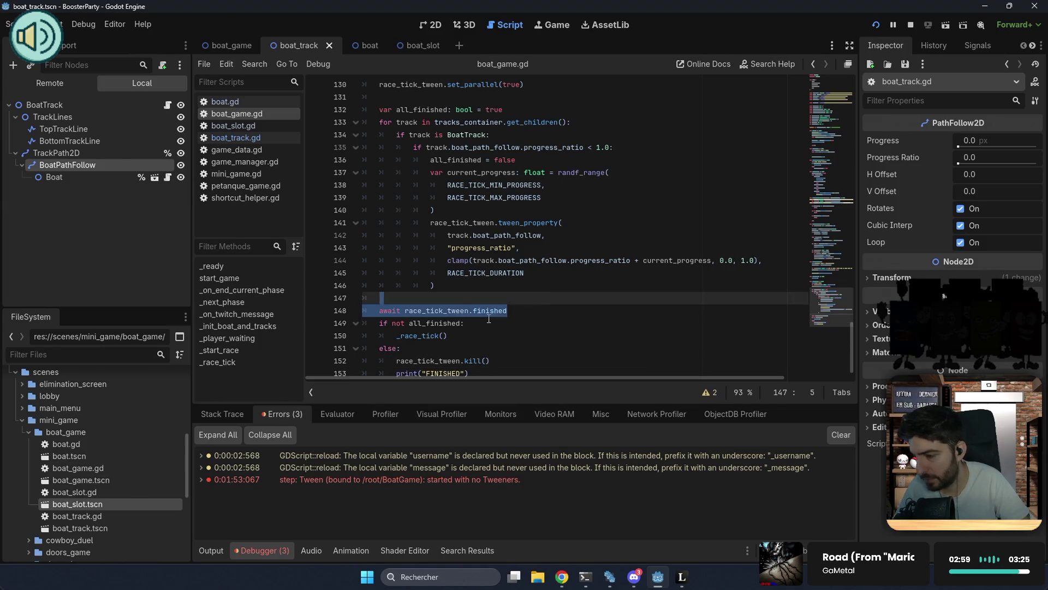
left_click(484, 310)
key("ctrl+v")
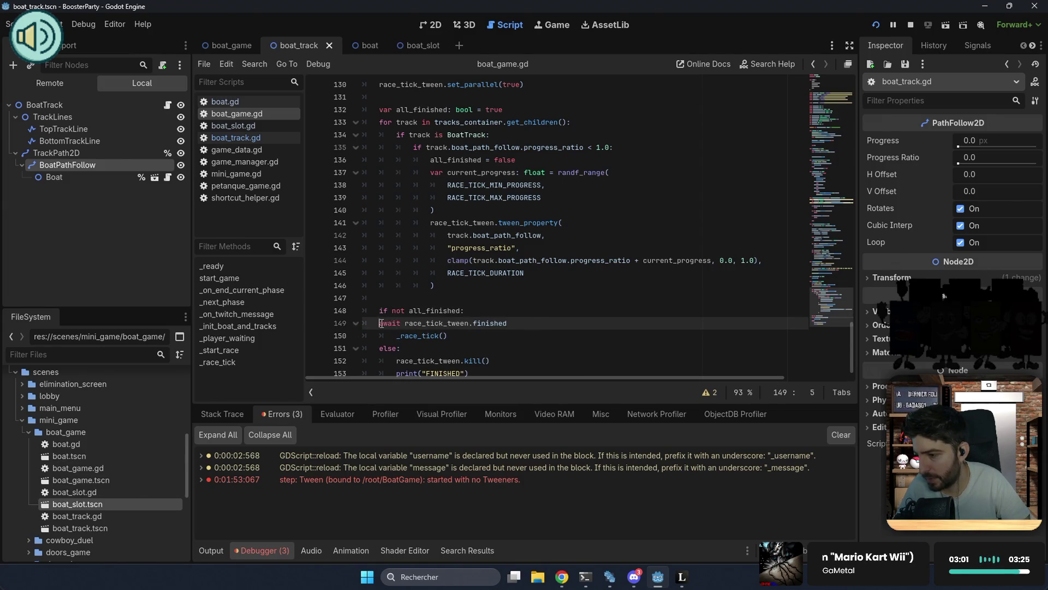
Step: Add race_tick_tween.stop() at the start of the else branch, save, and relaunch the game
left_click(450, 349)
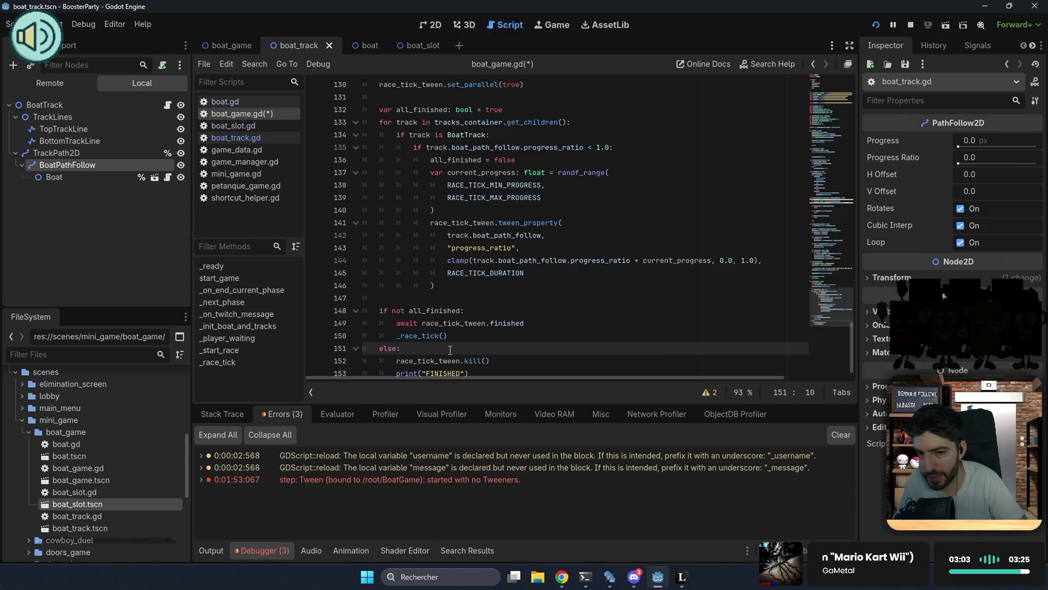
key("Return")
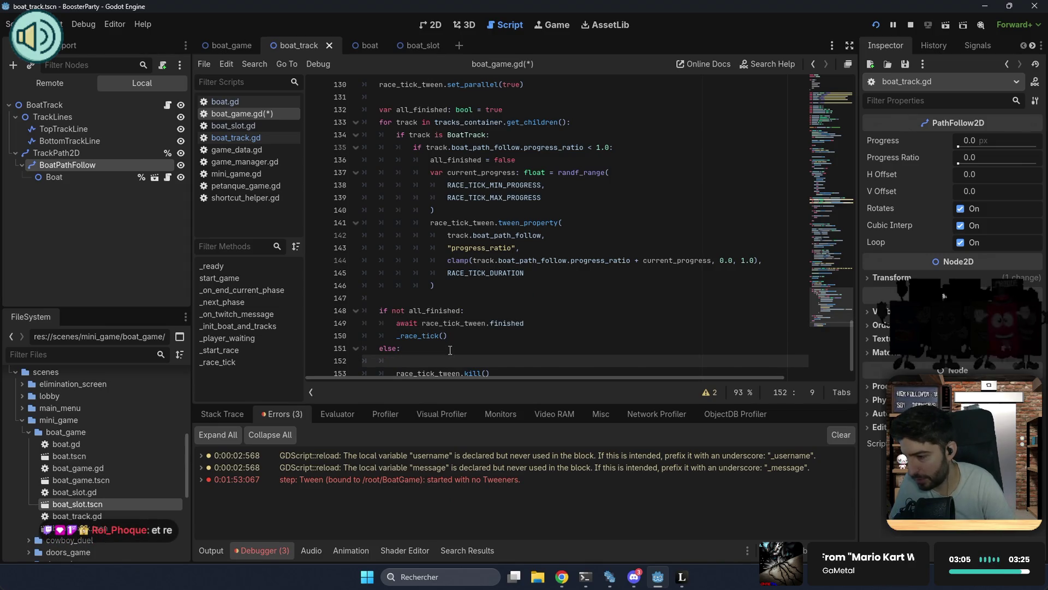
type("race_tick_tween.")
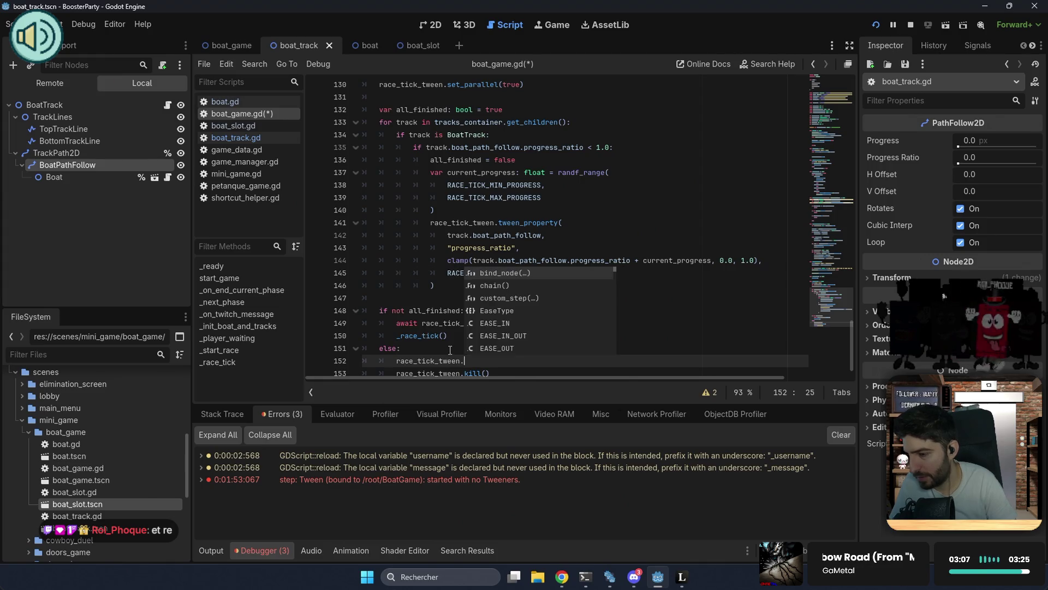
type("st")
key("Return")
key("ctrl+s")
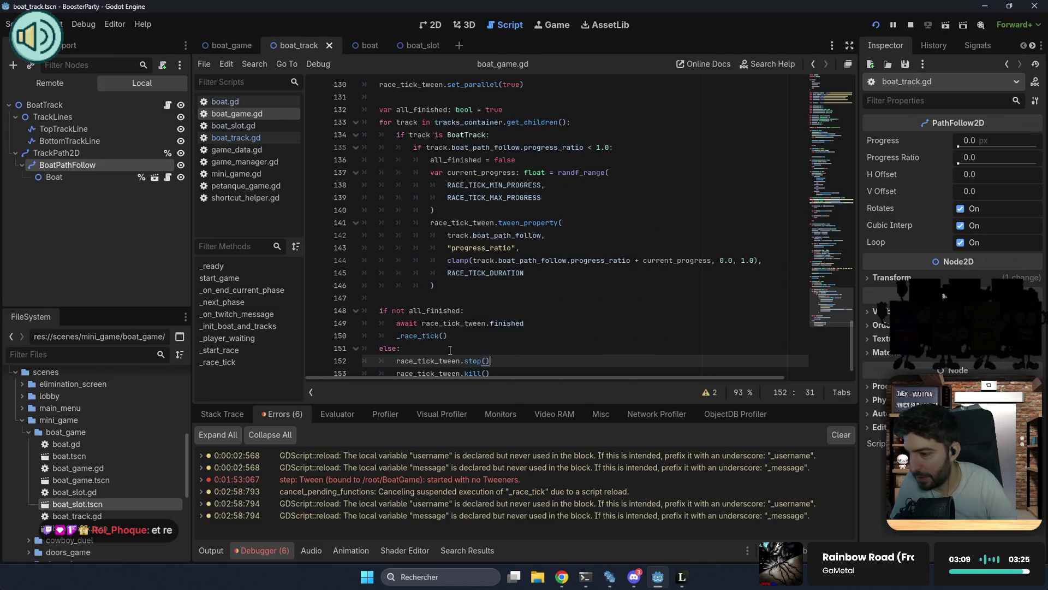
left_click(873, 25)
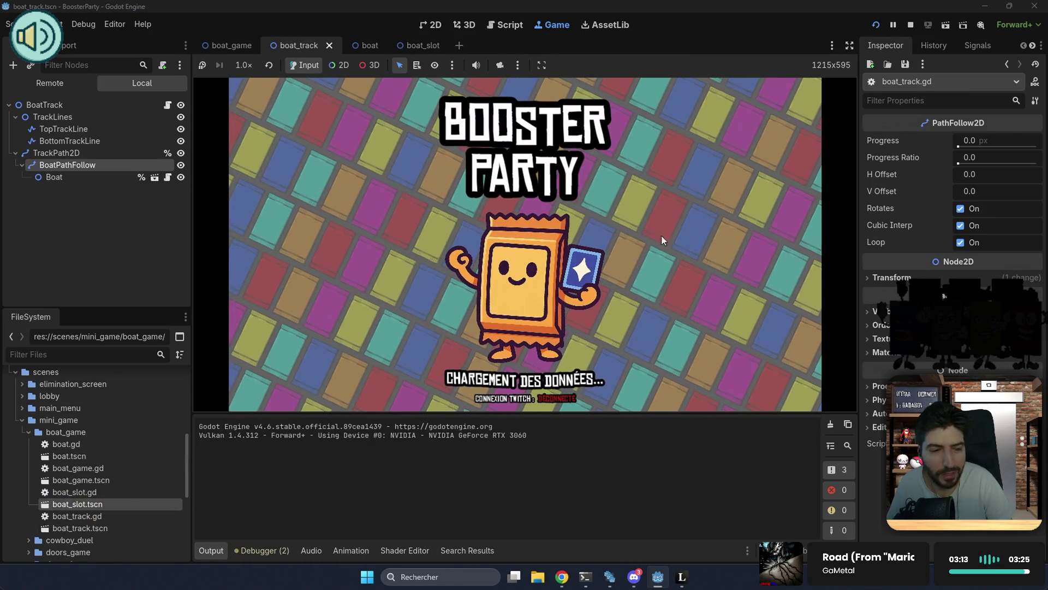
Step: Continue past the title screen, choose arcade mode, and launch the boat race to completion
left_click(589, 241)
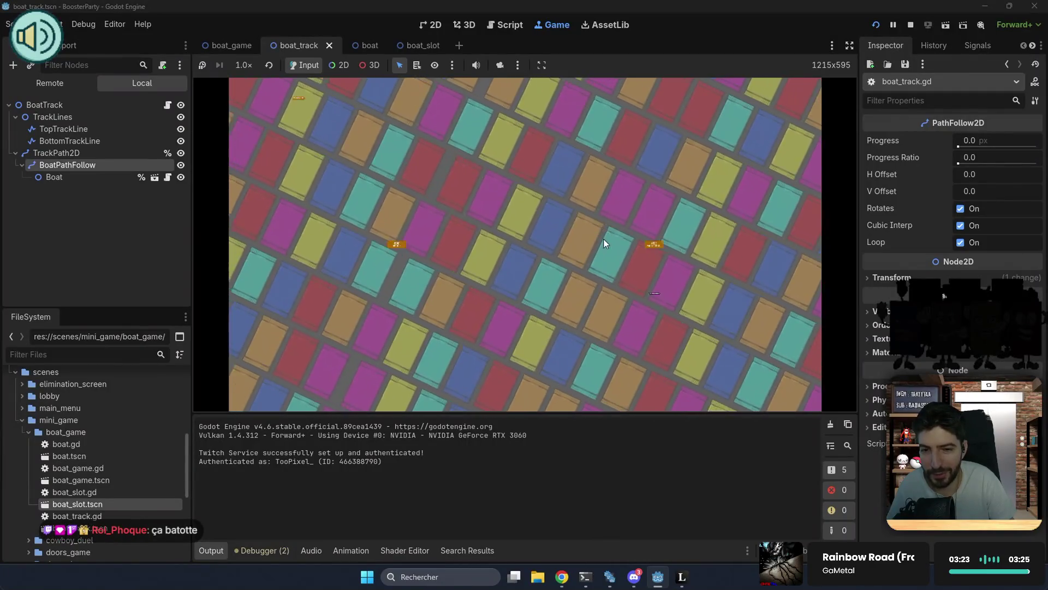
left_click(469, 257)
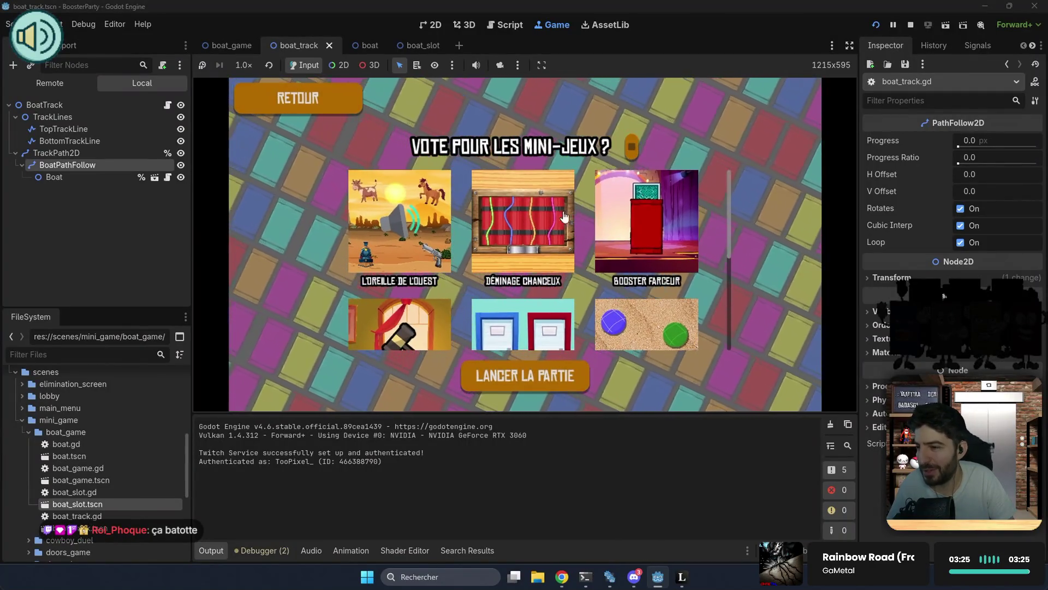
left_click(501, 376)
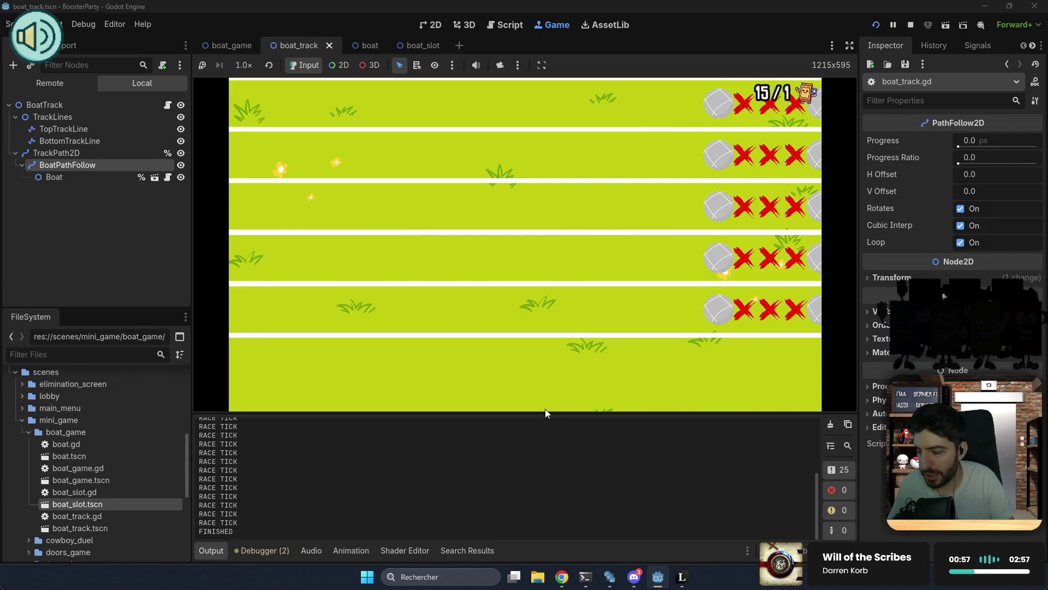
Step: Check the debugger's two unused-variable warnings, review the tween code on lines 139–144, then switch to the forum thread
left_click(265, 549)
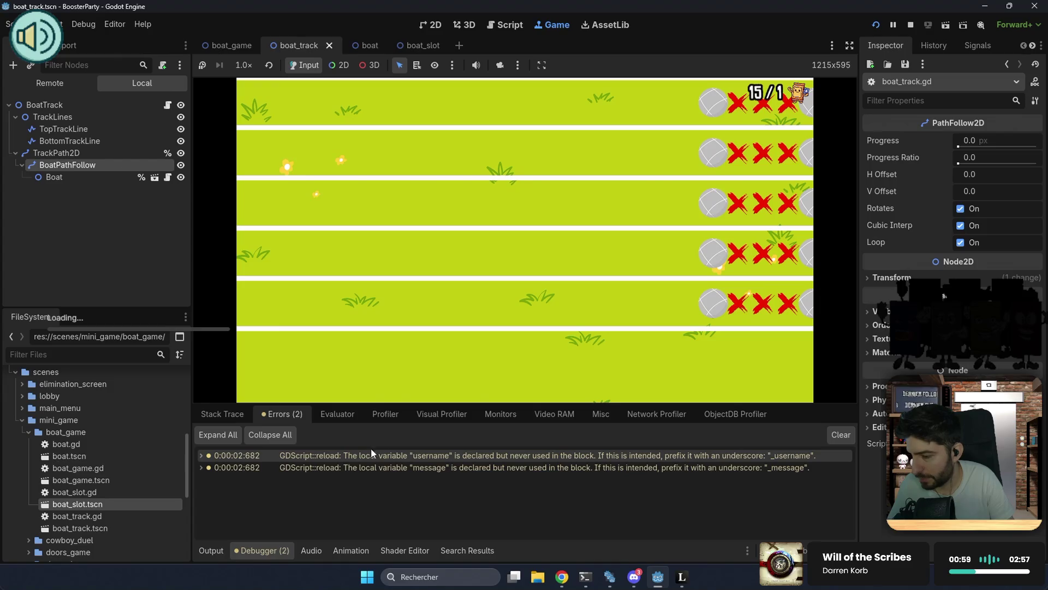
mouse_move(377, 453)
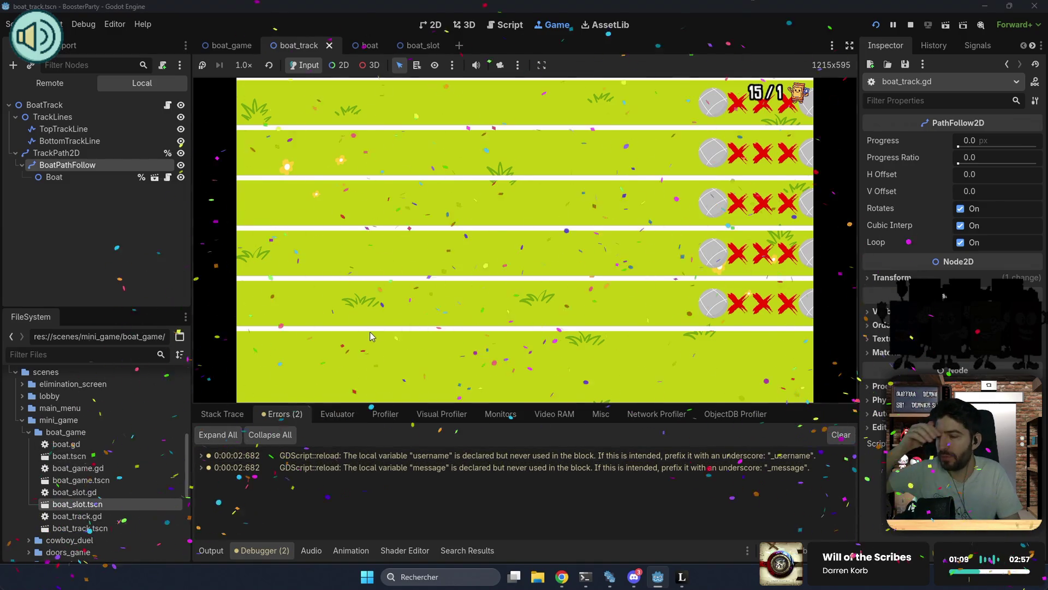
left_click(495, 25)
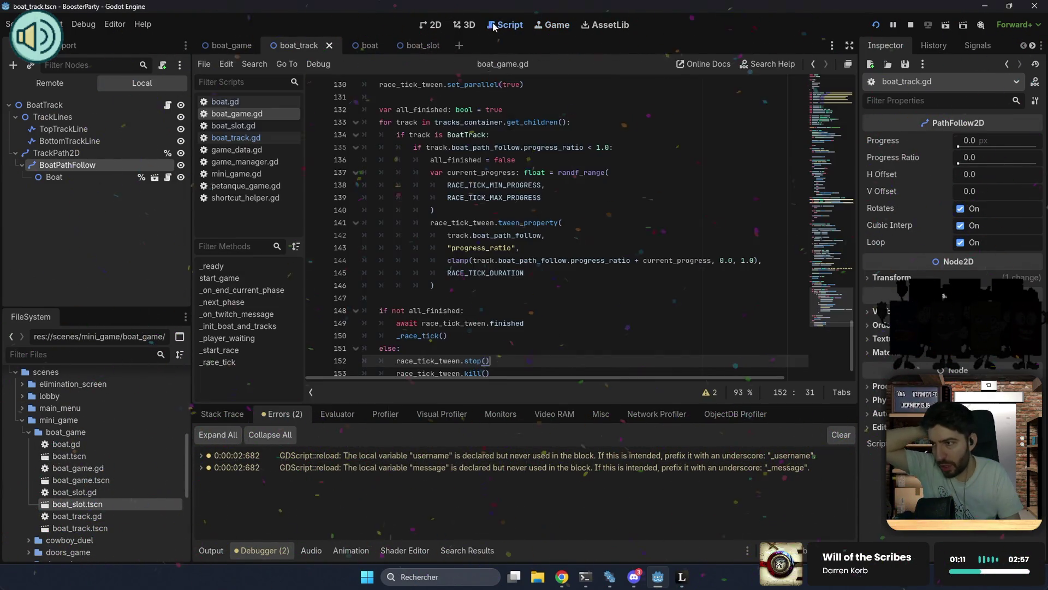
left_click(598, 199)
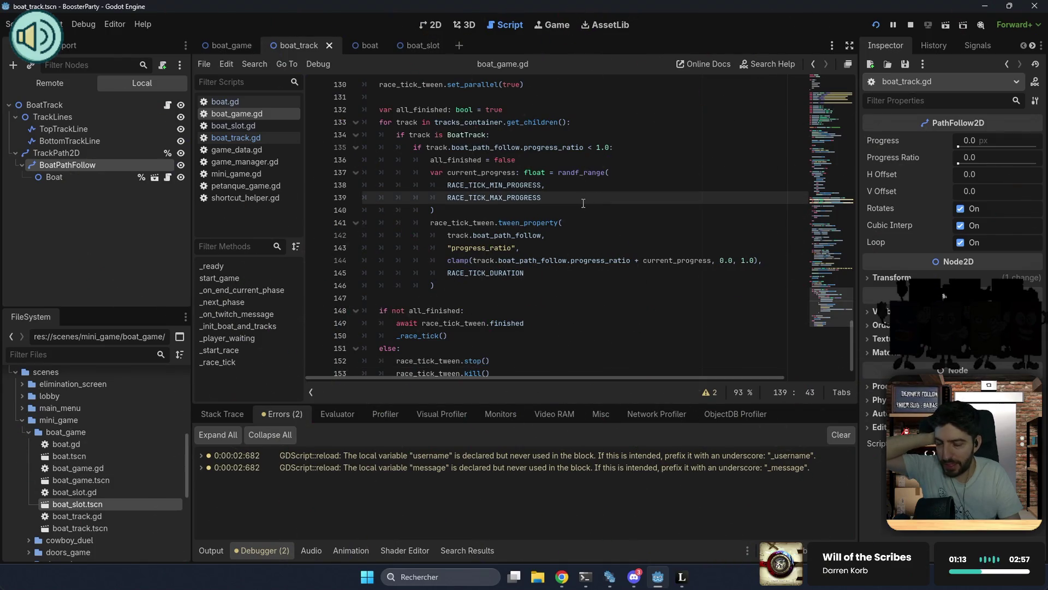
left_click(457, 260)
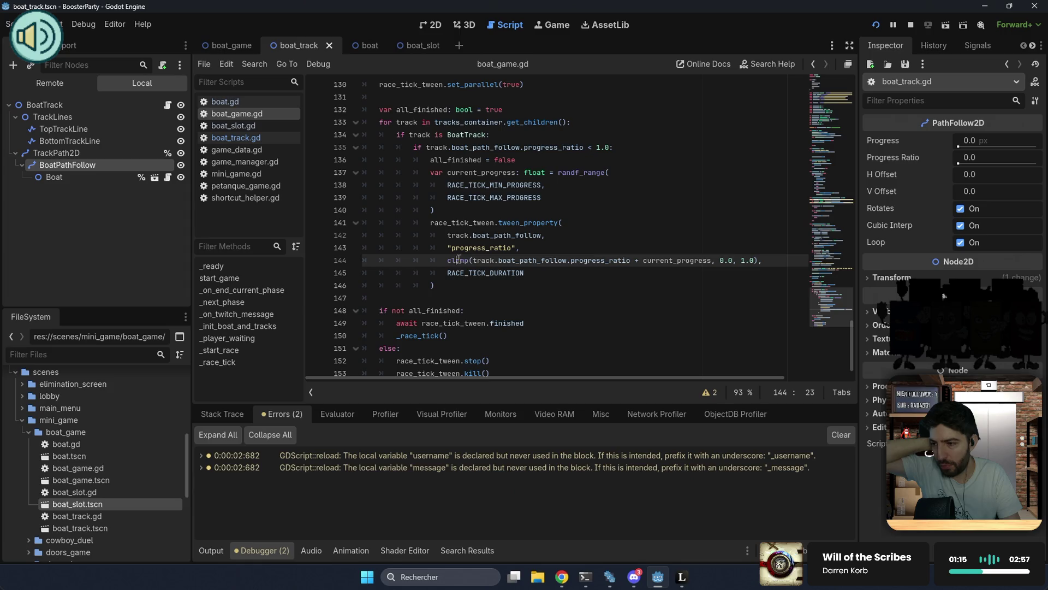
left_click(624, 220)
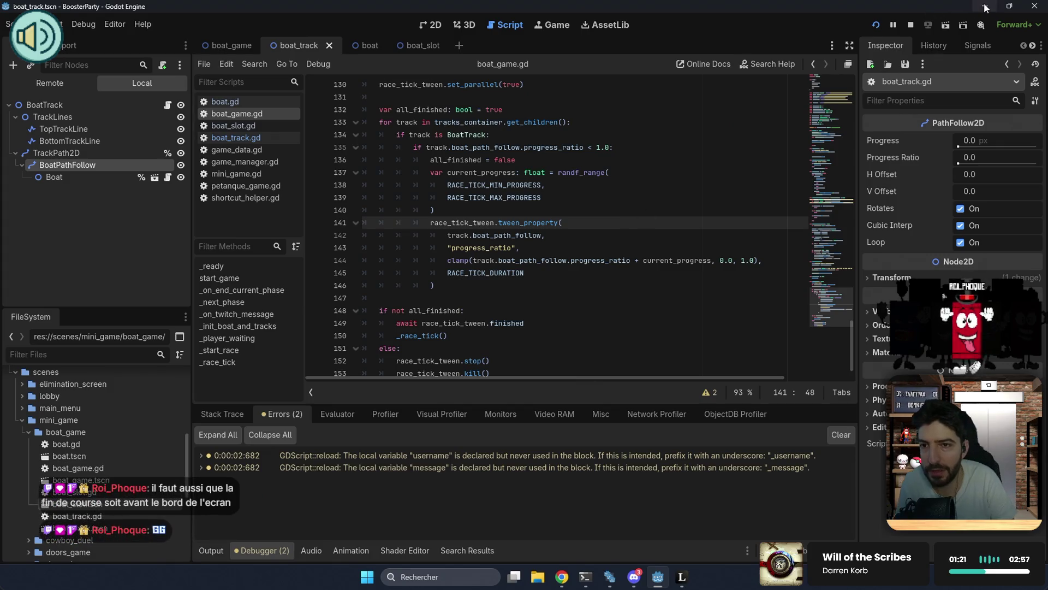
key("alt+Tab")
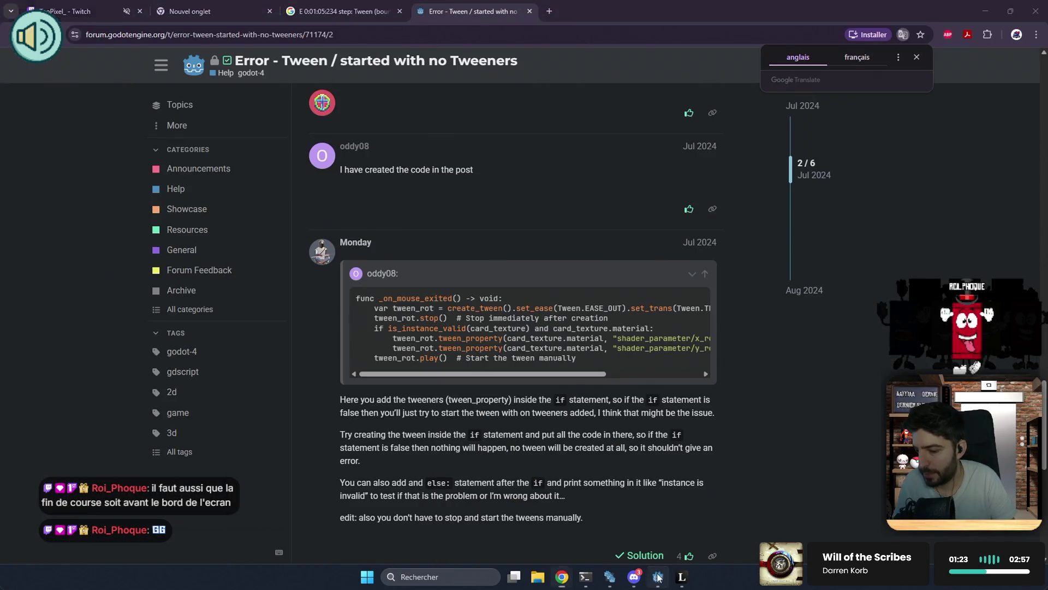
Step: Return to Godot and show the finished boat race in the Game view
key("alt+Tab")
left_click(550, 29)
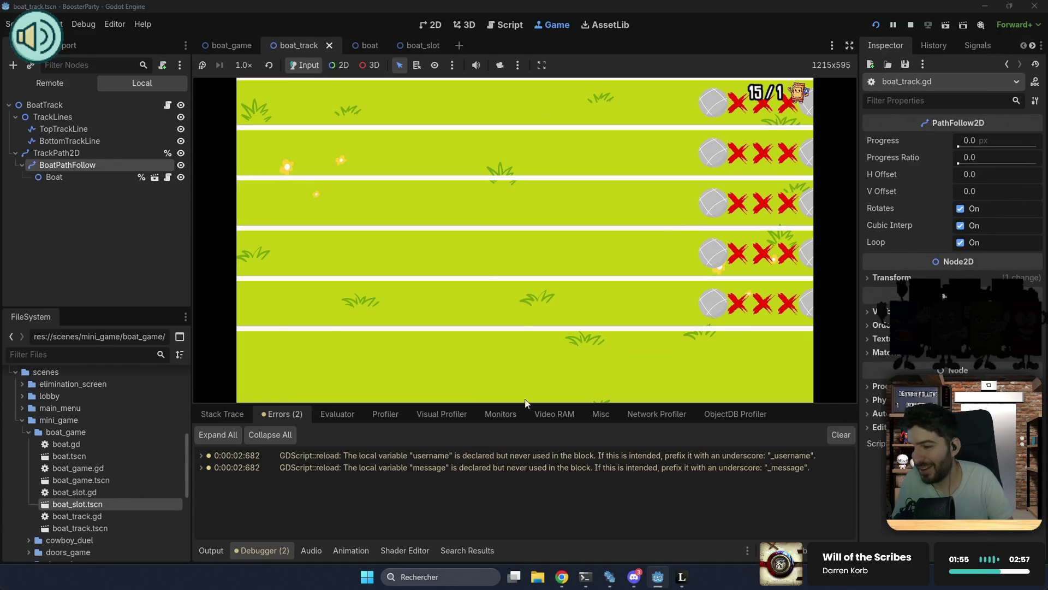
left_click(503, 25)
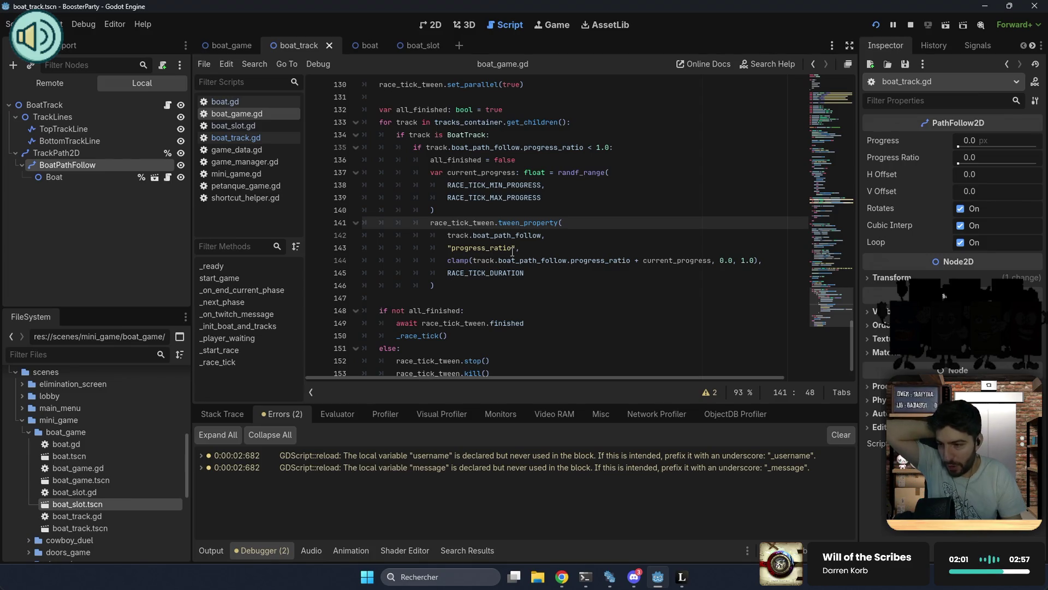
double_click(462, 256)
mouse_move(462, 256)
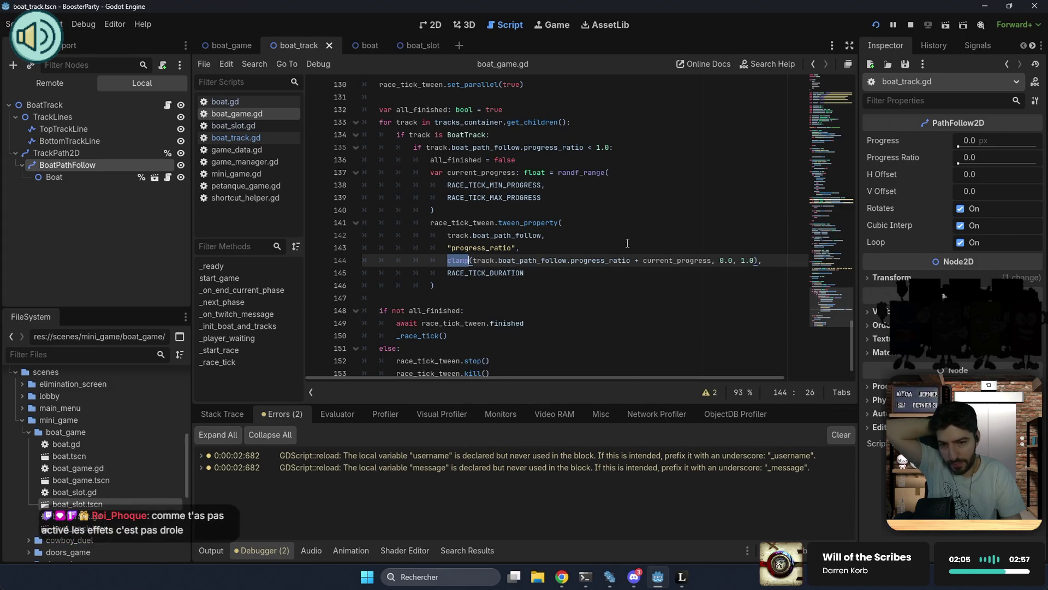
mouse_move(628, 256)
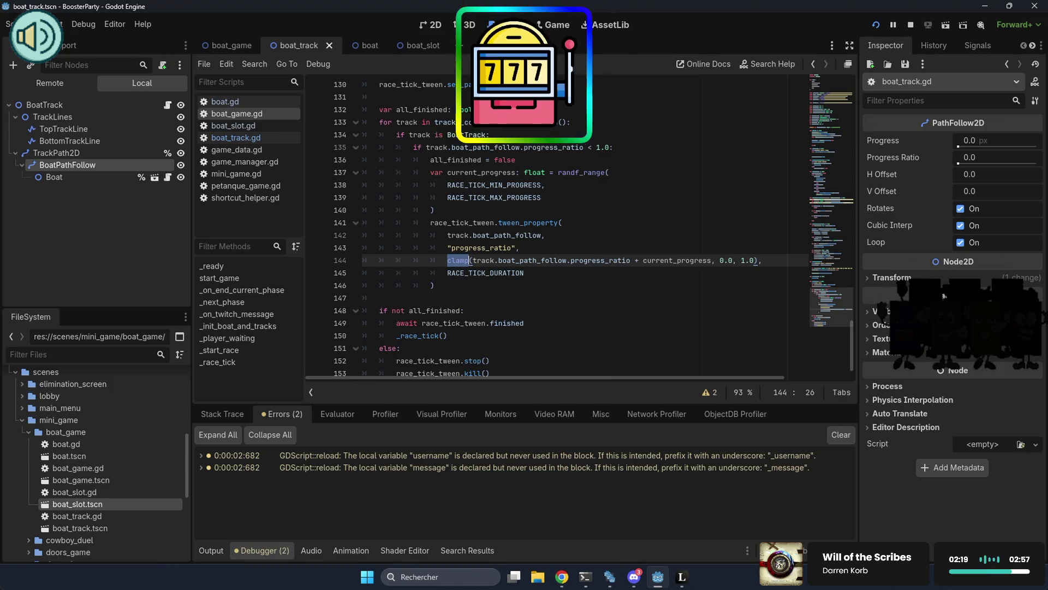
left_click(641, 316)
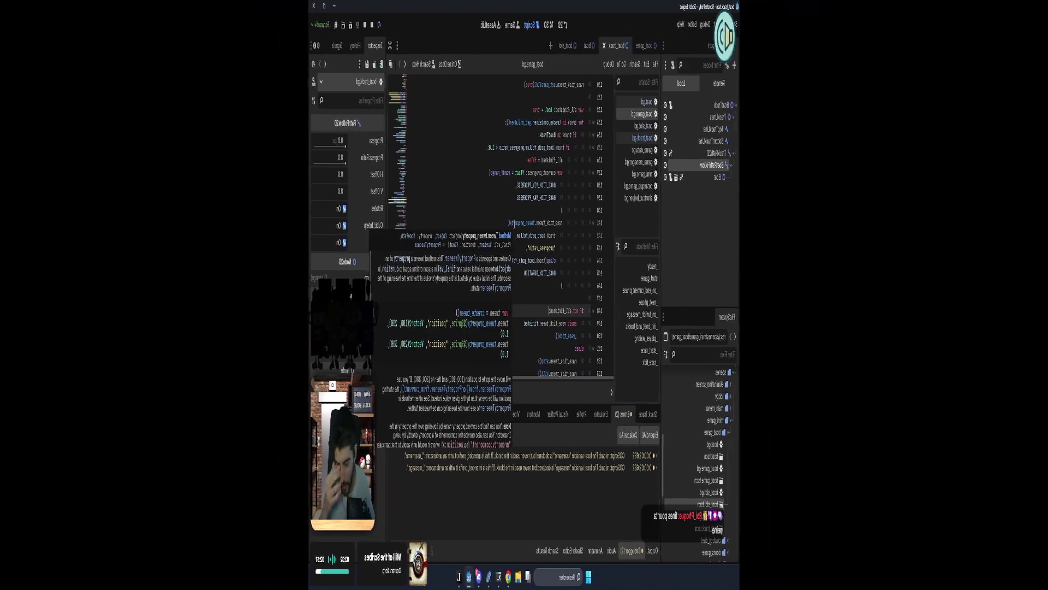
mouse_move(547, 224)
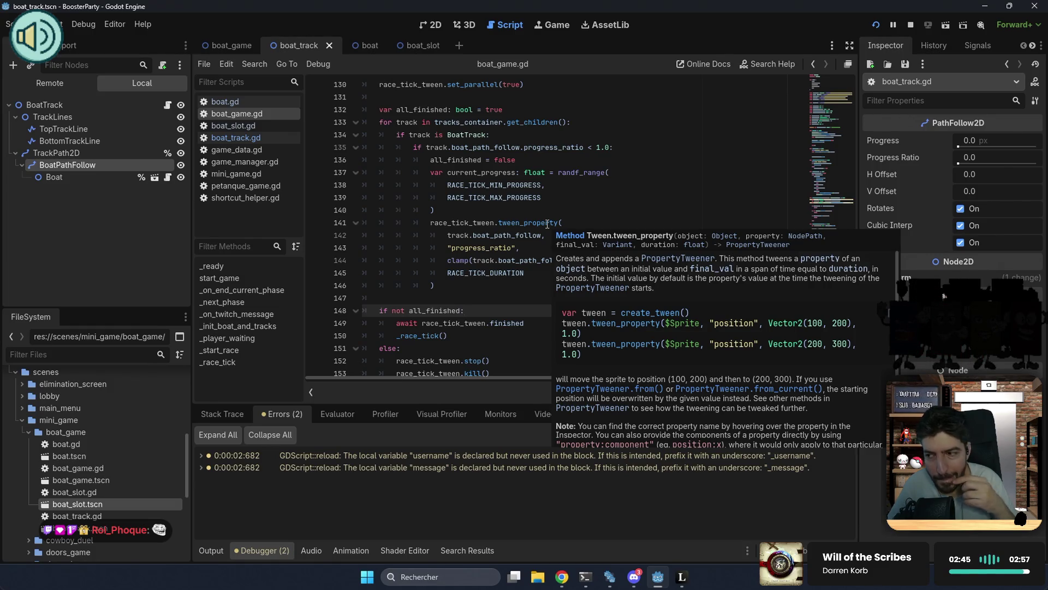
left_click(536, 271)
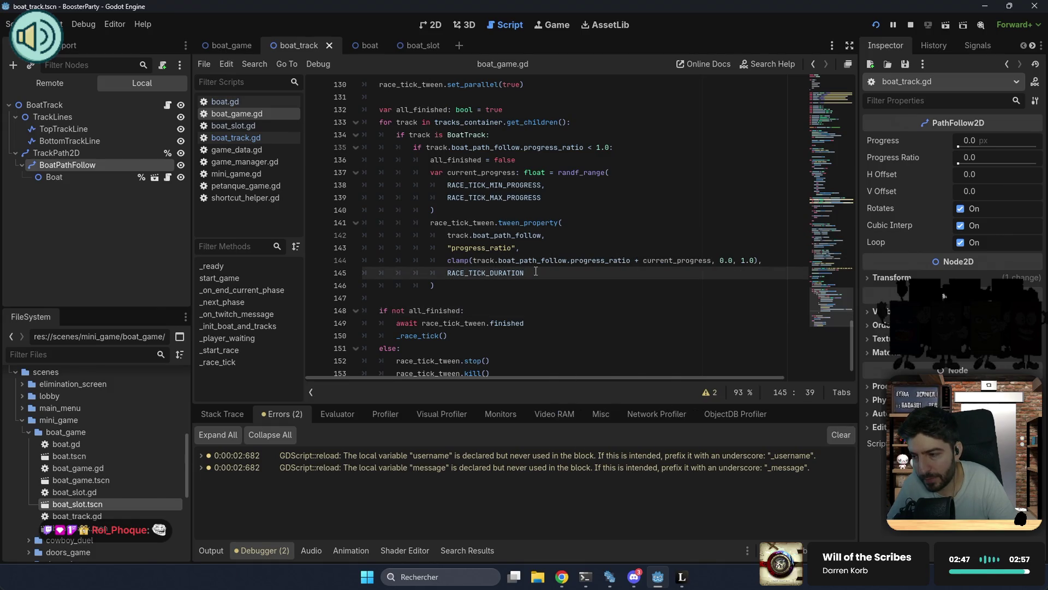
left_click(446, 273)
mouse_move(458, 274)
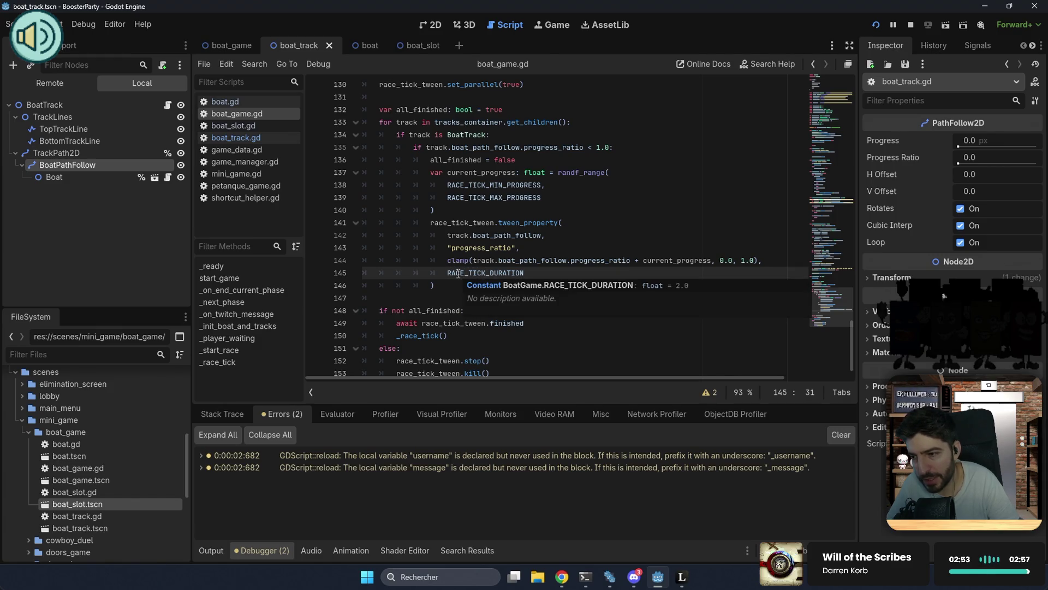
double_click(458, 273)
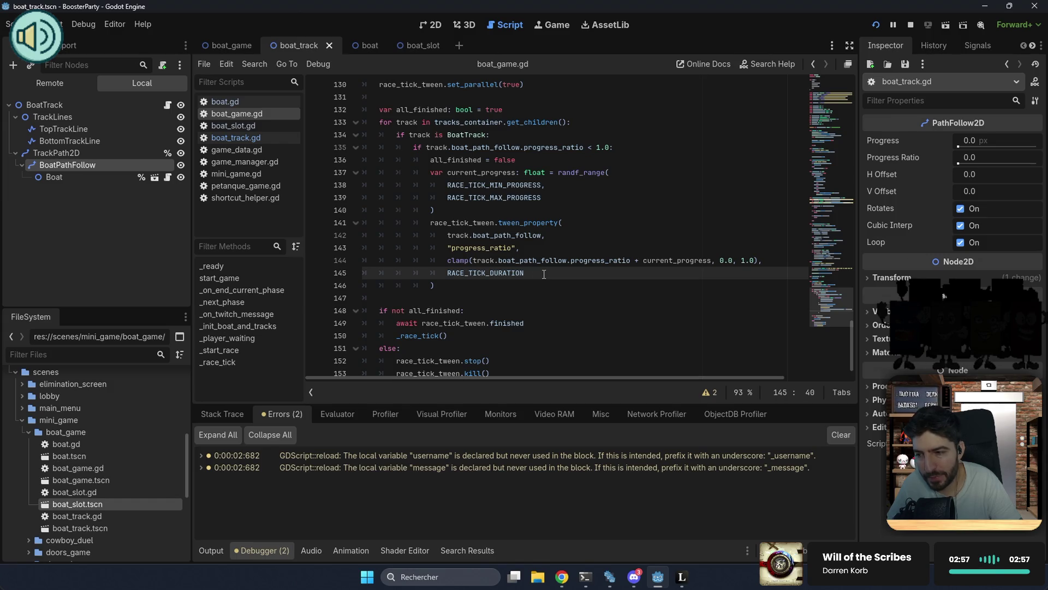
Step: Make line 145's tween duration RACE_TICK_DURATION / current_progress, save, and launch the game past its title
type("/ cu")
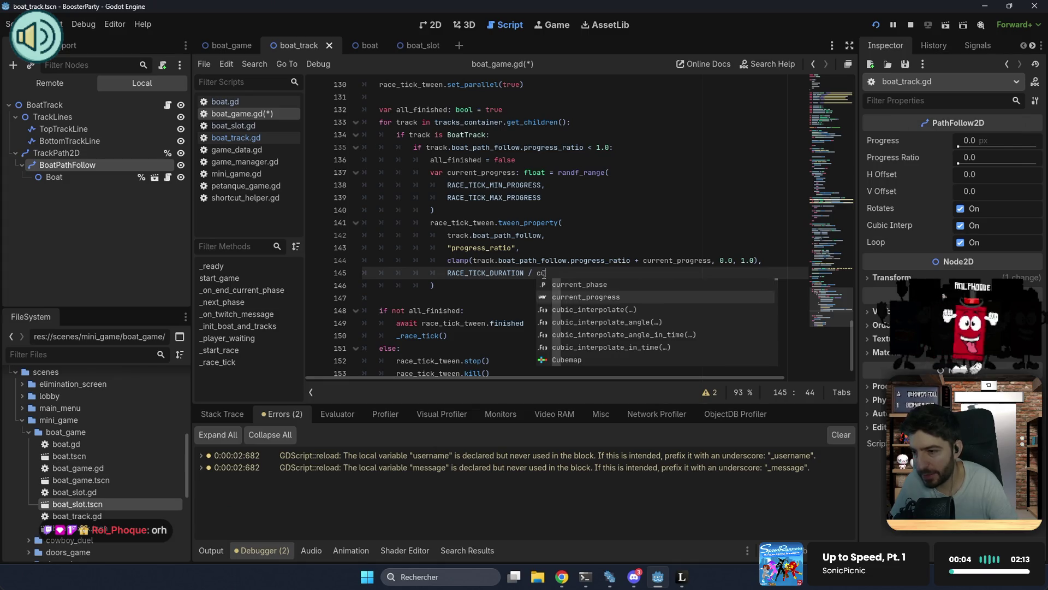
key("Return")
key("ctrl+s")
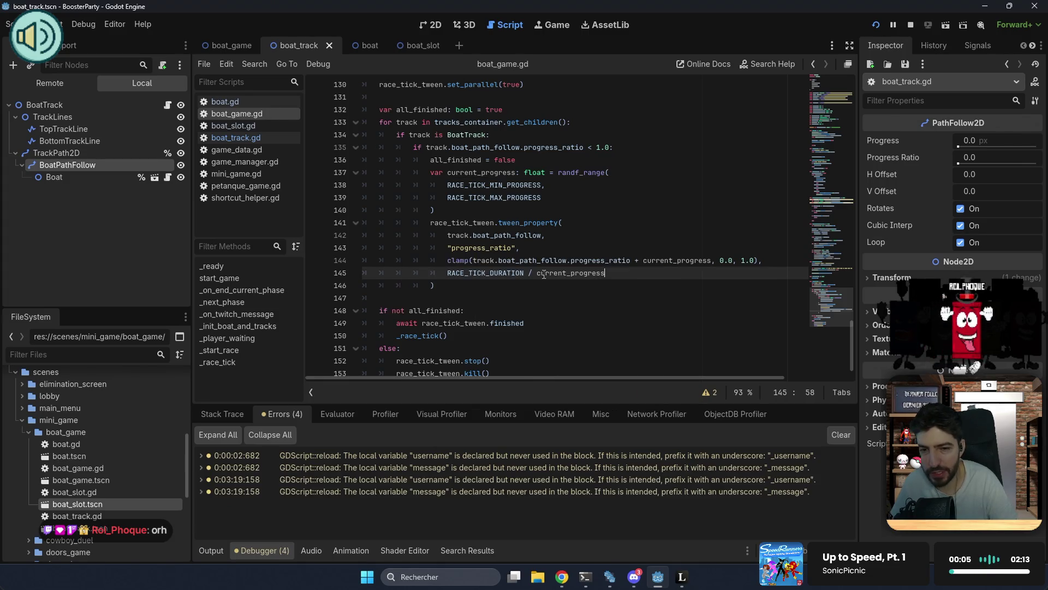
left_click(876, 23)
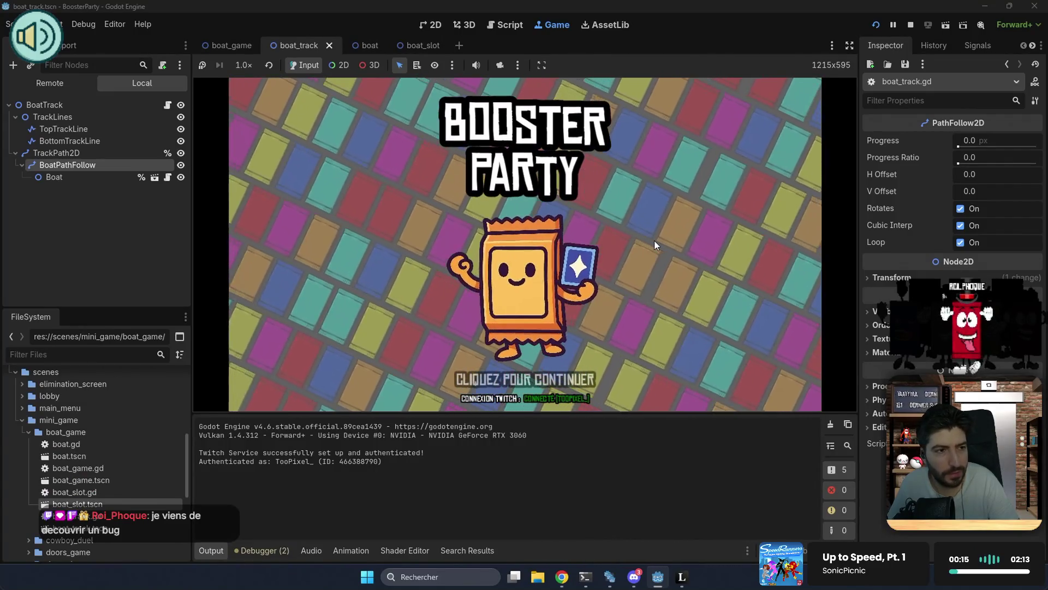
left_click(654, 241)
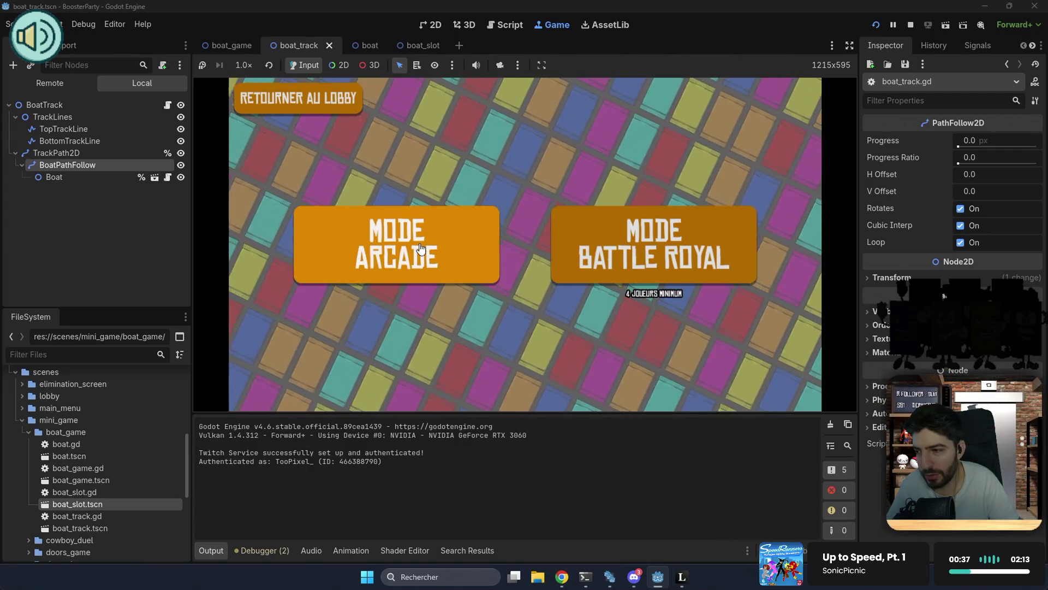
Step: Choose MODE ARCADE and start the match with LANCER LA PARTIE on the vote screen
left_click(420, 249)
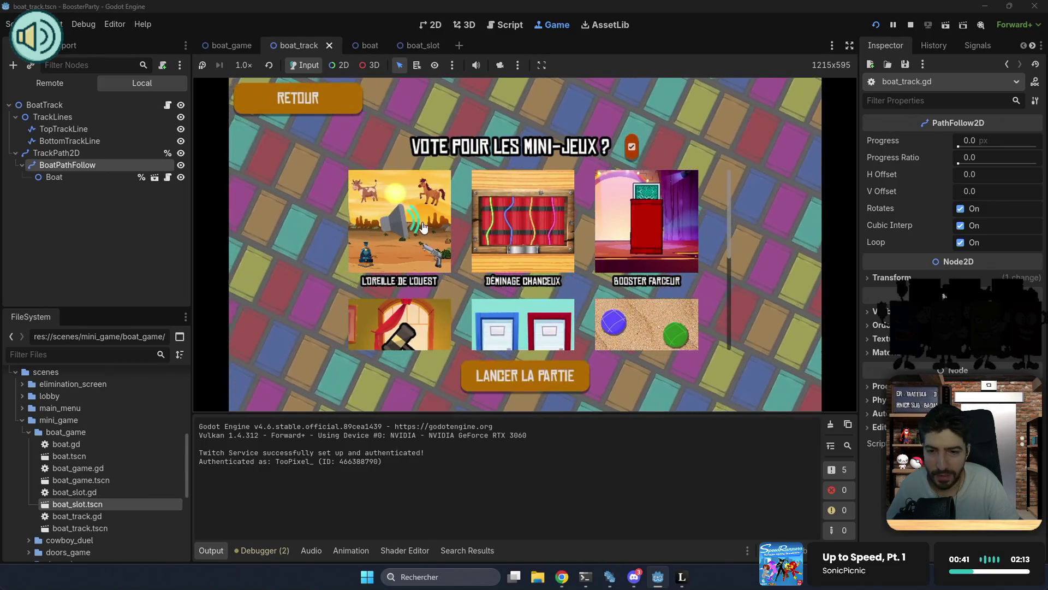
scroll(506, 312, "down", 3)
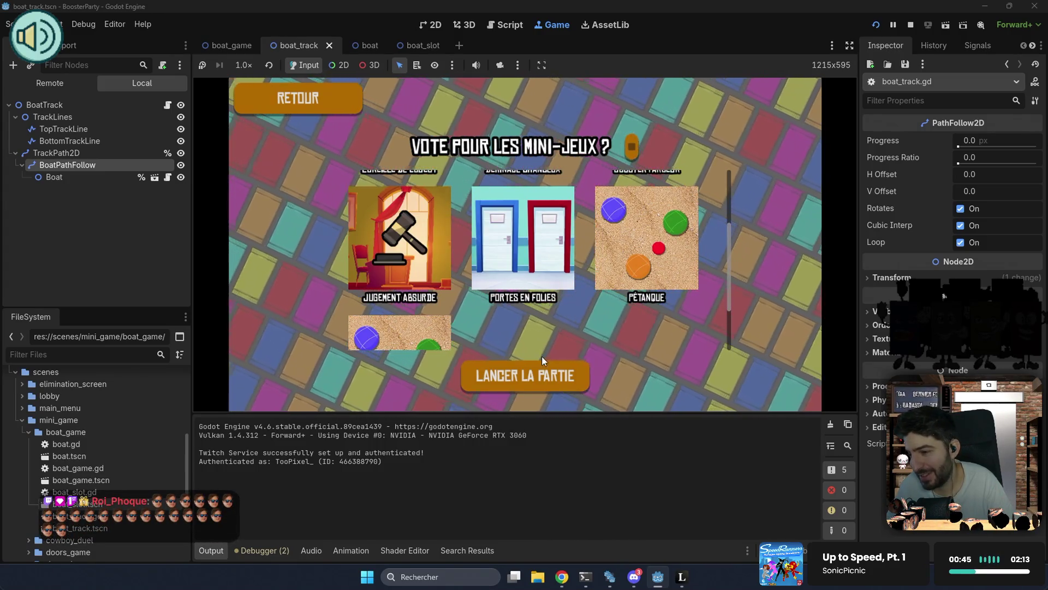
left_click(541, 357)
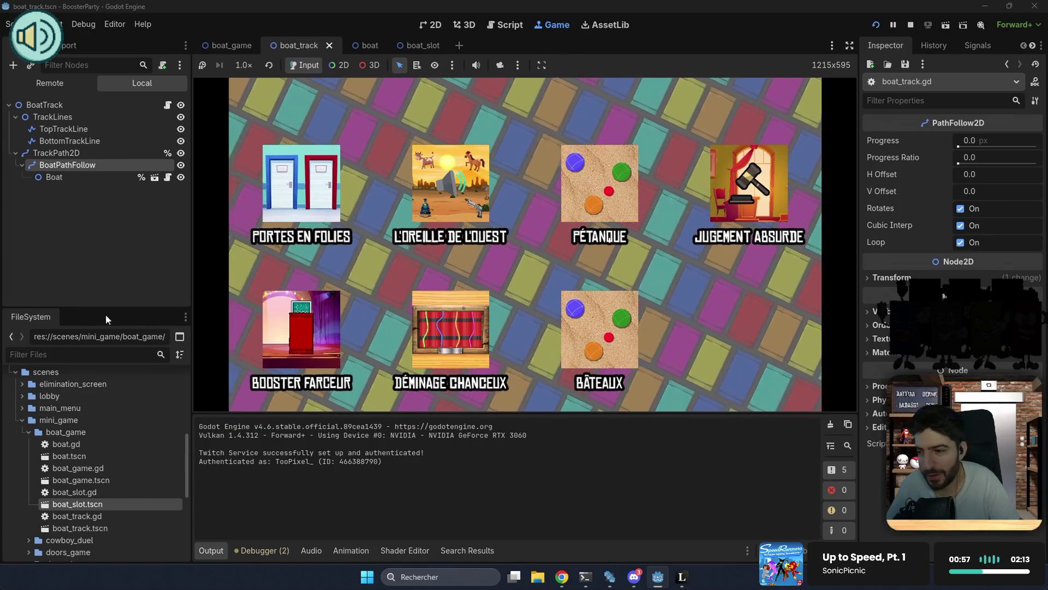
Step: Pick the Bâteaux mini-game, watch the race, then stop the running game
left_click(635, 359)
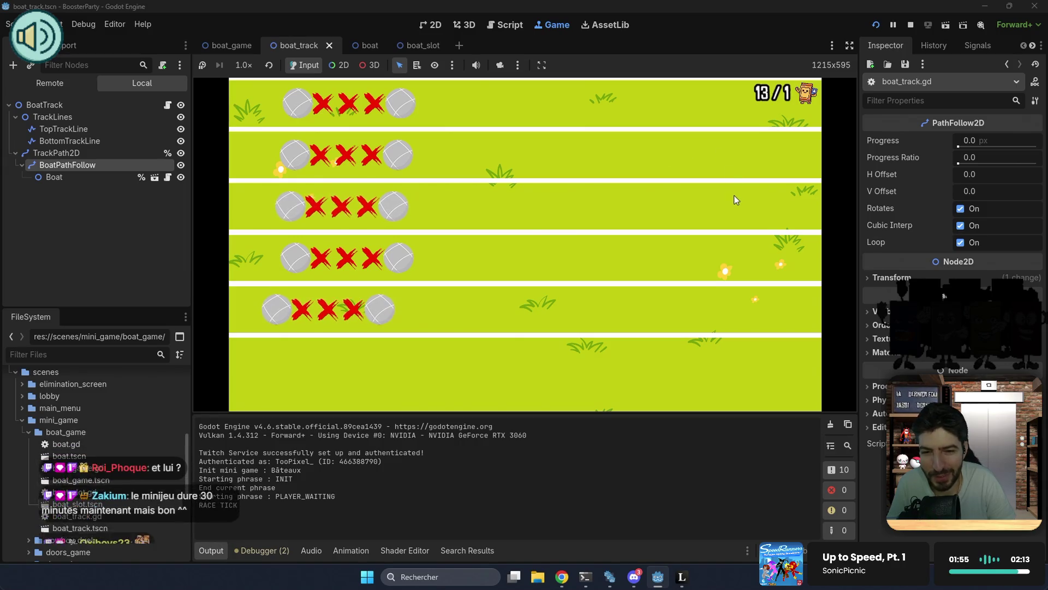
left_click(913, 22)
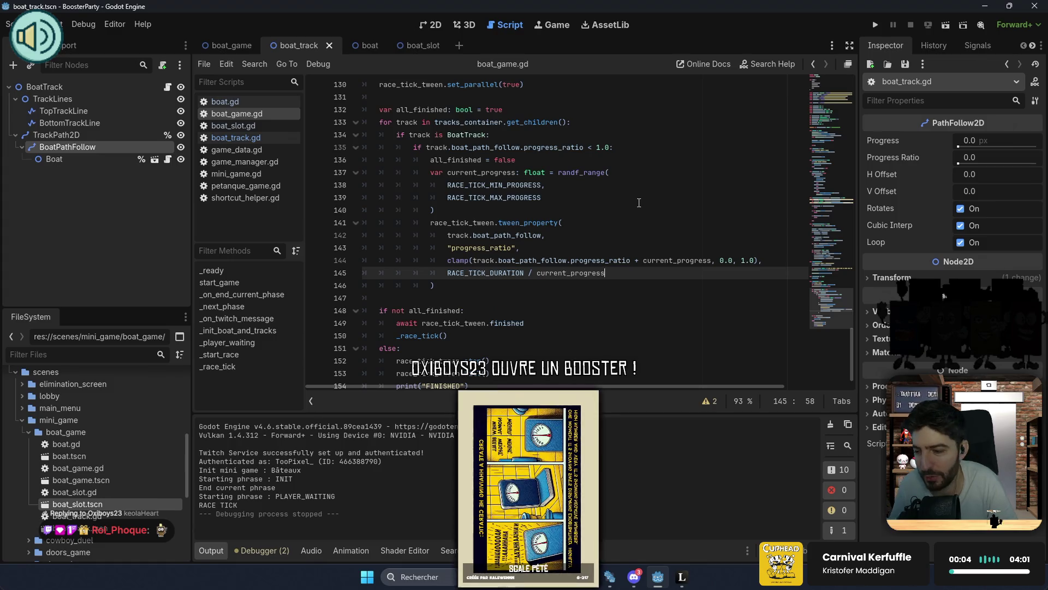
Step: Remove '/ current_progress' from line 145's tween duration and relaunch the game
left_click(607, 298)
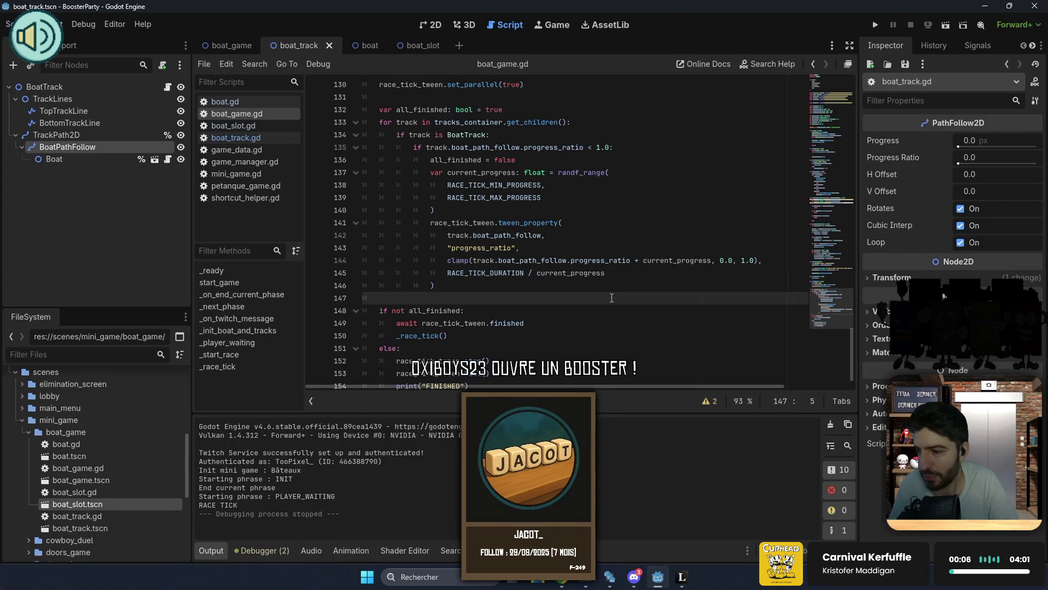
left_click(464, 287)
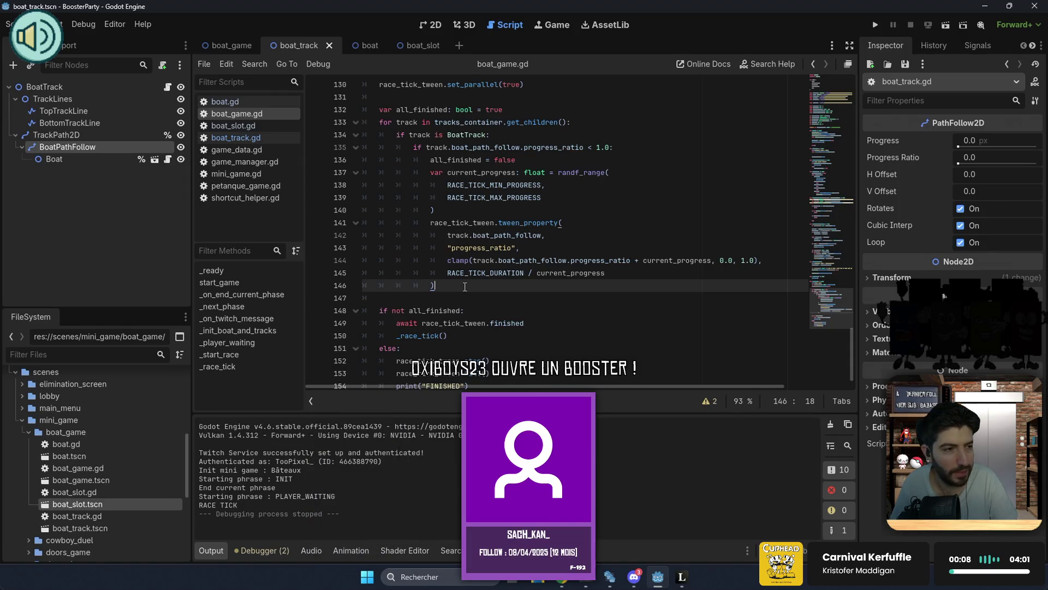
double_click(576, 276)
key("BackSpace")
key("BackSpace")
key("BackSpace")
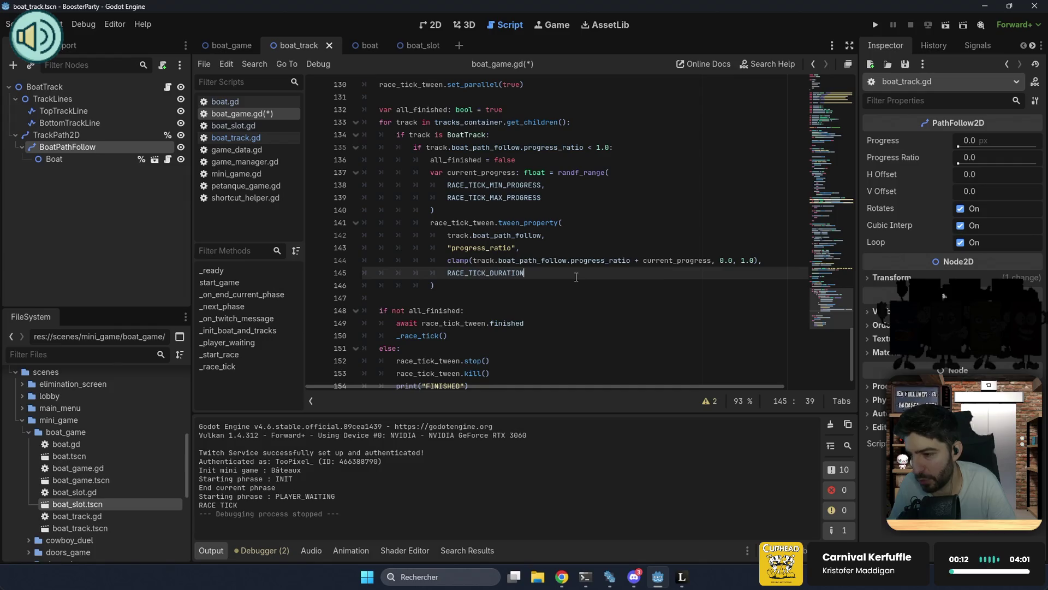
left_click(873, 25)
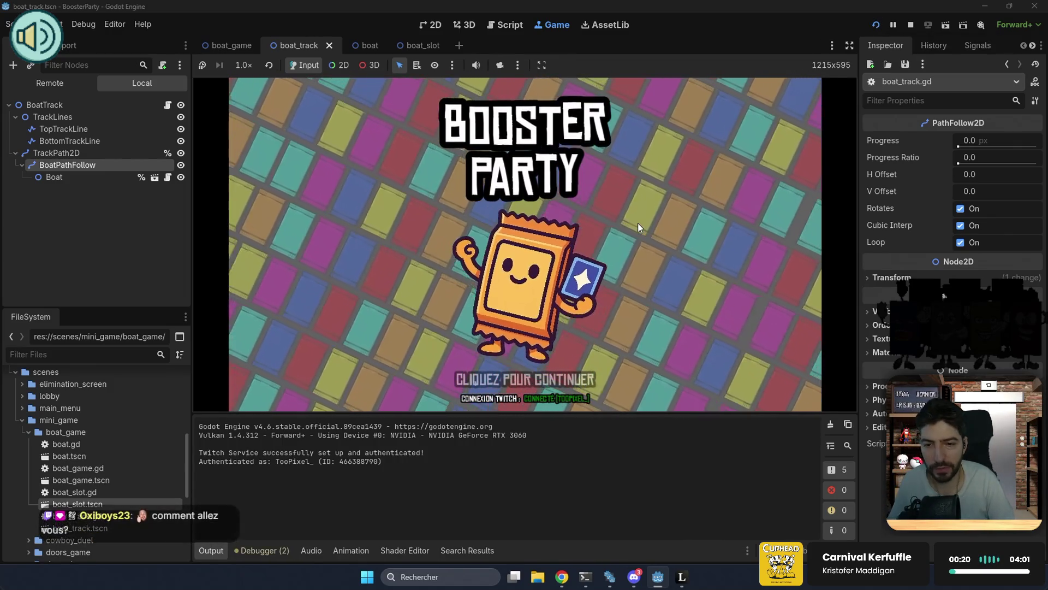
Step: Start a new arcade match from the title screen, then bring the LazPaint lane sketch forward
left_click(638, 223)
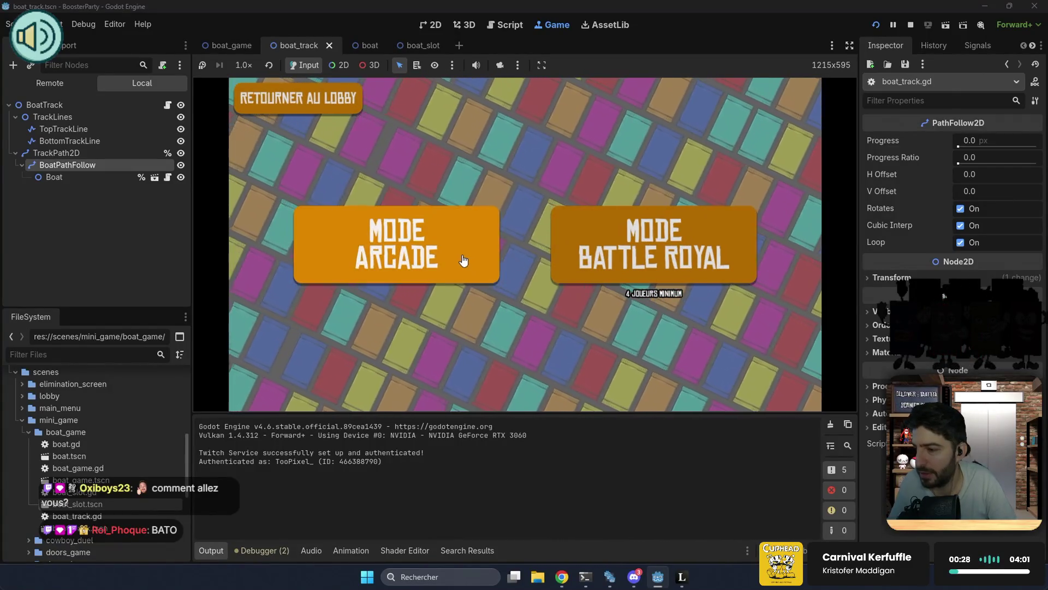
left_click(464, 261)
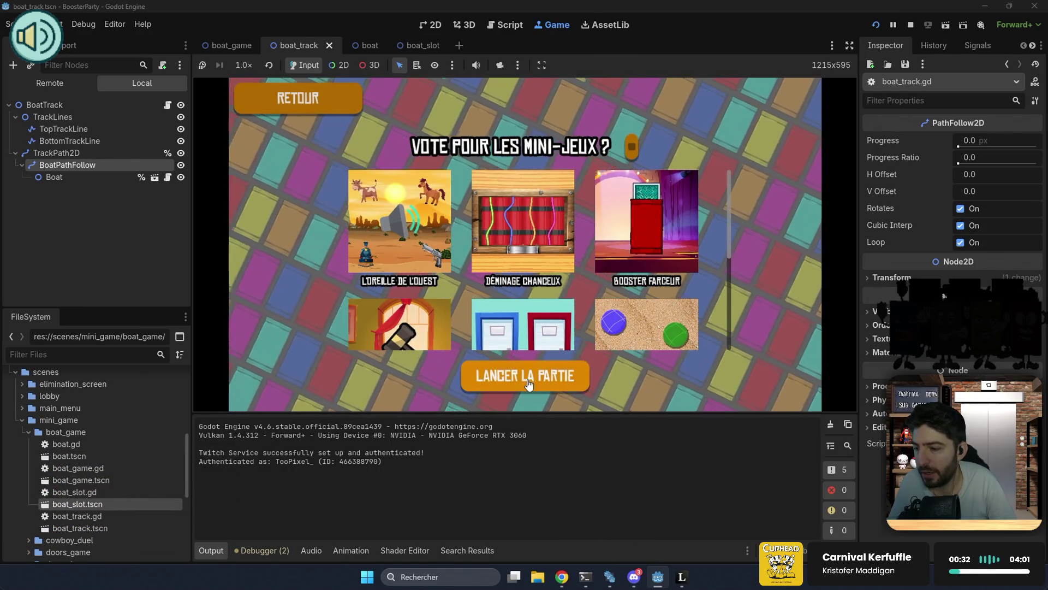
left_click(528, 384)
left_click(682, 583)
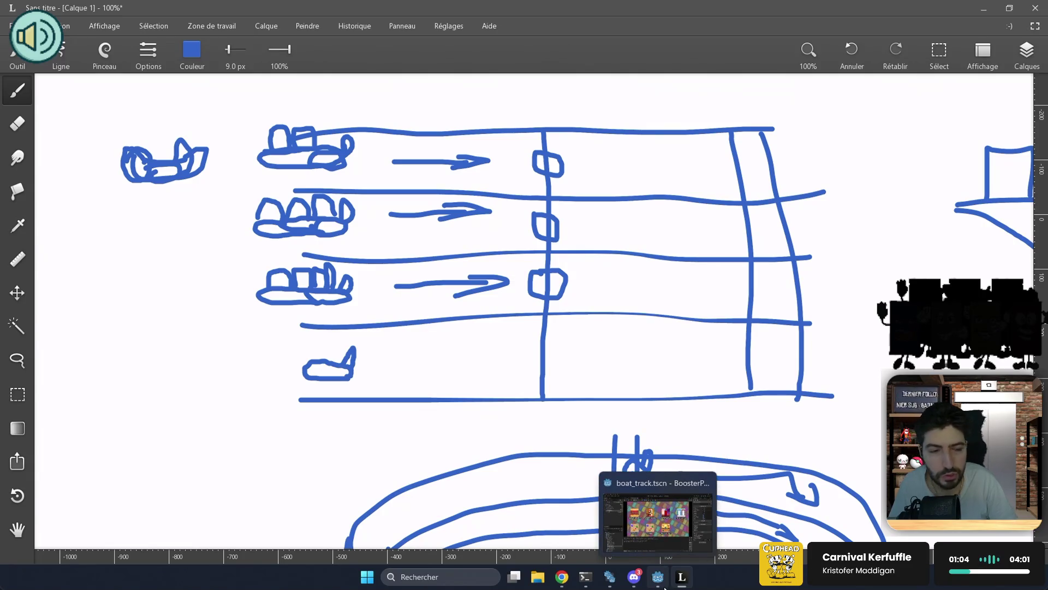
Step: Bring the Godot editor back in front of the LazPaint sketch
left_click(659, 579)
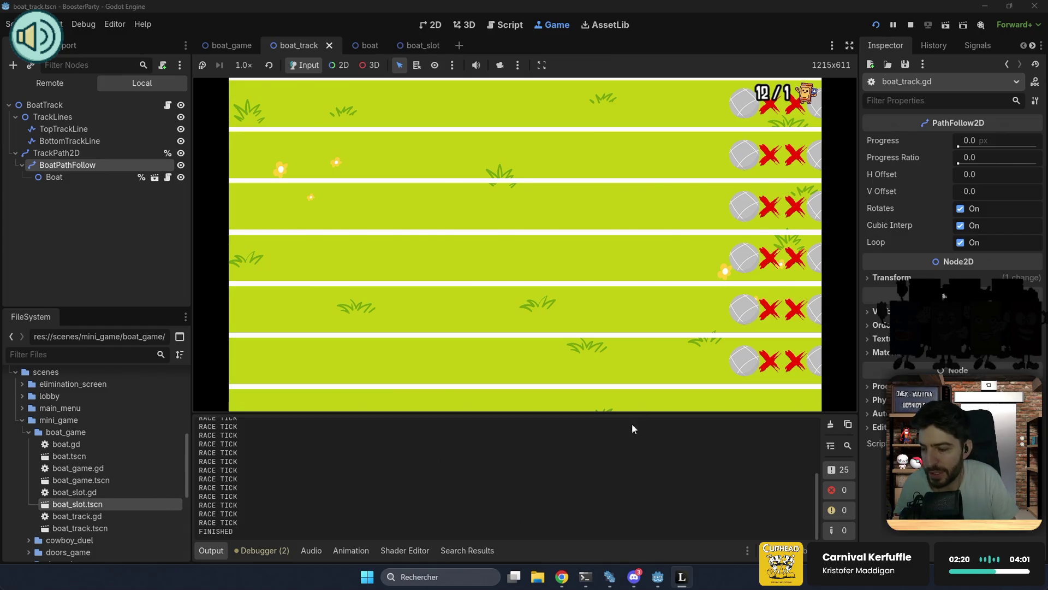
Step: Let the boat race finish and confirm the Output log ends with FINISHED after the RACE TICK lines
mouse_move(619, 578)
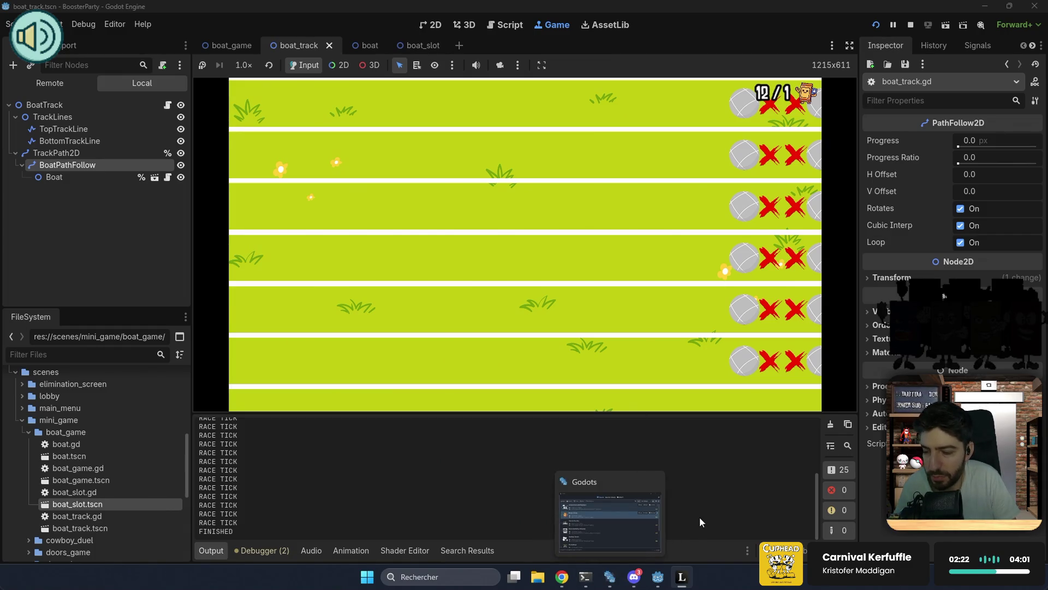
Step: Glance at the LazPaint lane sketch, panning it slightly, then return to Godot
left_click(681, 579)
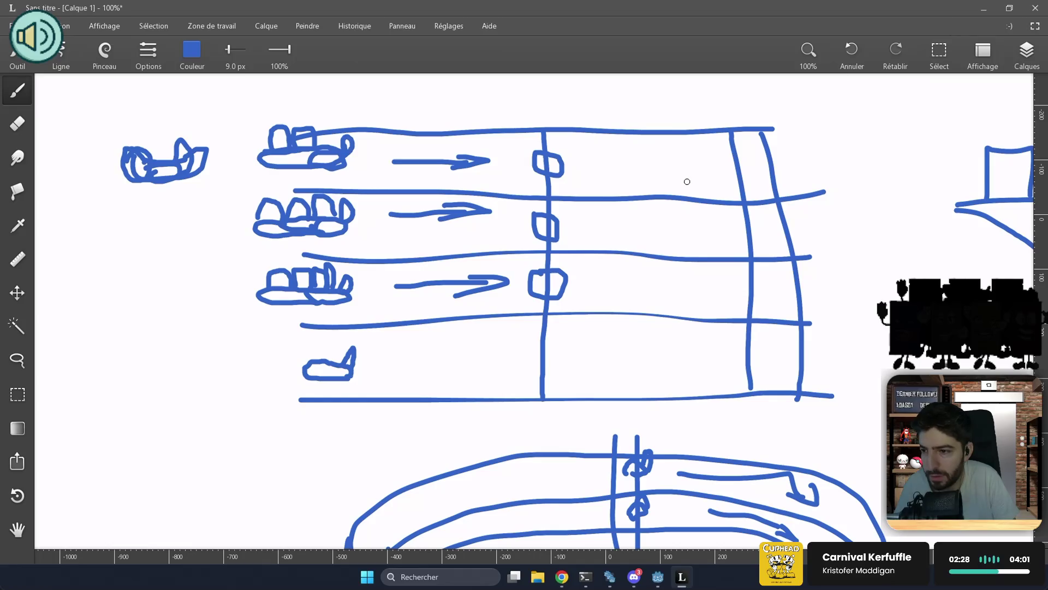
mouse_move(639, 165)
left_mouse_down()
mouse_move(616, 129)
mouse_move(650, 171)
left_mouse_up()
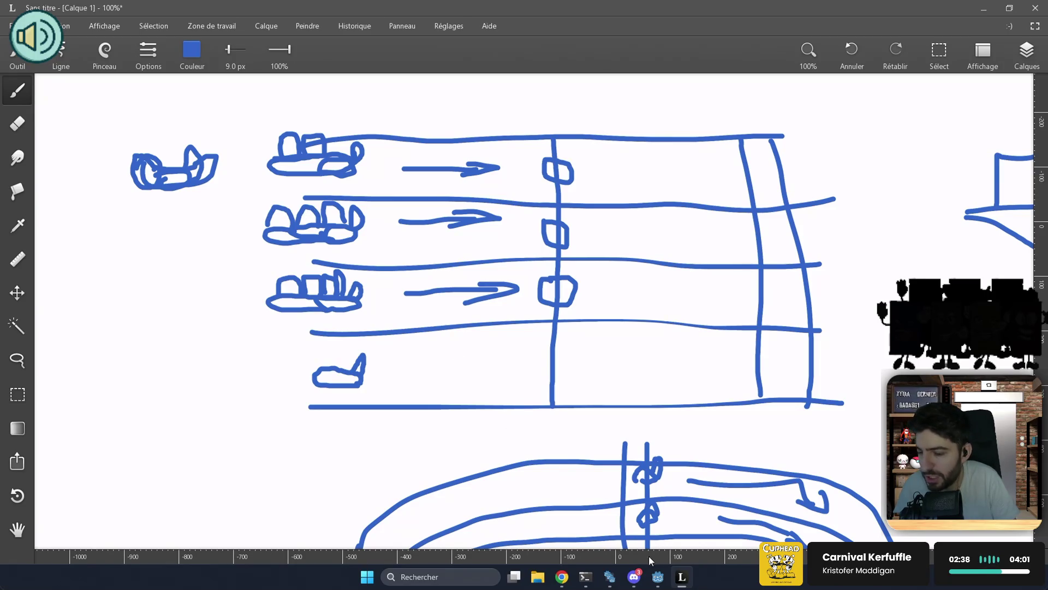
left_click(657, 580)
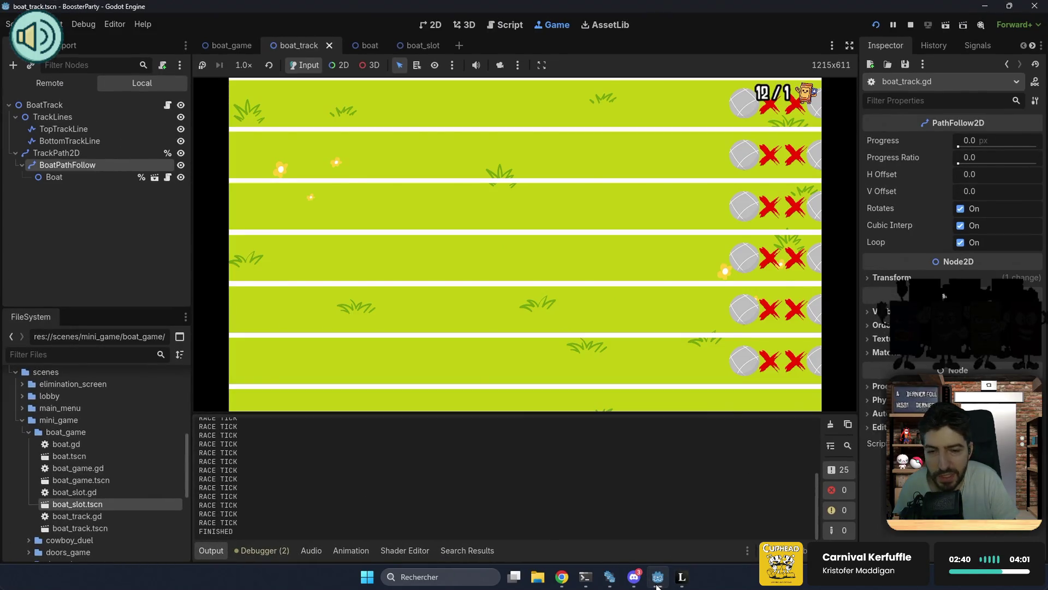
Step: Minimize the Godot editor to reveal the LazPaint boat-lane sketch
left_click(657, 582)
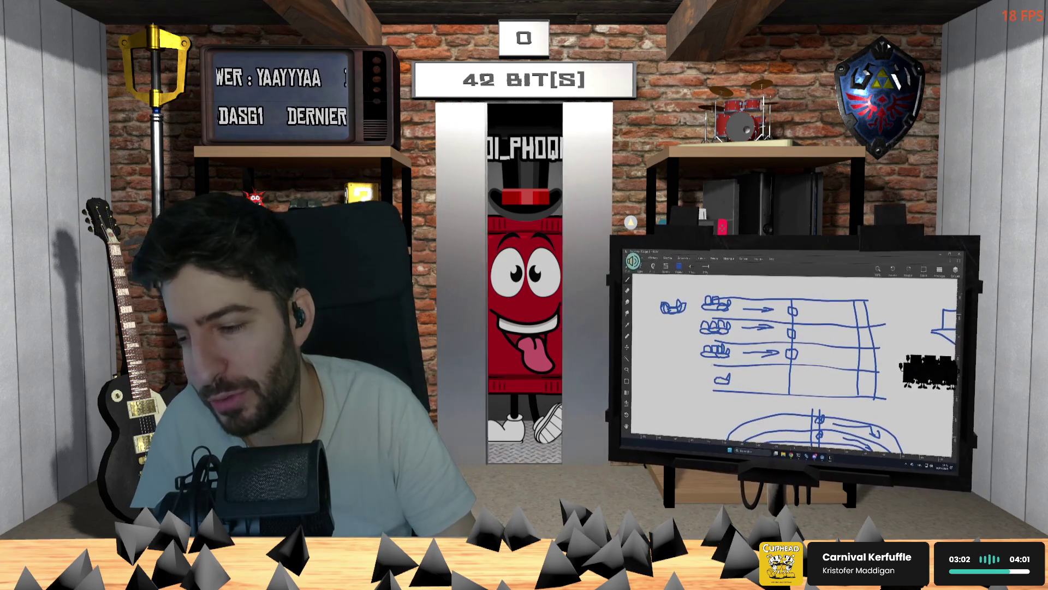
Step: Add the note "Ne pas prendre en compte les messages de bits" under CharacterDisplayer, then close the notes
key("super")
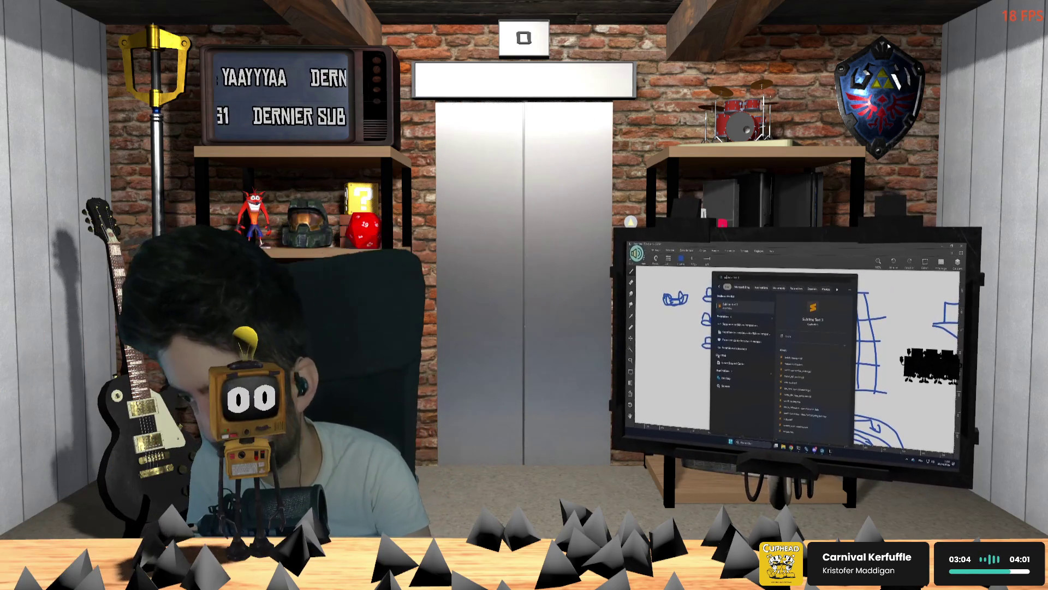
key("Return")
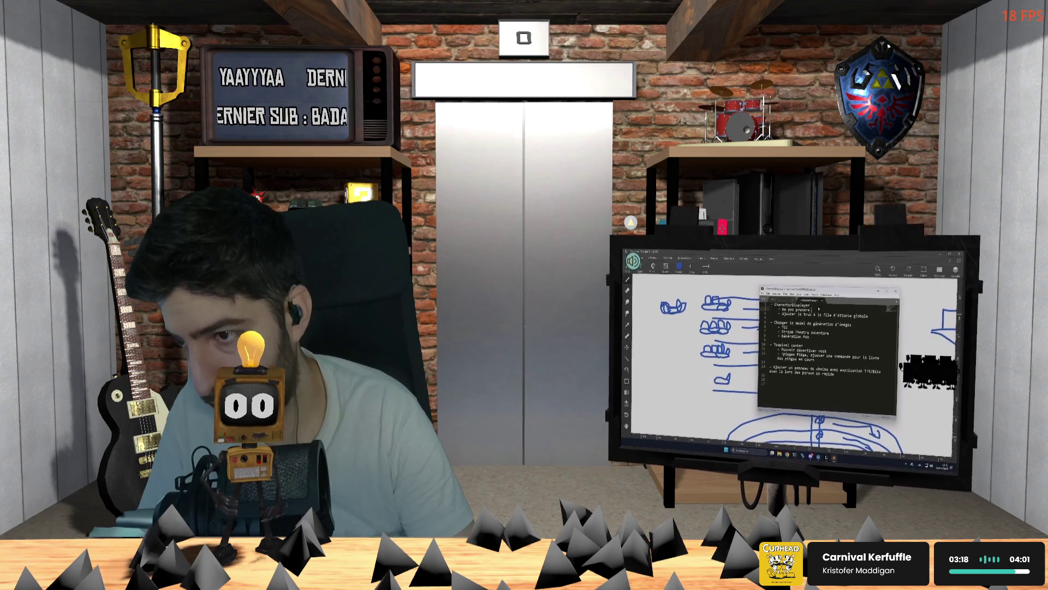
type("ssages de bi")
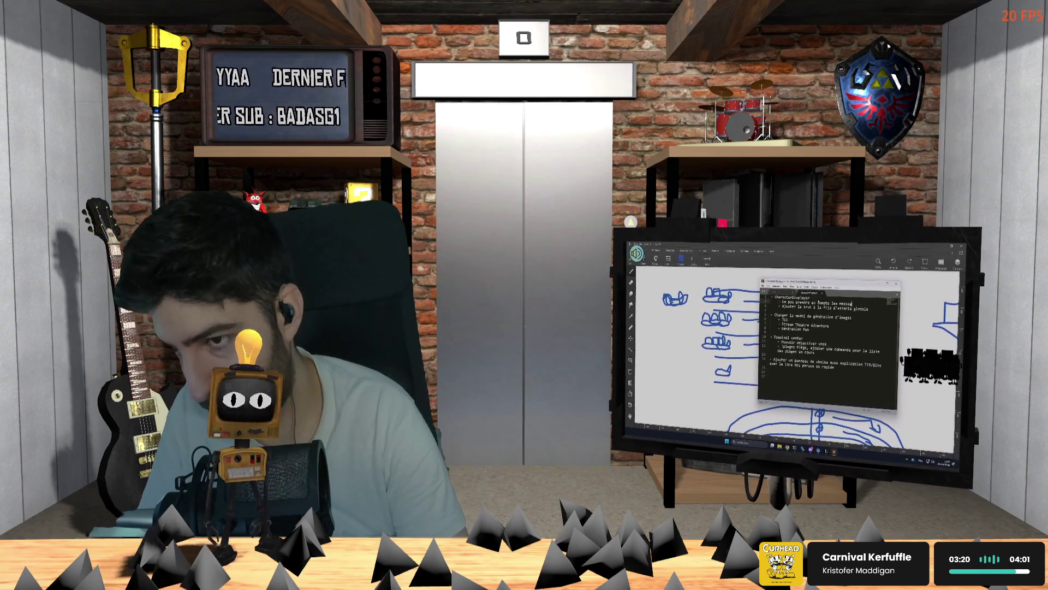
type("ts")
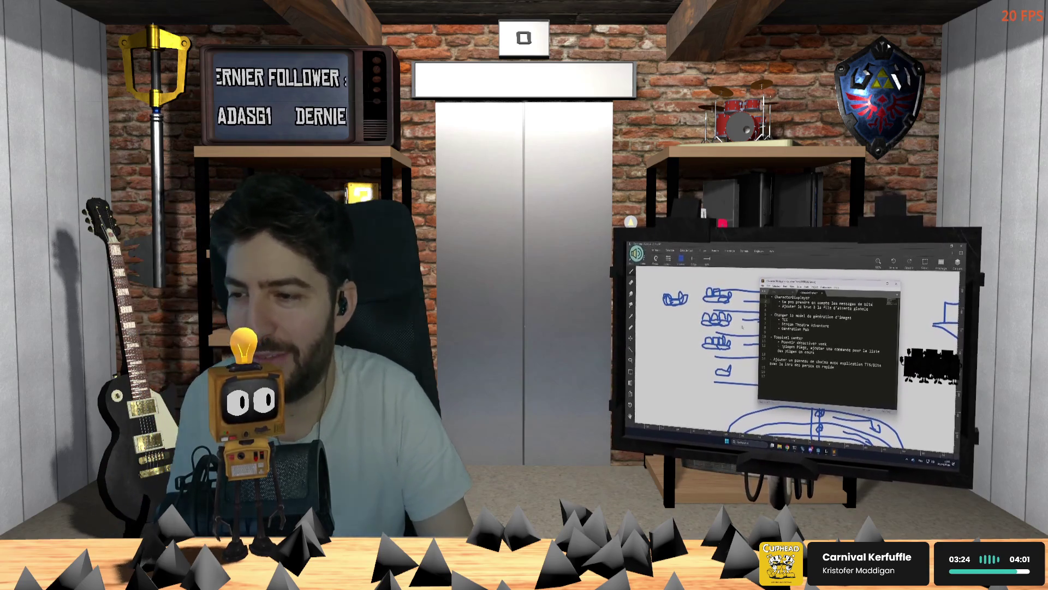
key("alt+Tab")
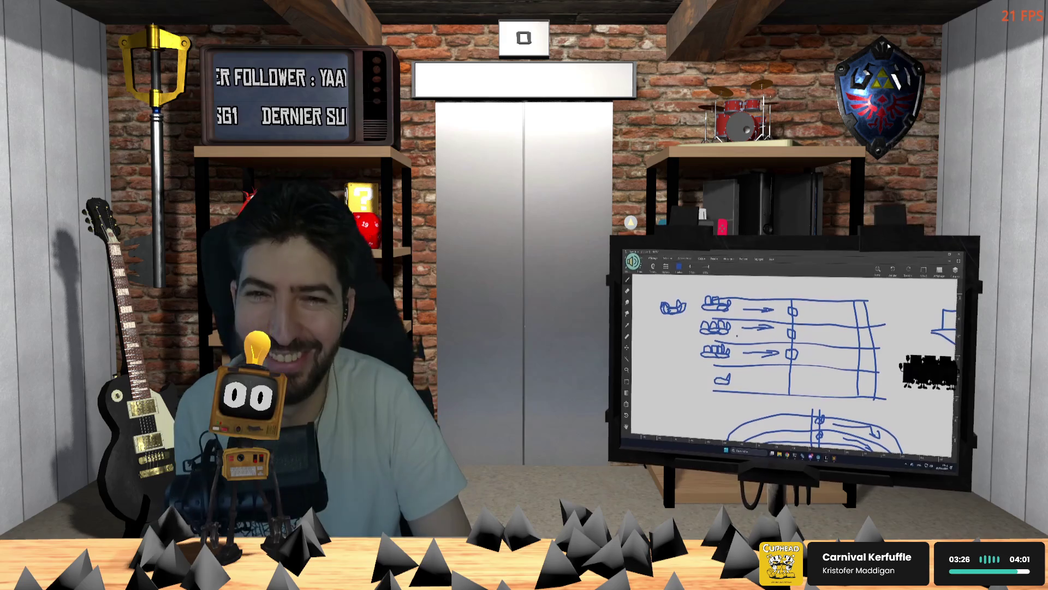